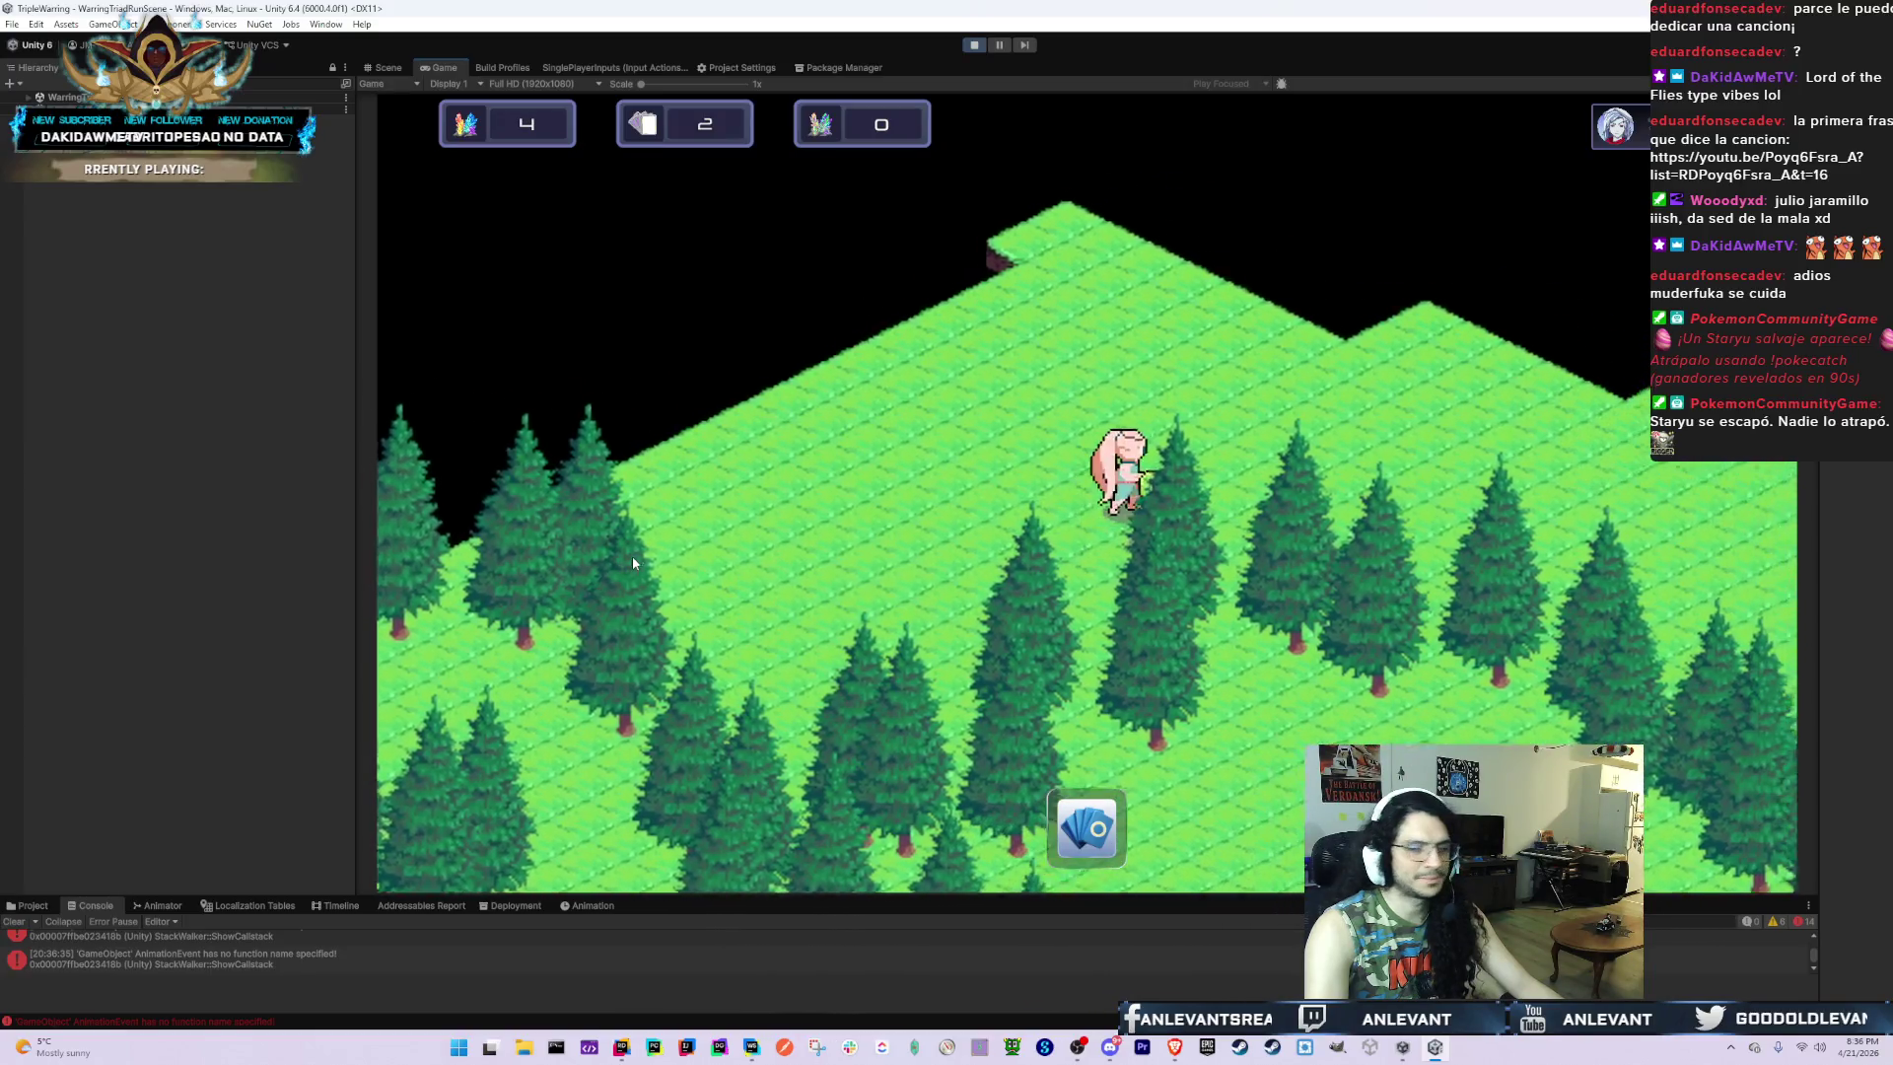
Step: Walk the character right through the forest level and pick up the item on the ground
{"action": "key", "text": "d"}
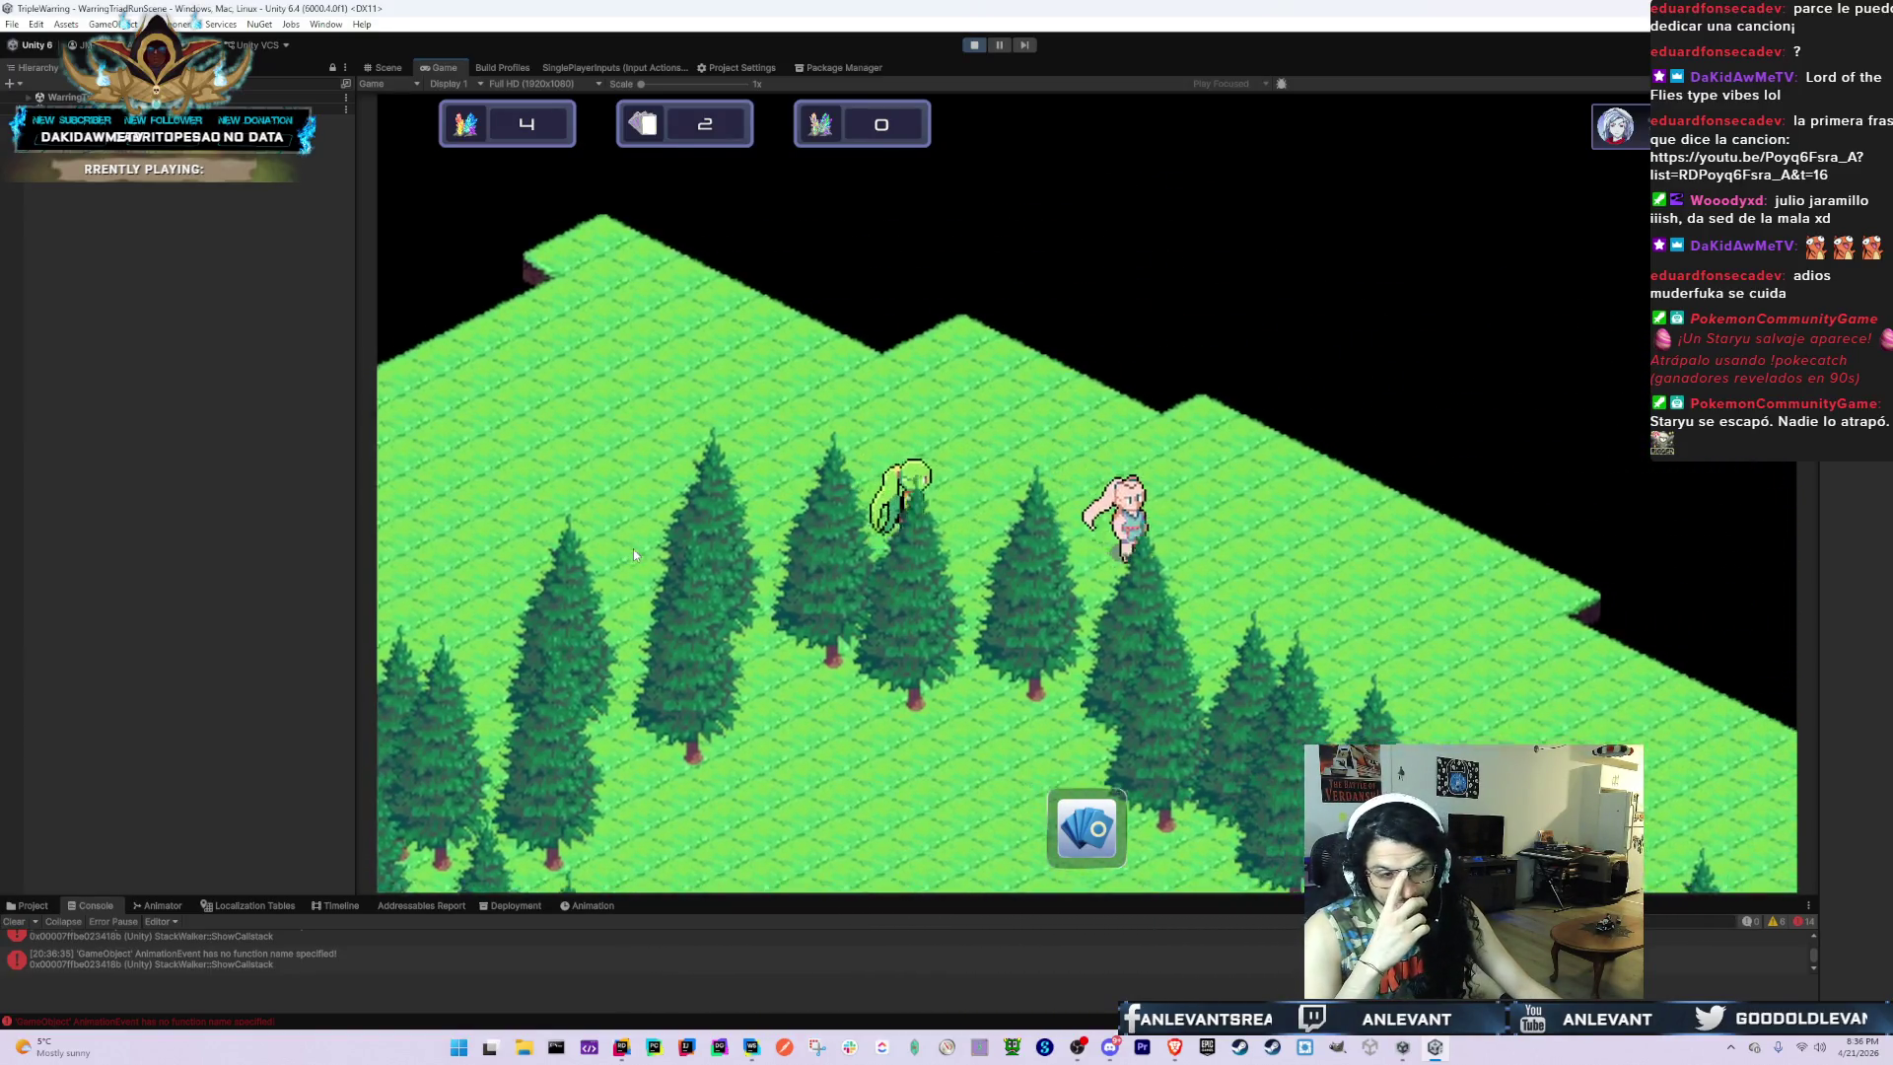
{"action": "key", "text": "d"}
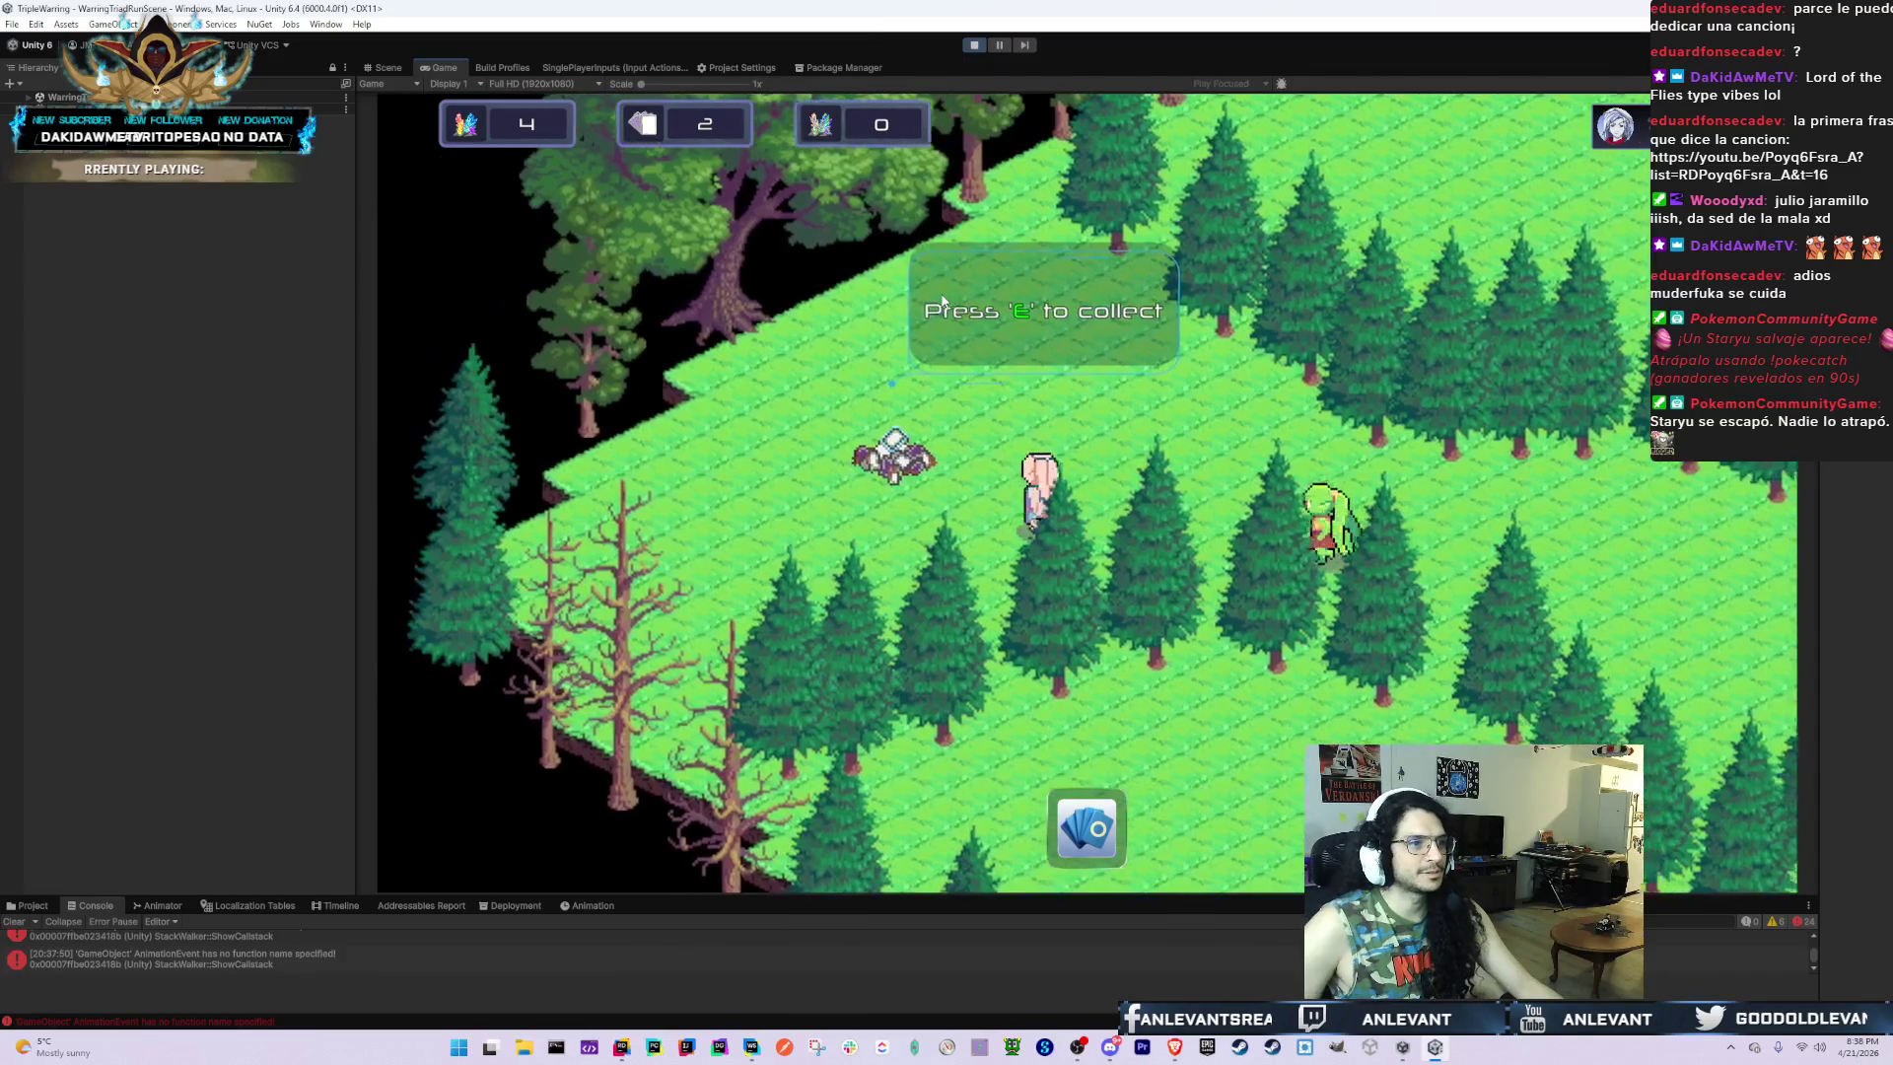
{"action": "key", "text": "e"}
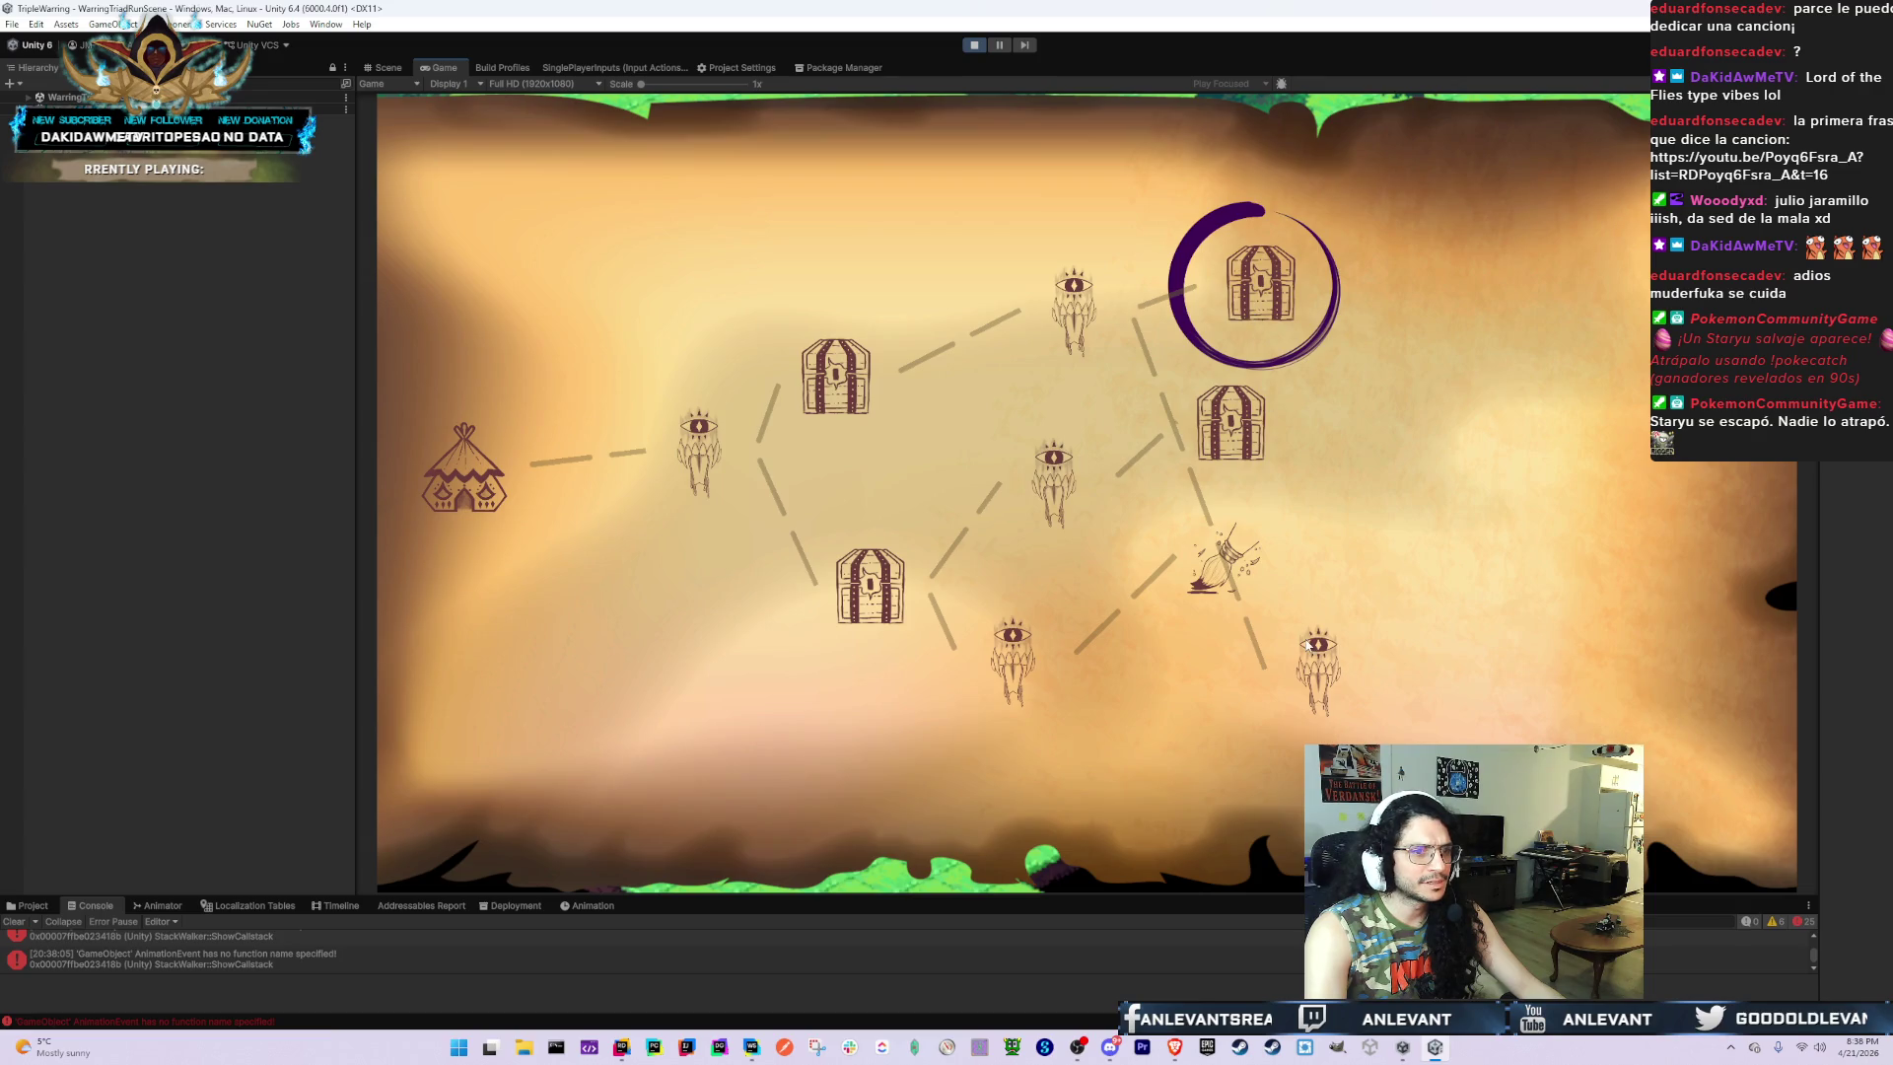
Step: Enter the map node and fill the board with four hand cards to win 8 to 1
{"action": "left_click", "coordinate": [1309, 644]}
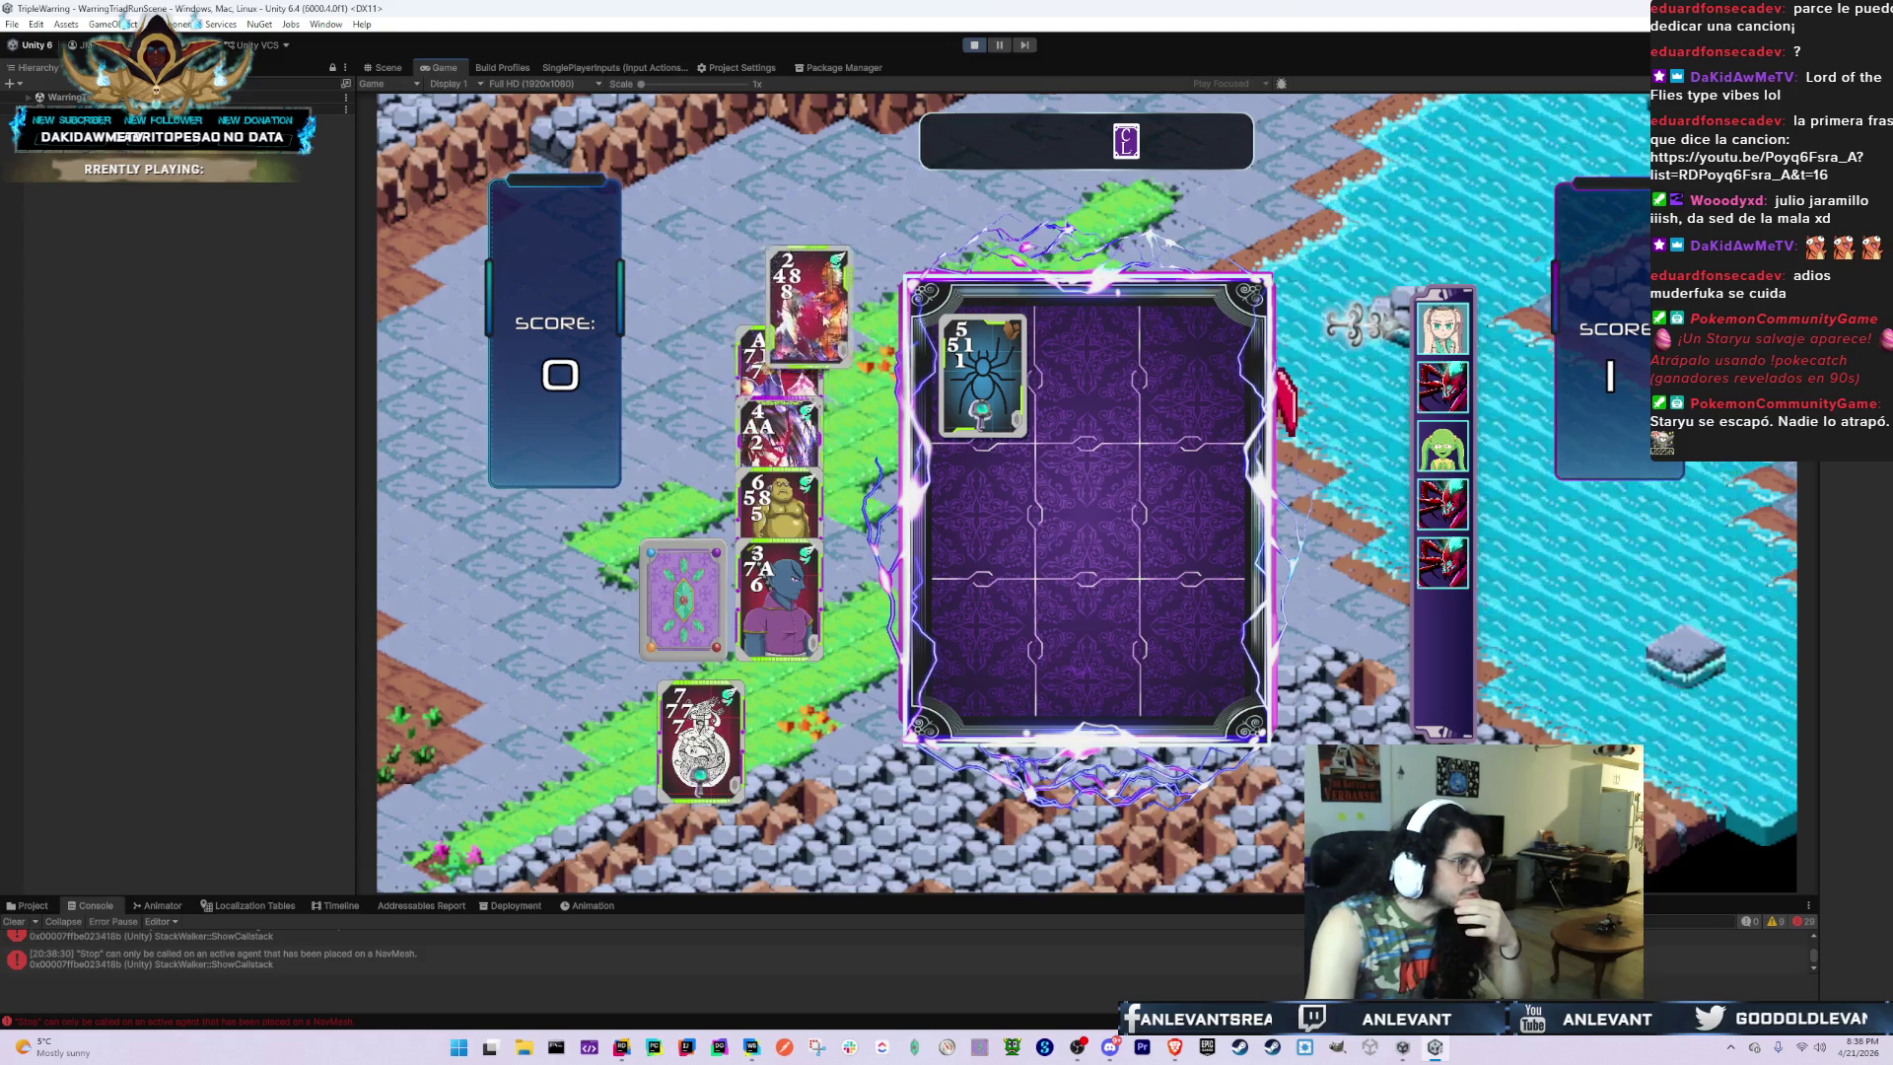
{"action": "mouse_move", "coordinate": [824, 321]}
{"action": "left_mouse_down"}
{"action": "mouse_move", "coordinate": [985, 355]}
{"action": "mouse_move", "coordinate": [931, 508]}
{"action": "left_mouse_up"}
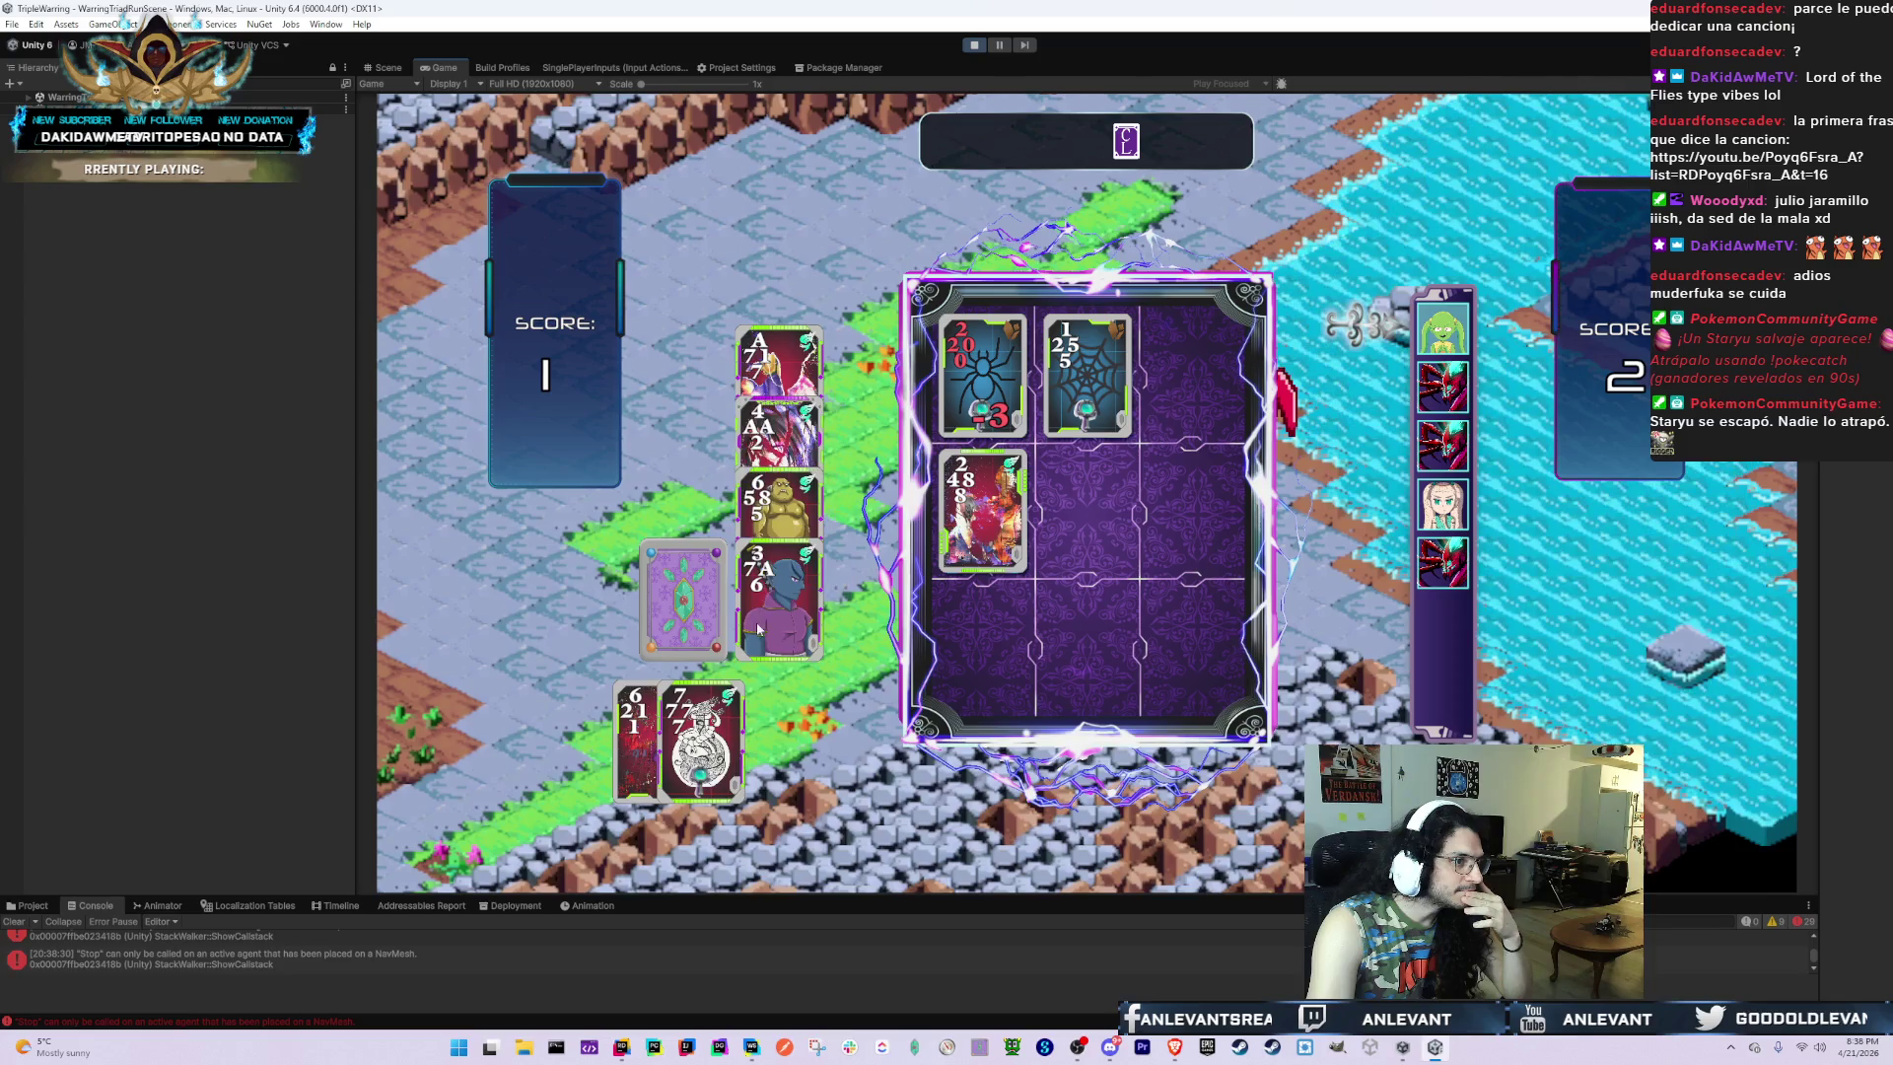
{"action": "mouse_move", "coordinate": [779, 602]}
{"action": "left_mouse_down"}
{"action": "mouse_move", "coordinate": [888, 493]}
{"action": "mouse_move", "coordinate": [1191, 375]}
{"action": "left_mouse_up"}
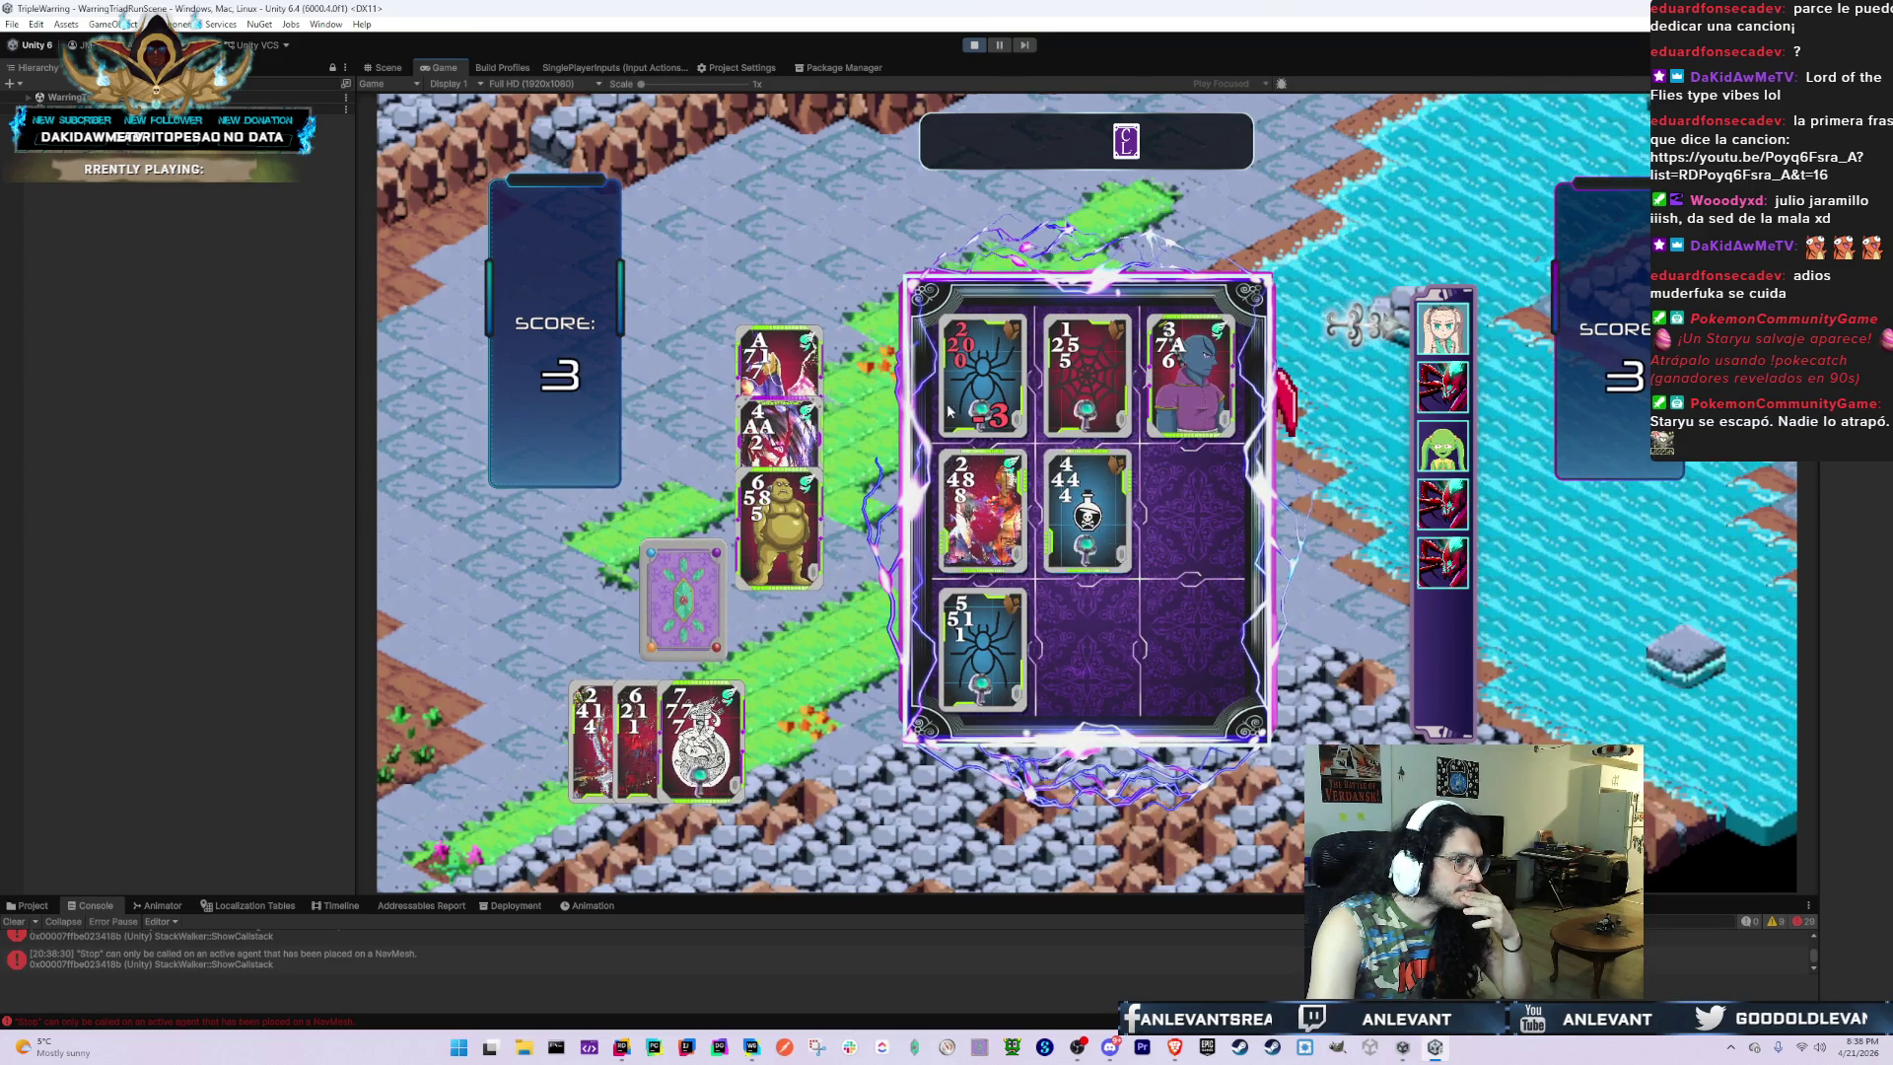
{"action": "left_click_drag", "start_coordinate": [795, 540], "coordinate": [1087, 646]}
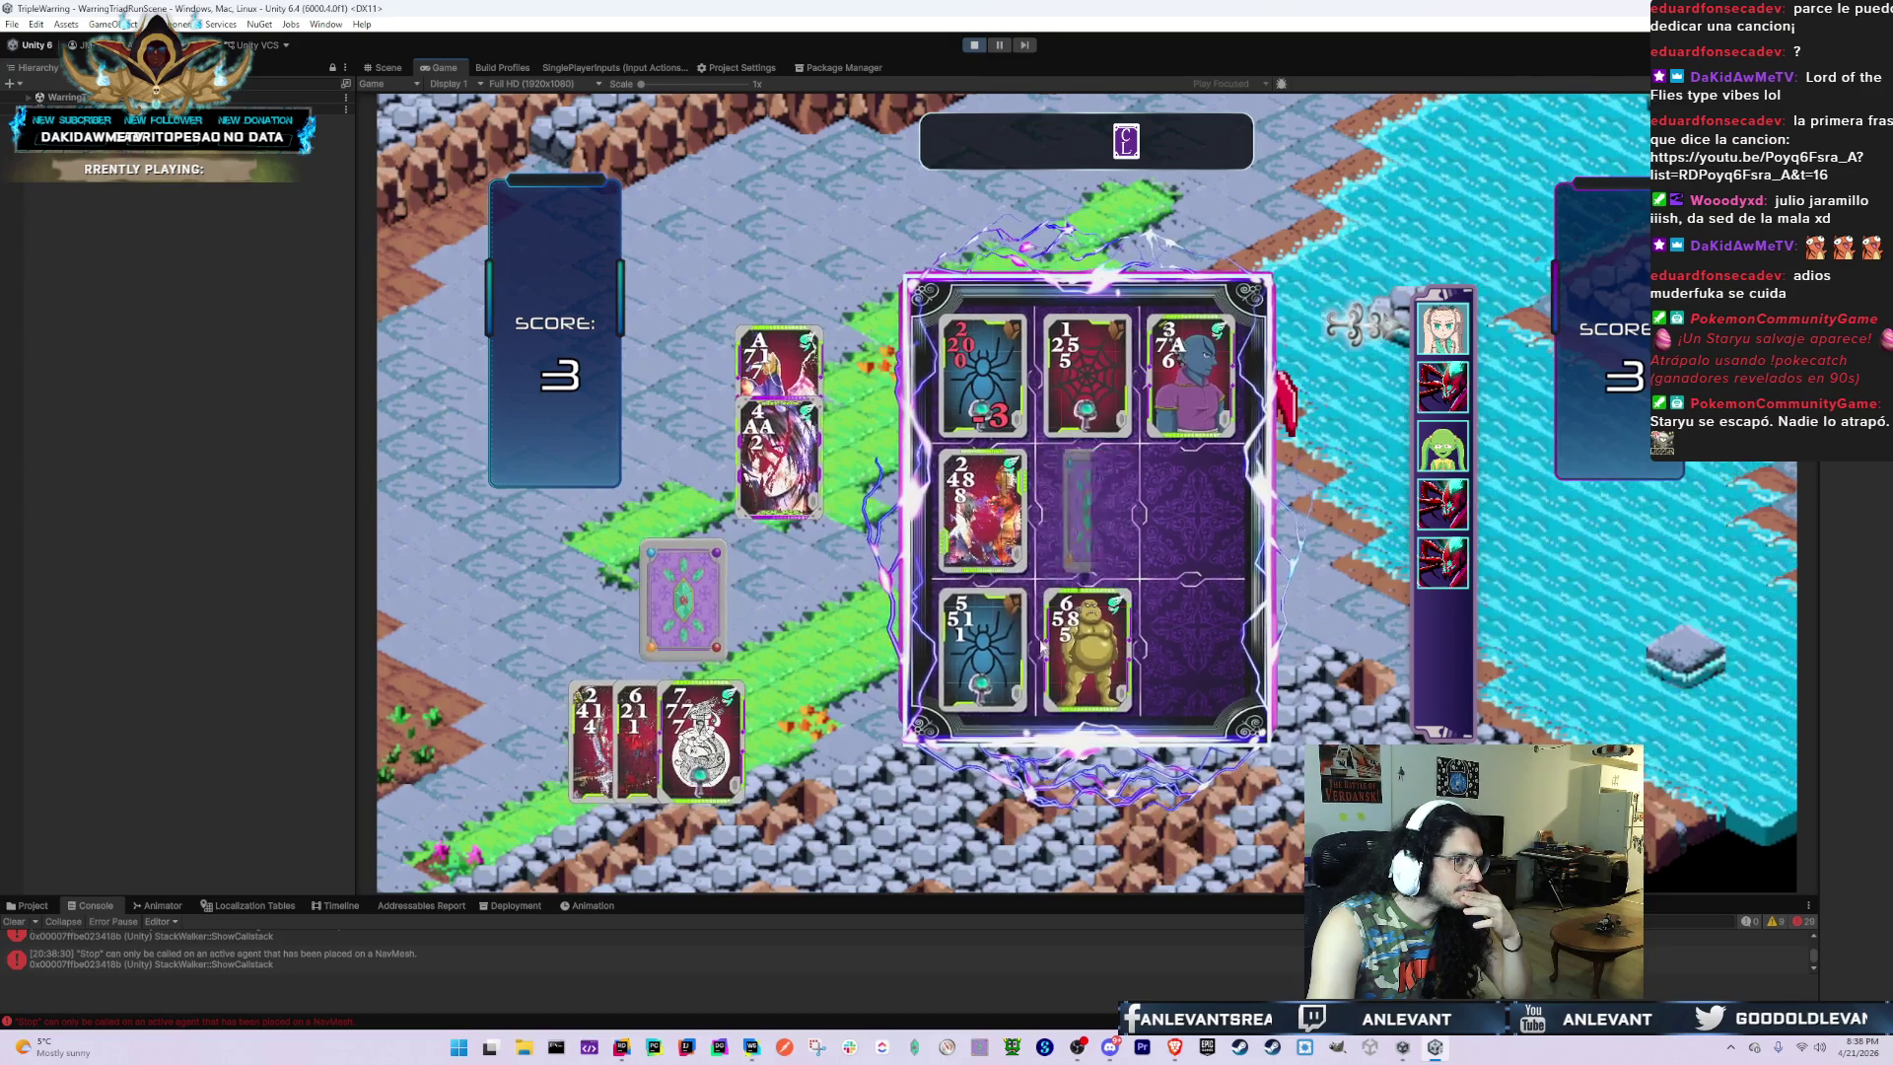
{"action": "mouse_move", "coordinate": [769, 370]}
{"action": "left_mouse_down"}
{"action": "mouse_move", "coordinate": [1212, 523]}
{"action": "mouse_move", "coordinate": [1163, 641]}
{"action": "left_mouse_up"}
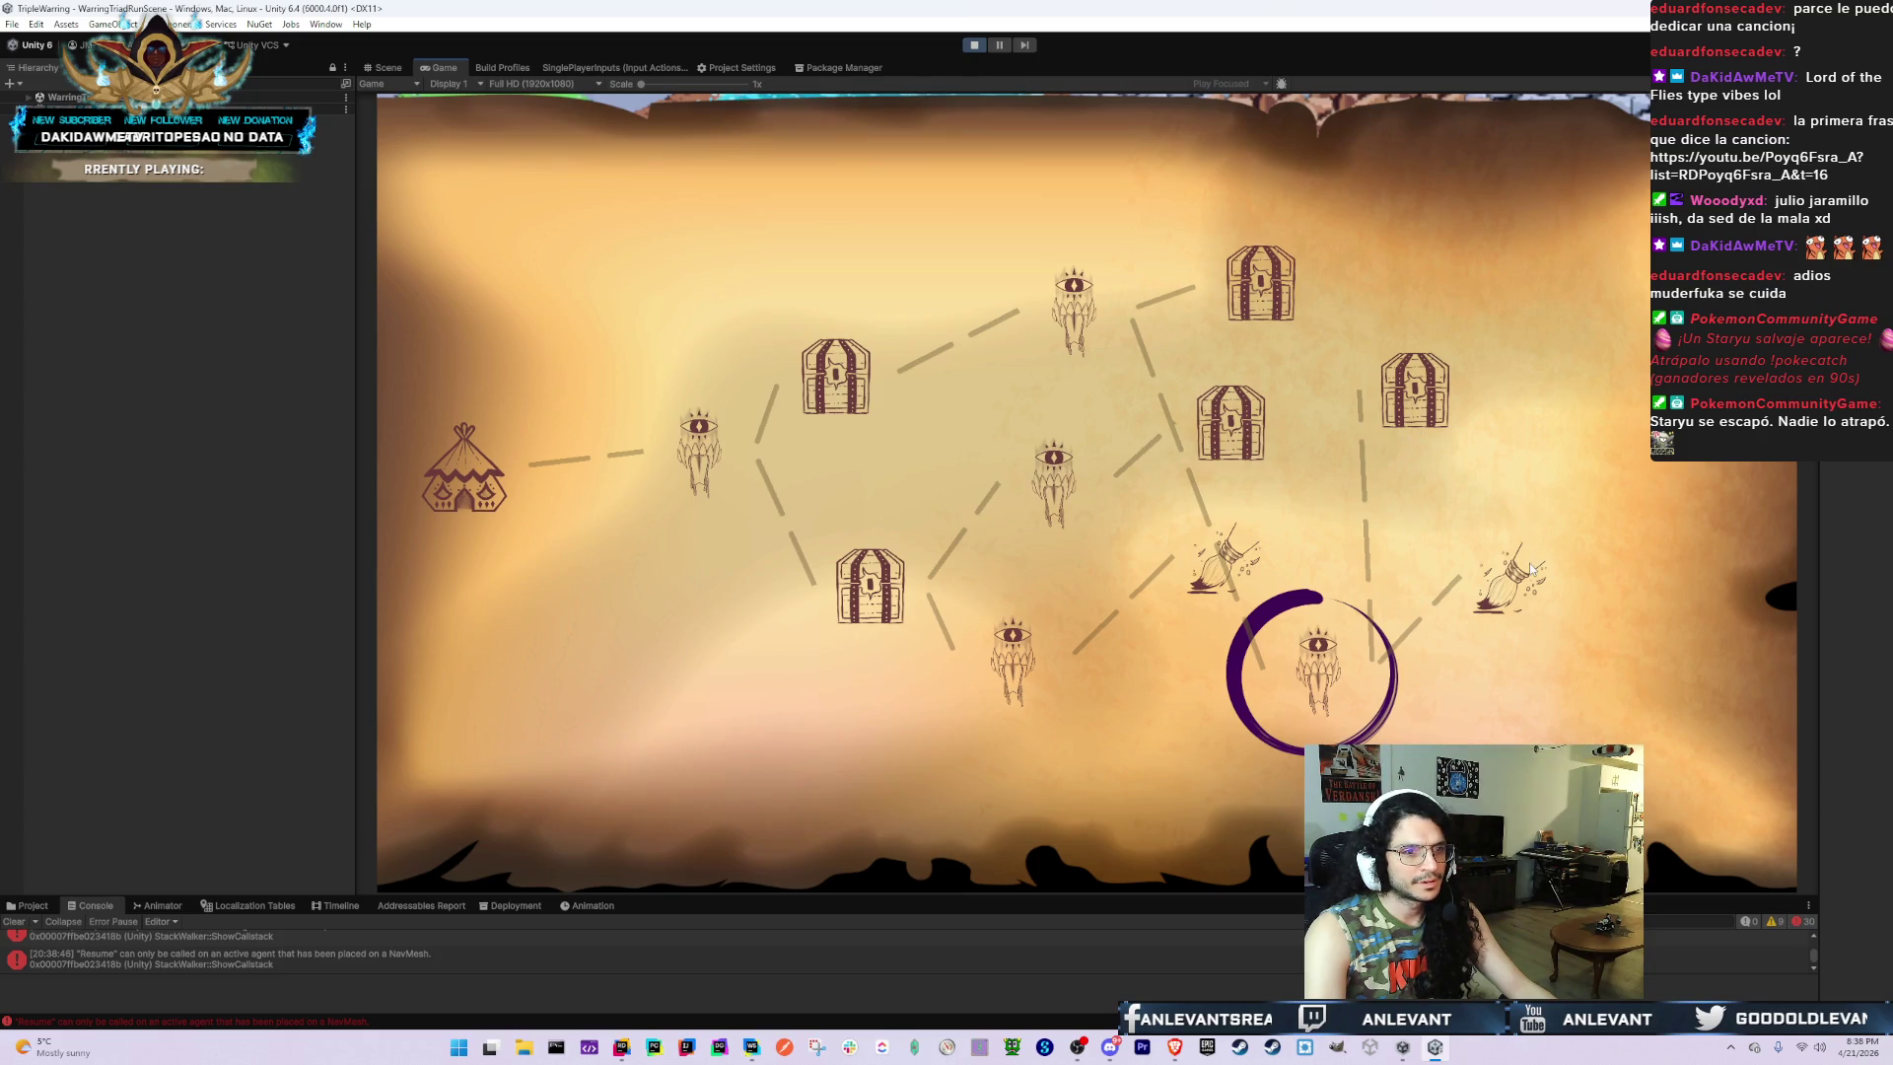
Step: Enter the chest node's riverside level and clear the Console errors
{"action": "left_click", "coordinate": [1420, 404]}
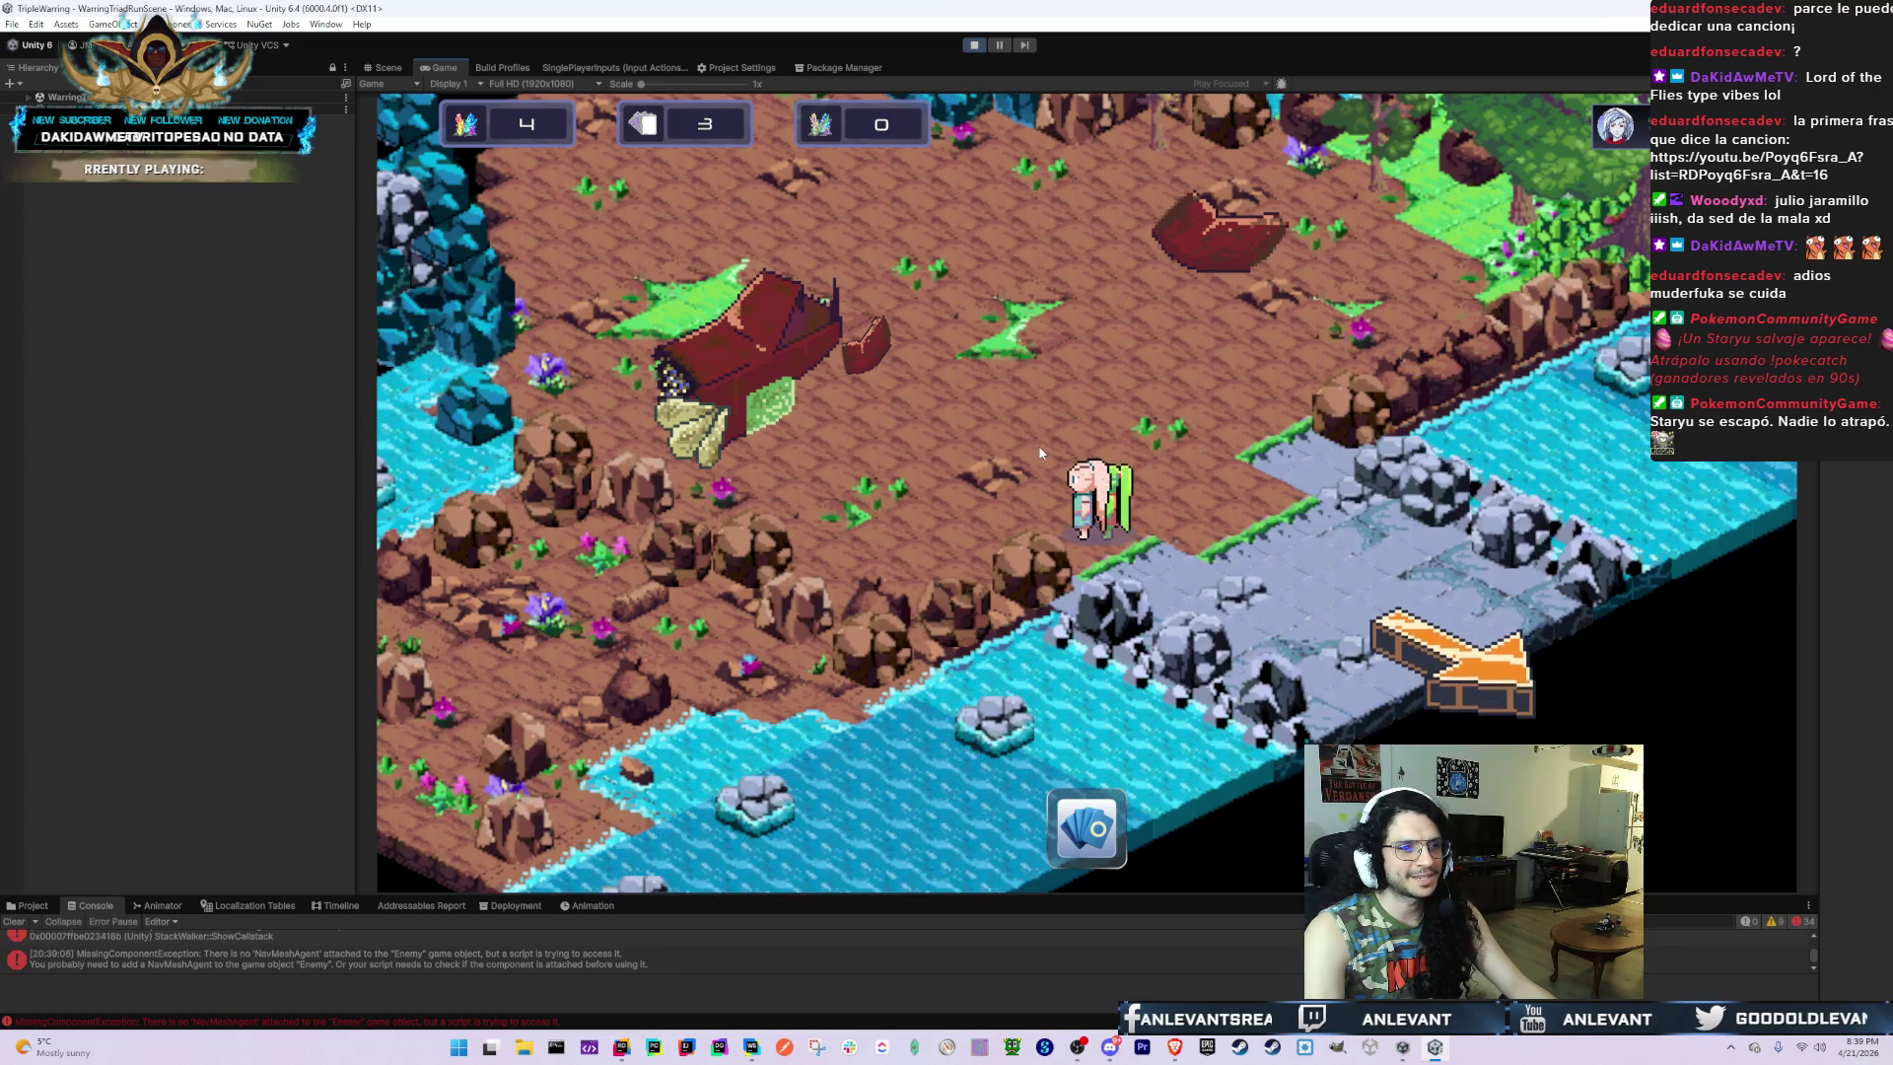
{"action": "left_click", "coordinate": [15, 922]}
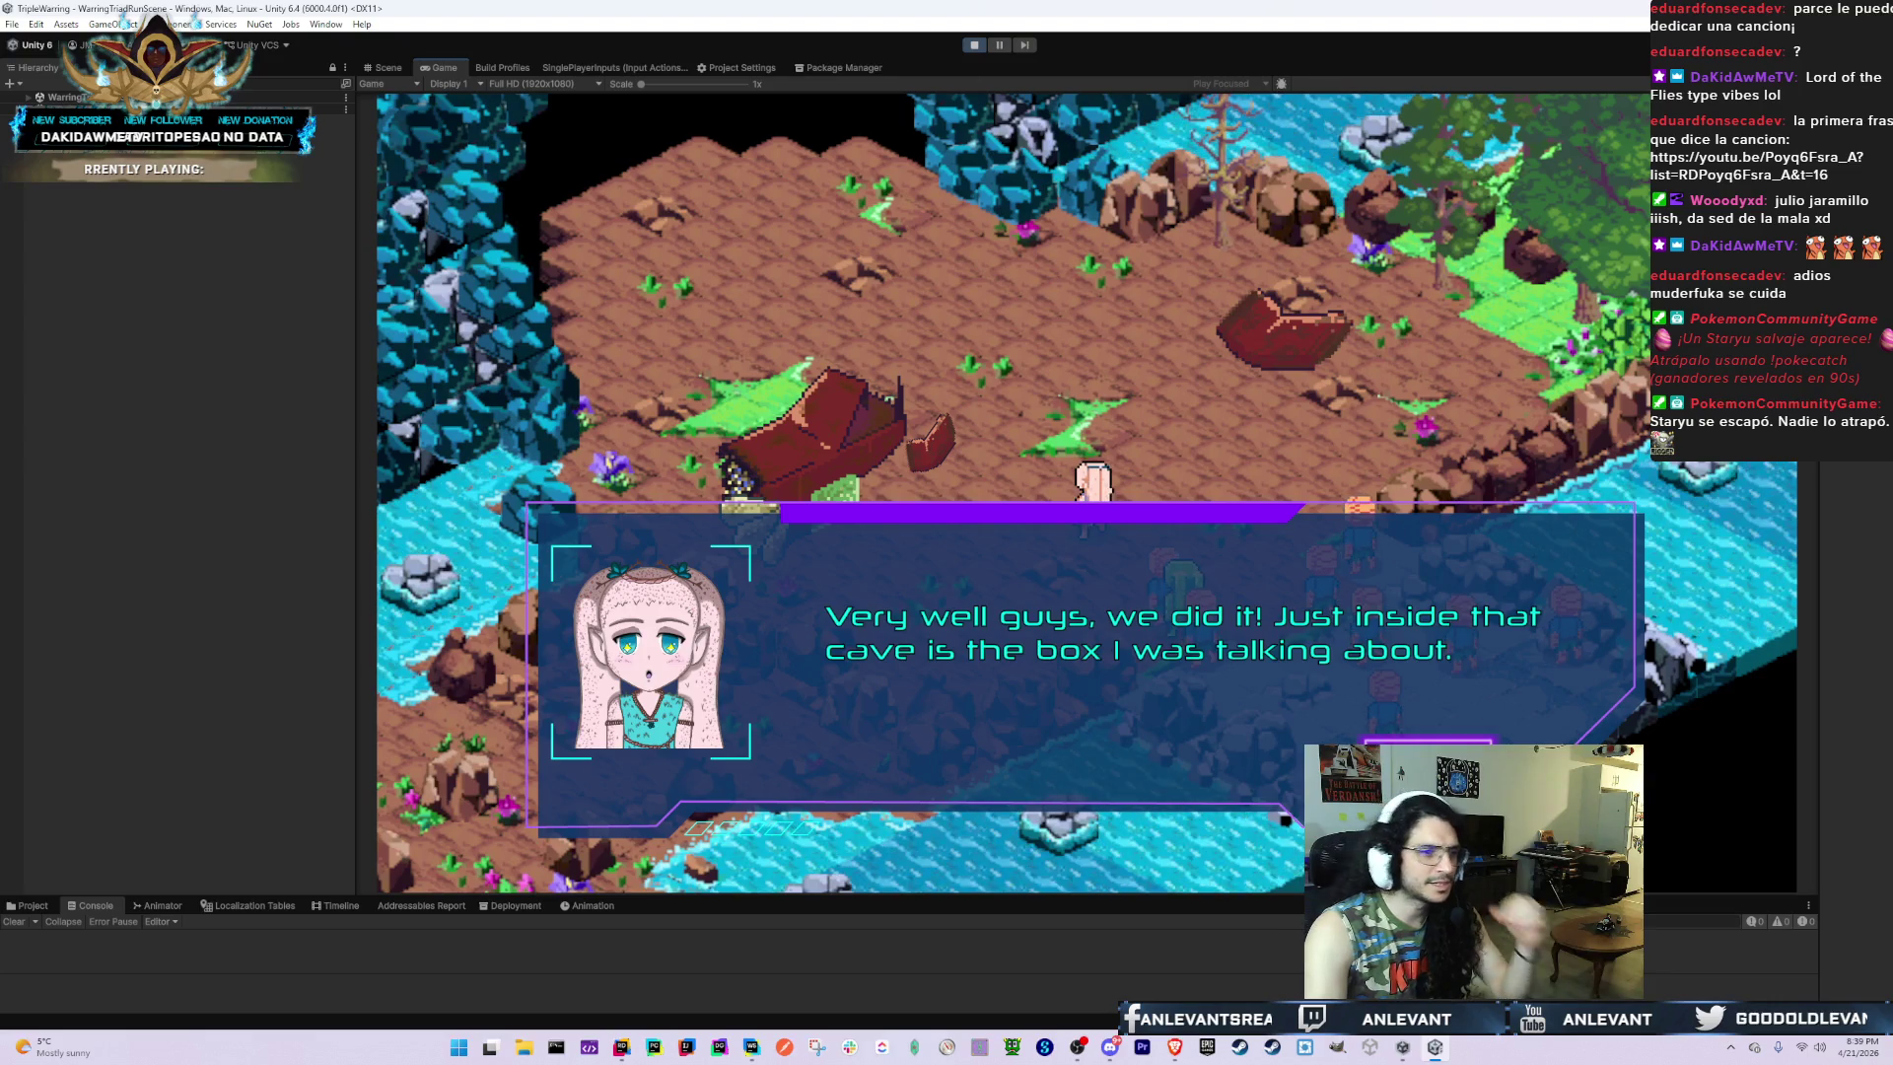
Step: Advance through the kids' and brute's encounter lines until the ogre card battle opens
{"action": "key", "text": "space"}
{"action": "key", "text": "space"}
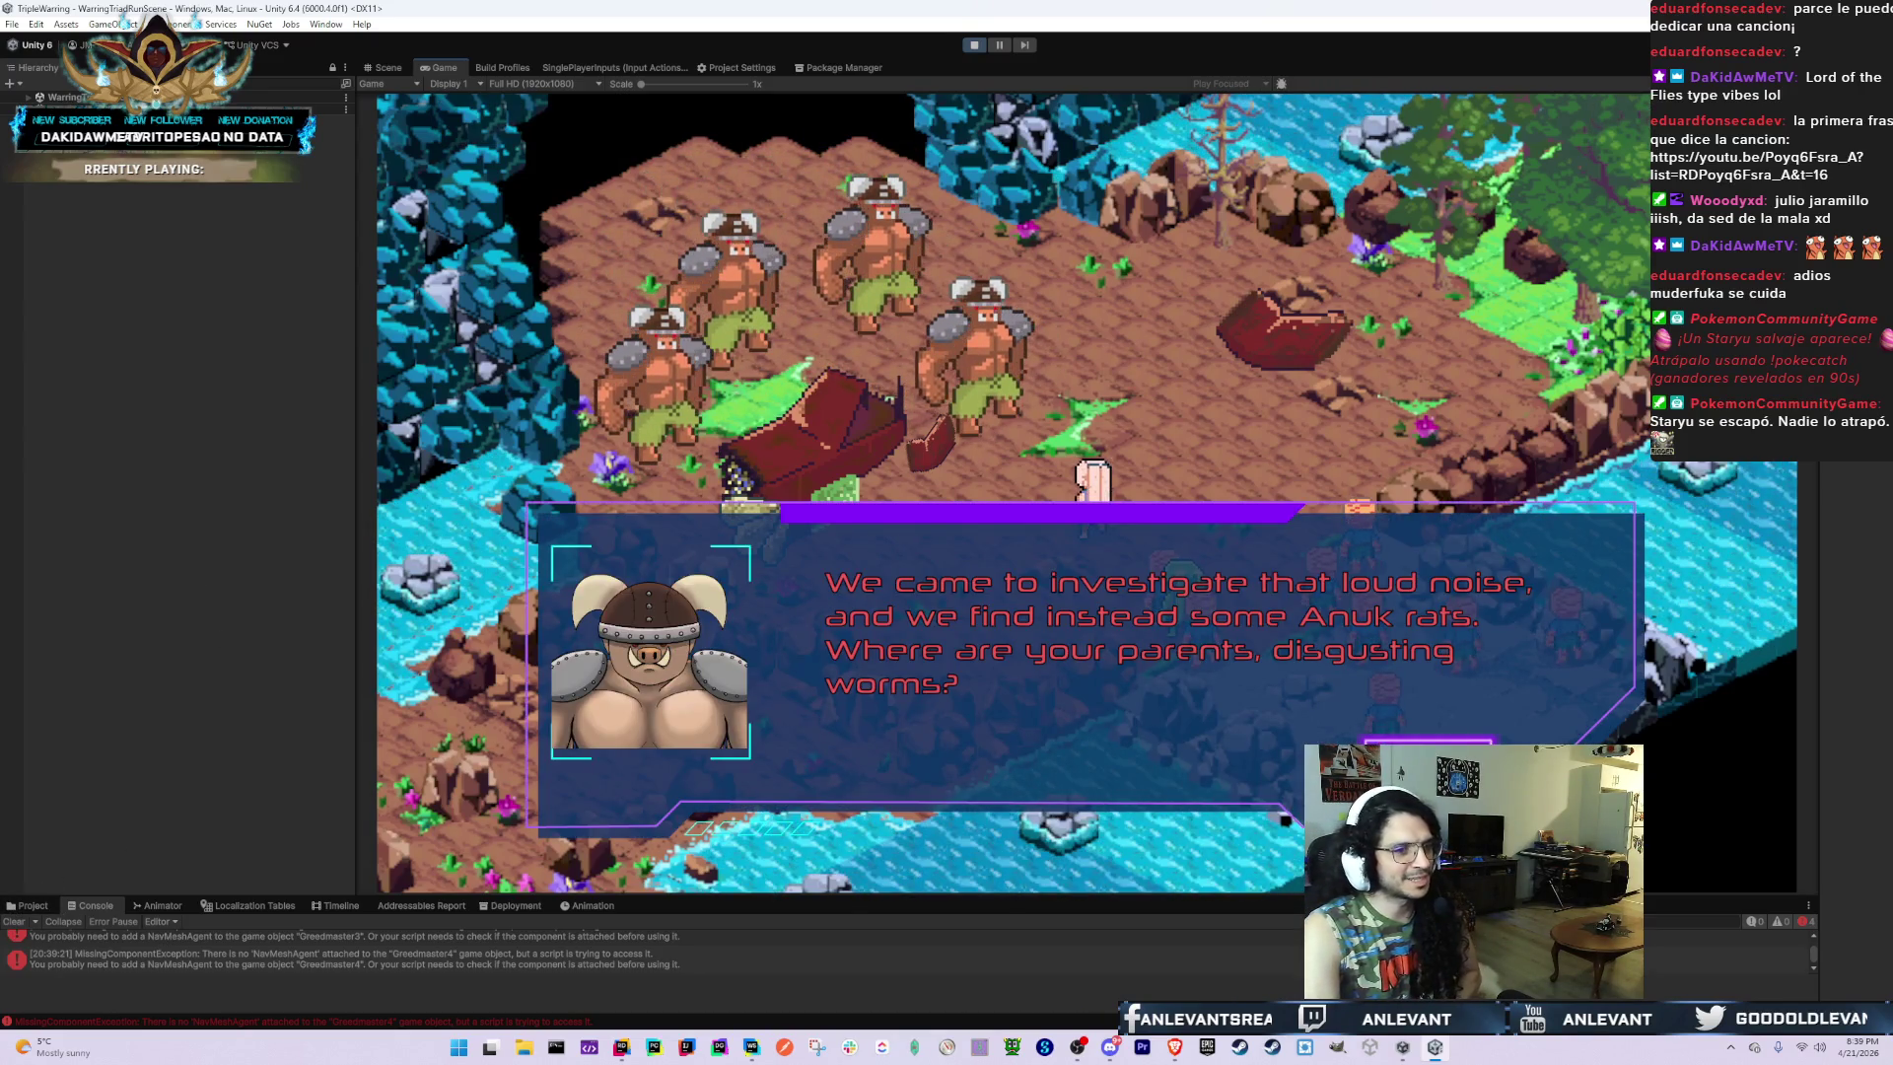
{"action": "key", "text": "space"}
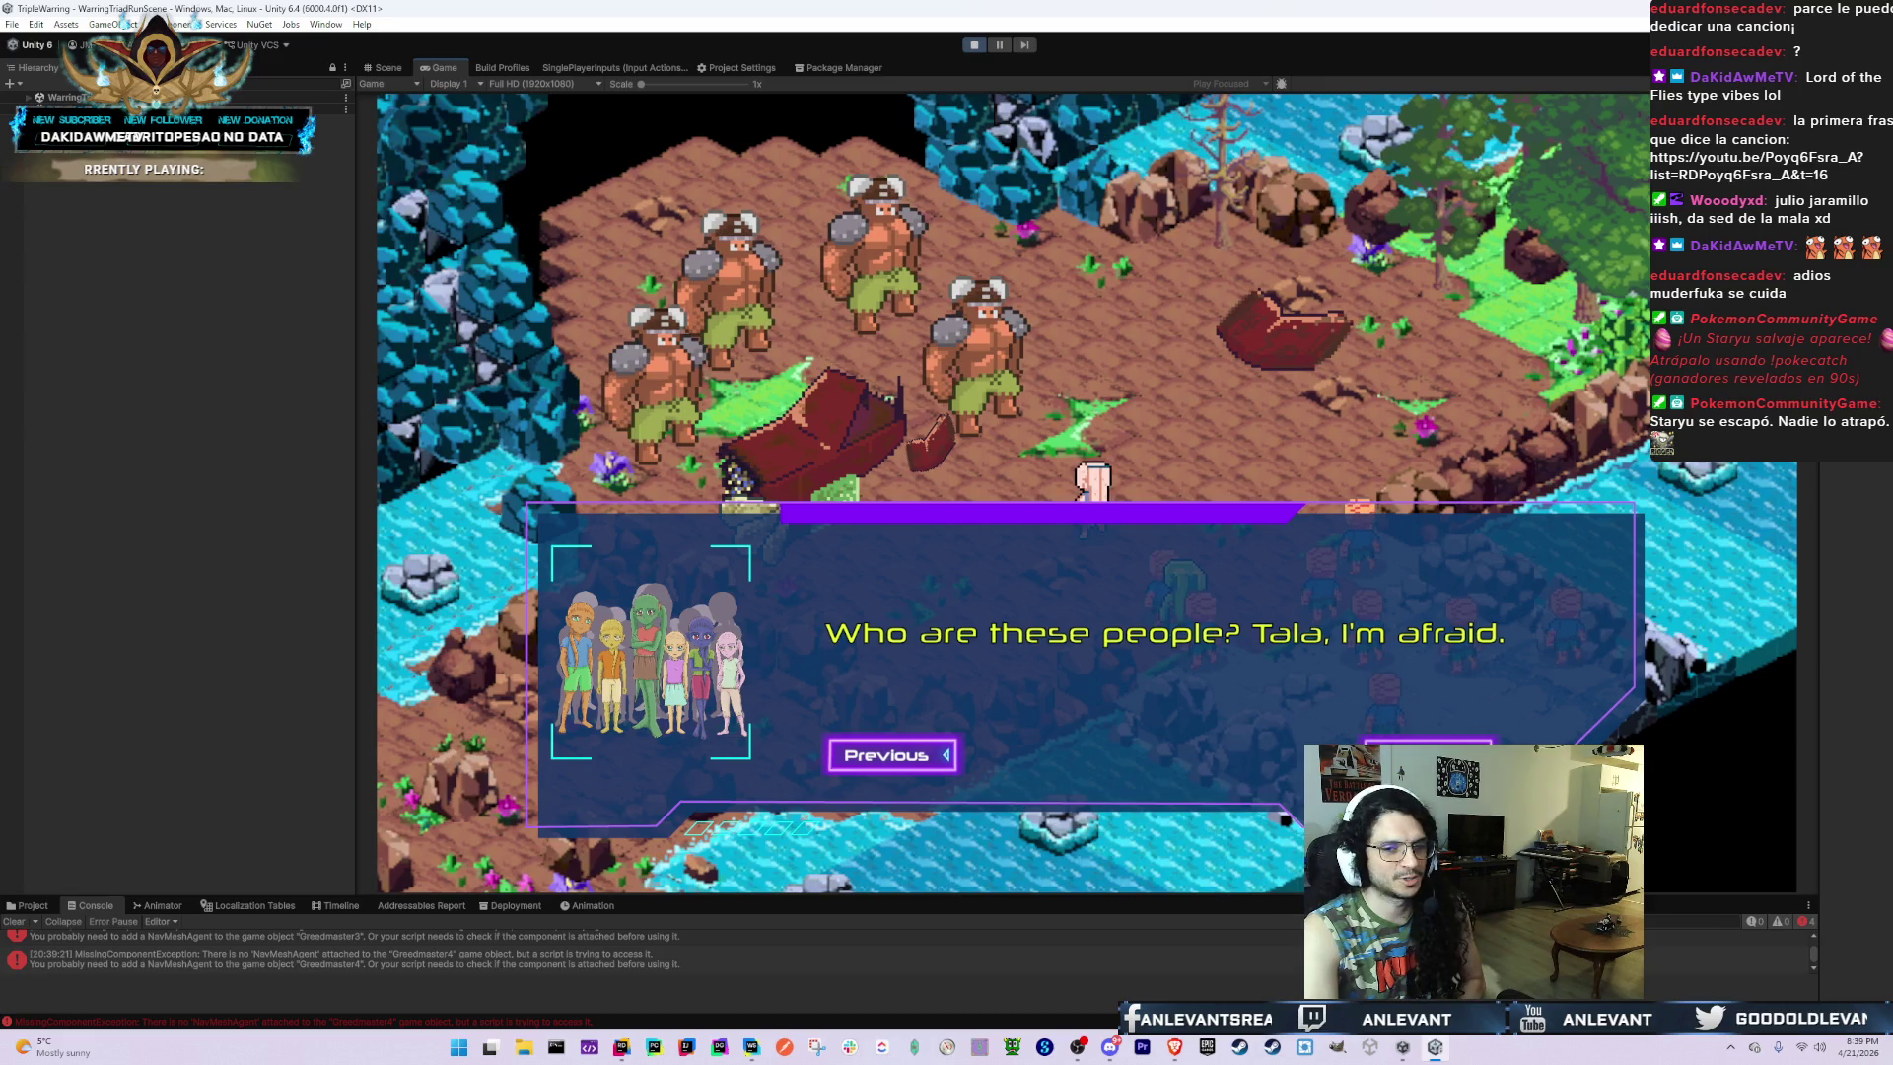
{"action": "key", "text": "space"}
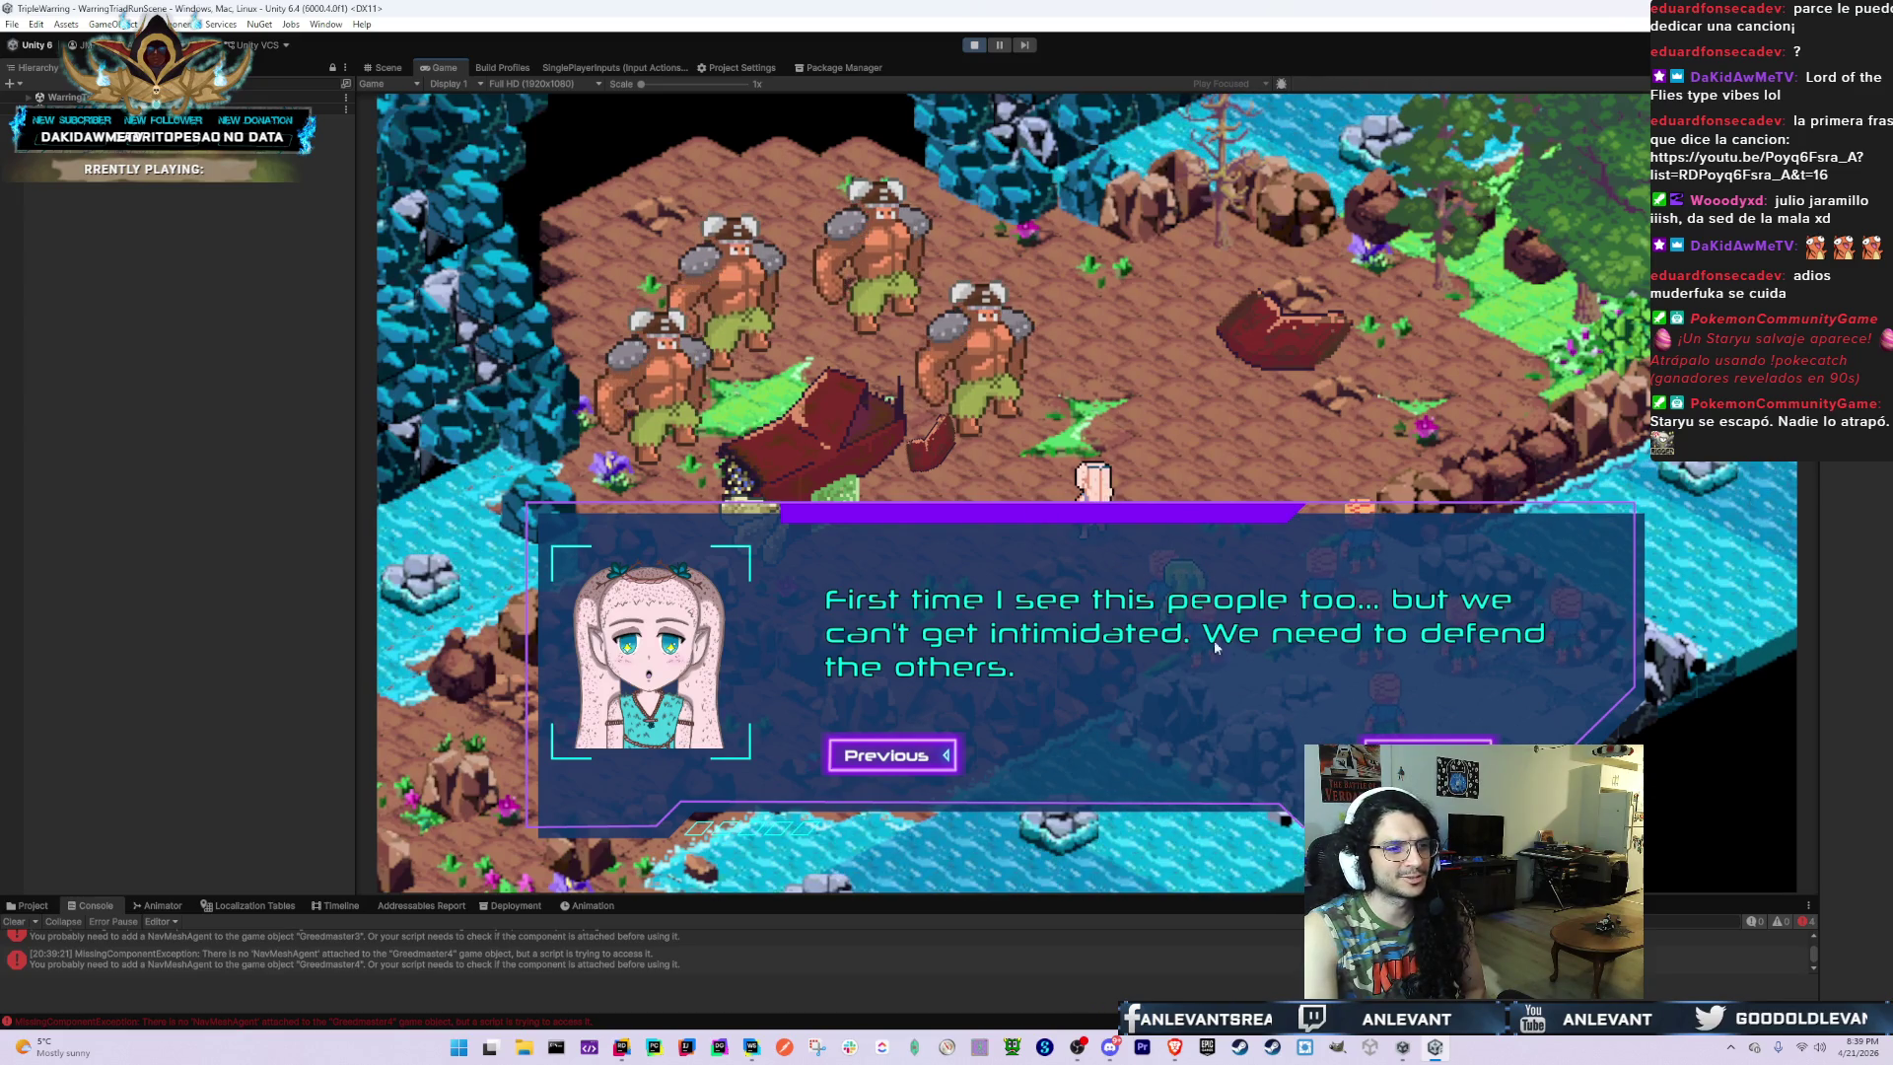
{"action": "left_click", "coordinate": [1365, 723]}
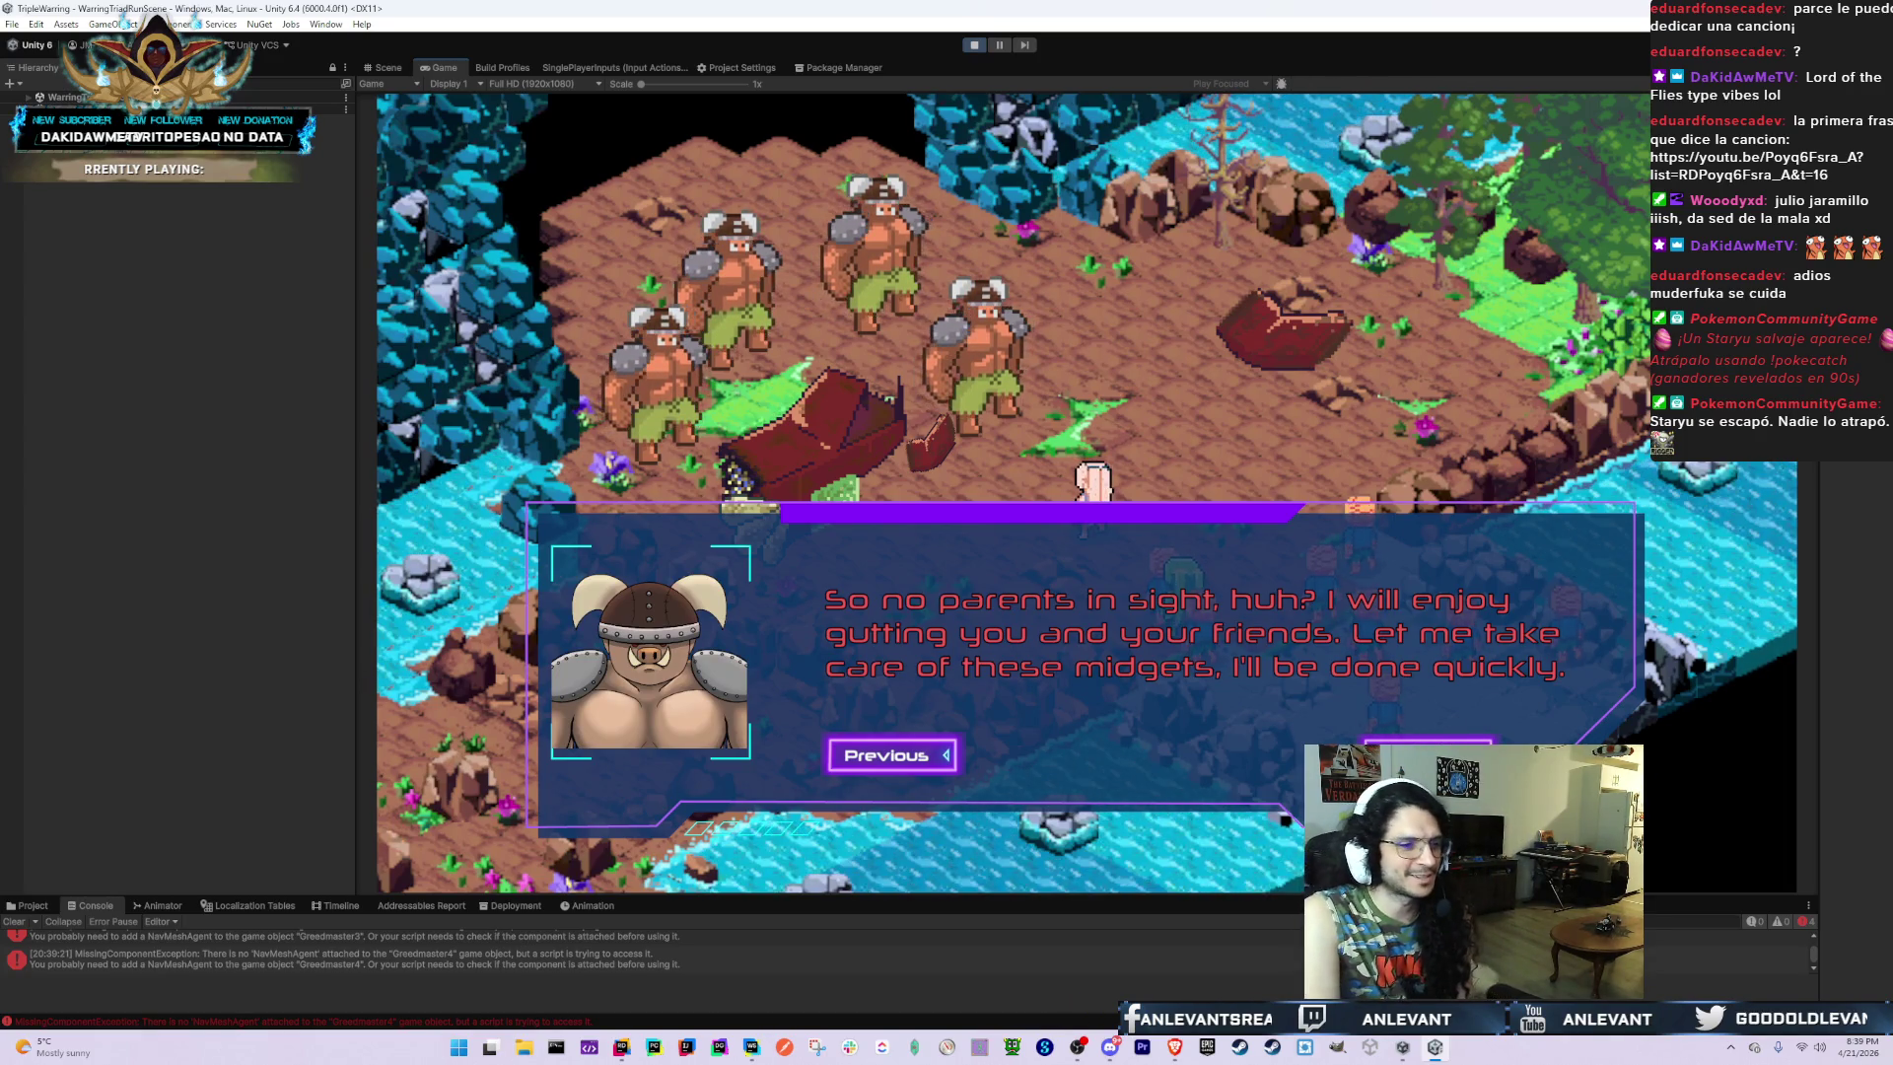
{"action": "left_click", "coordinate": [1366, 723]}
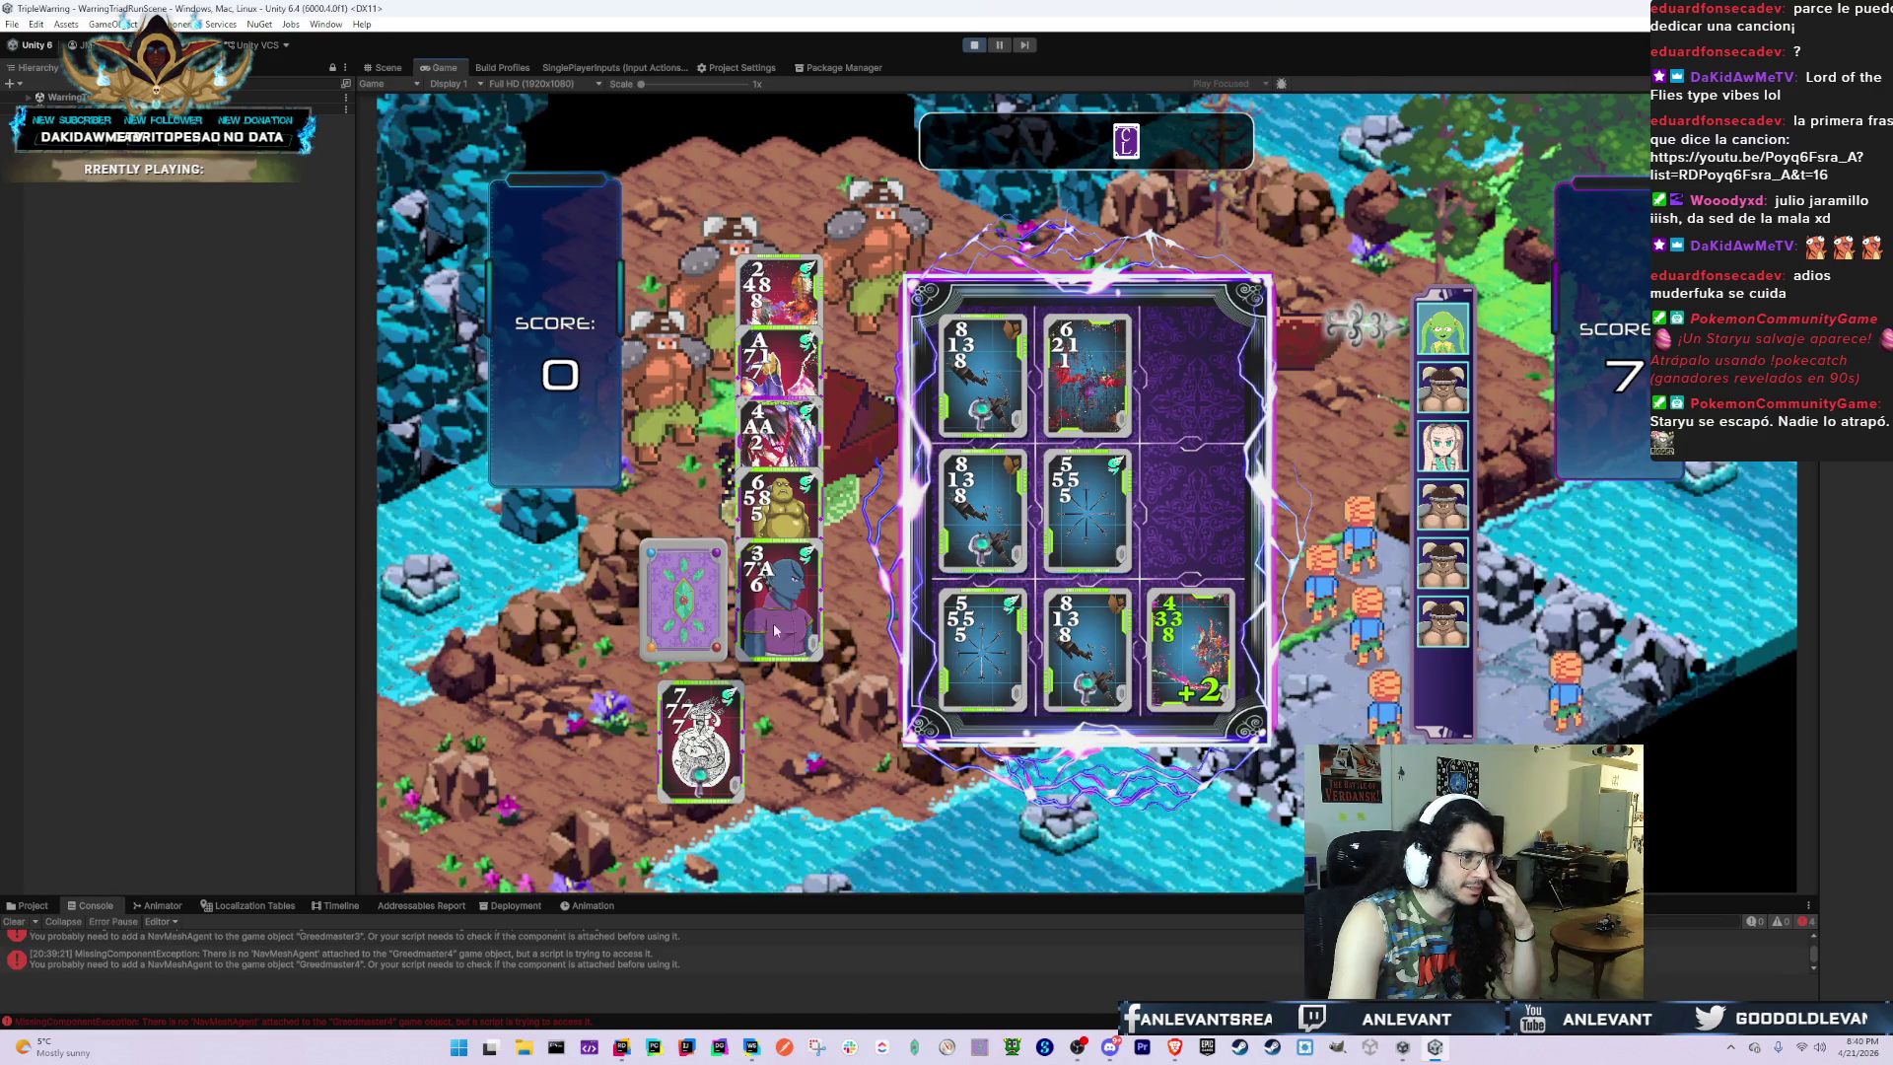
Step: Place the ogre and 2/48/8 cards to finish the battle, then advance the kids' and villain's lines
{"action": "mouse_move", "coordinate": [776, 511]}
{"action": "left_mouse_down"}
{"action": "mouse_move", "coordinate": [1211, 467]}
{"action": "mouse_move", "coordinate": [1198, 485]}
{"action": "mouse_move", "coordinate": [733, 559]}
{"action": "left_mouse_up"}
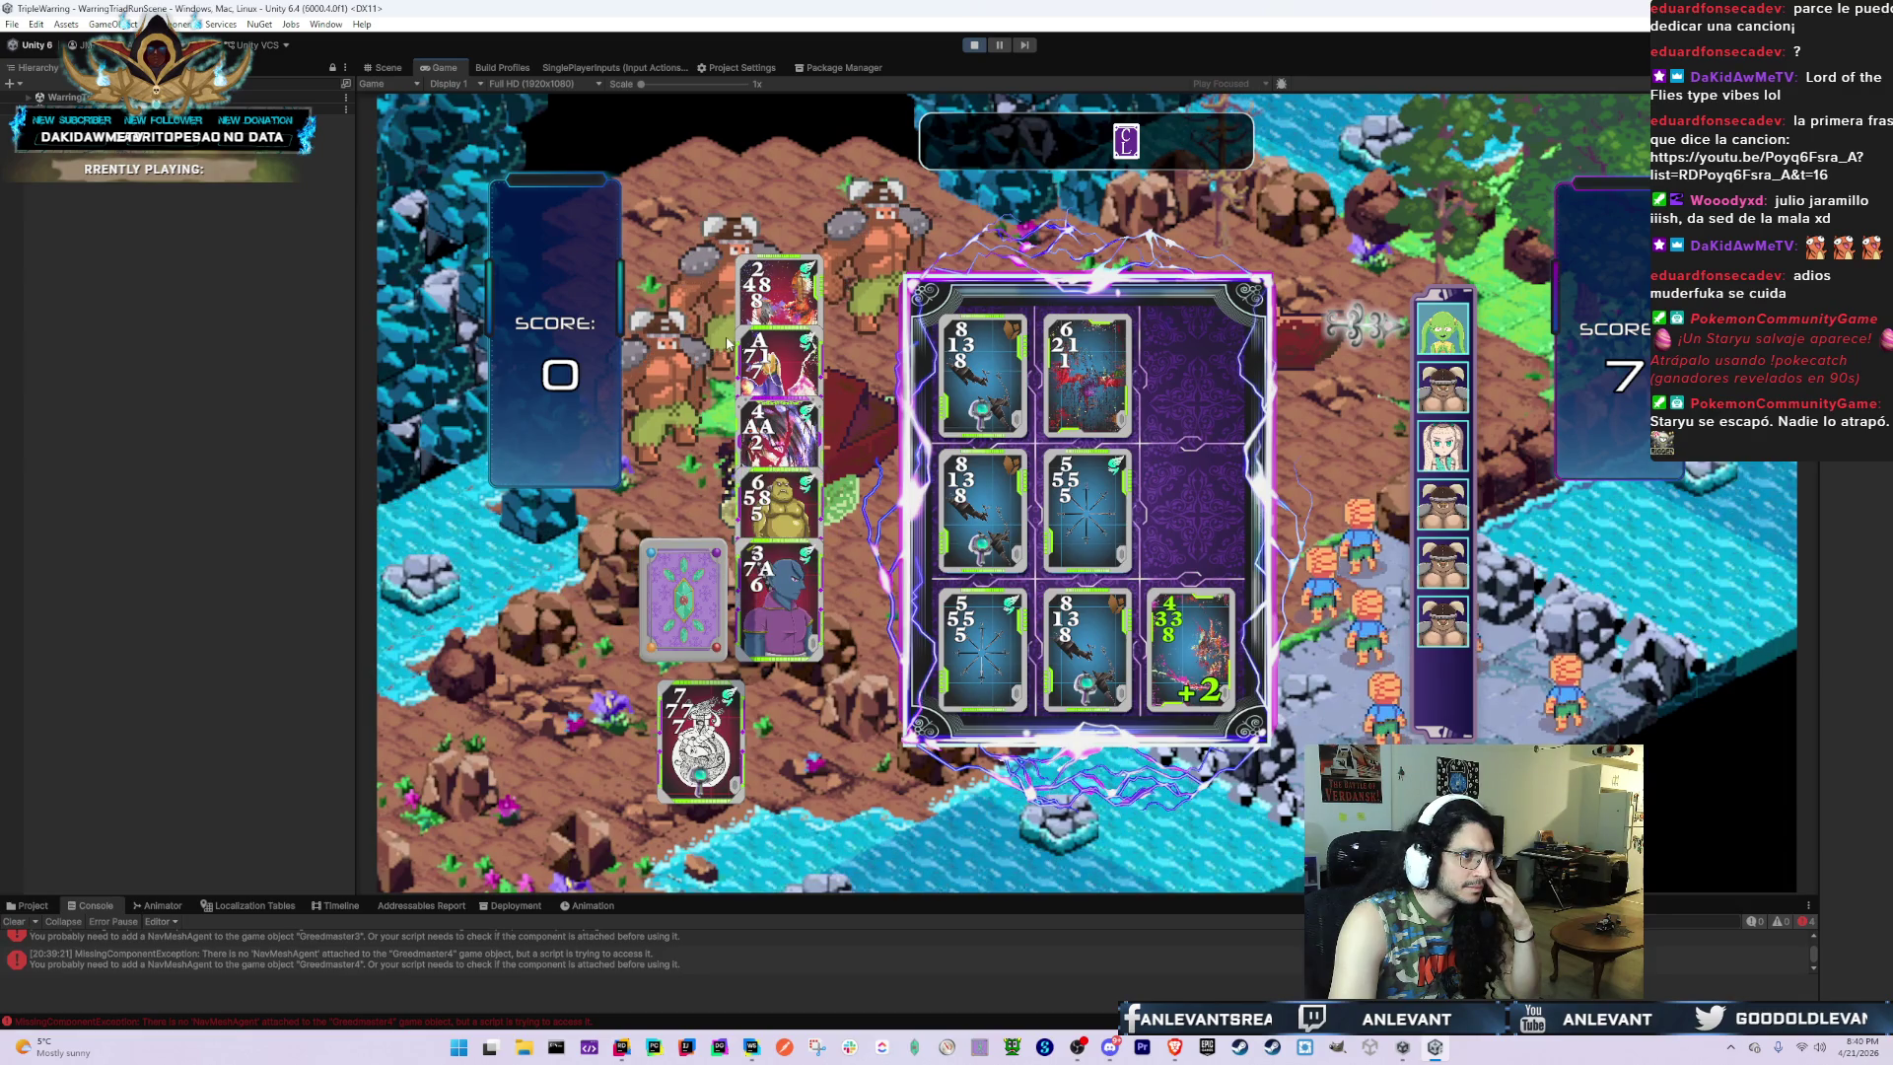
{"action": "mouse_move", "coordinate": [779, 296]}
{"action": "left_mouse_down"}
{"action": "mouse_move", "coordinate": [1085, 340]}
{"action": "mouse_move", "coordinate": [1178, 439]}
{"action": "mouse_move", "coordinate": [1200, 509]}
{"action": "left_mouse_up"}
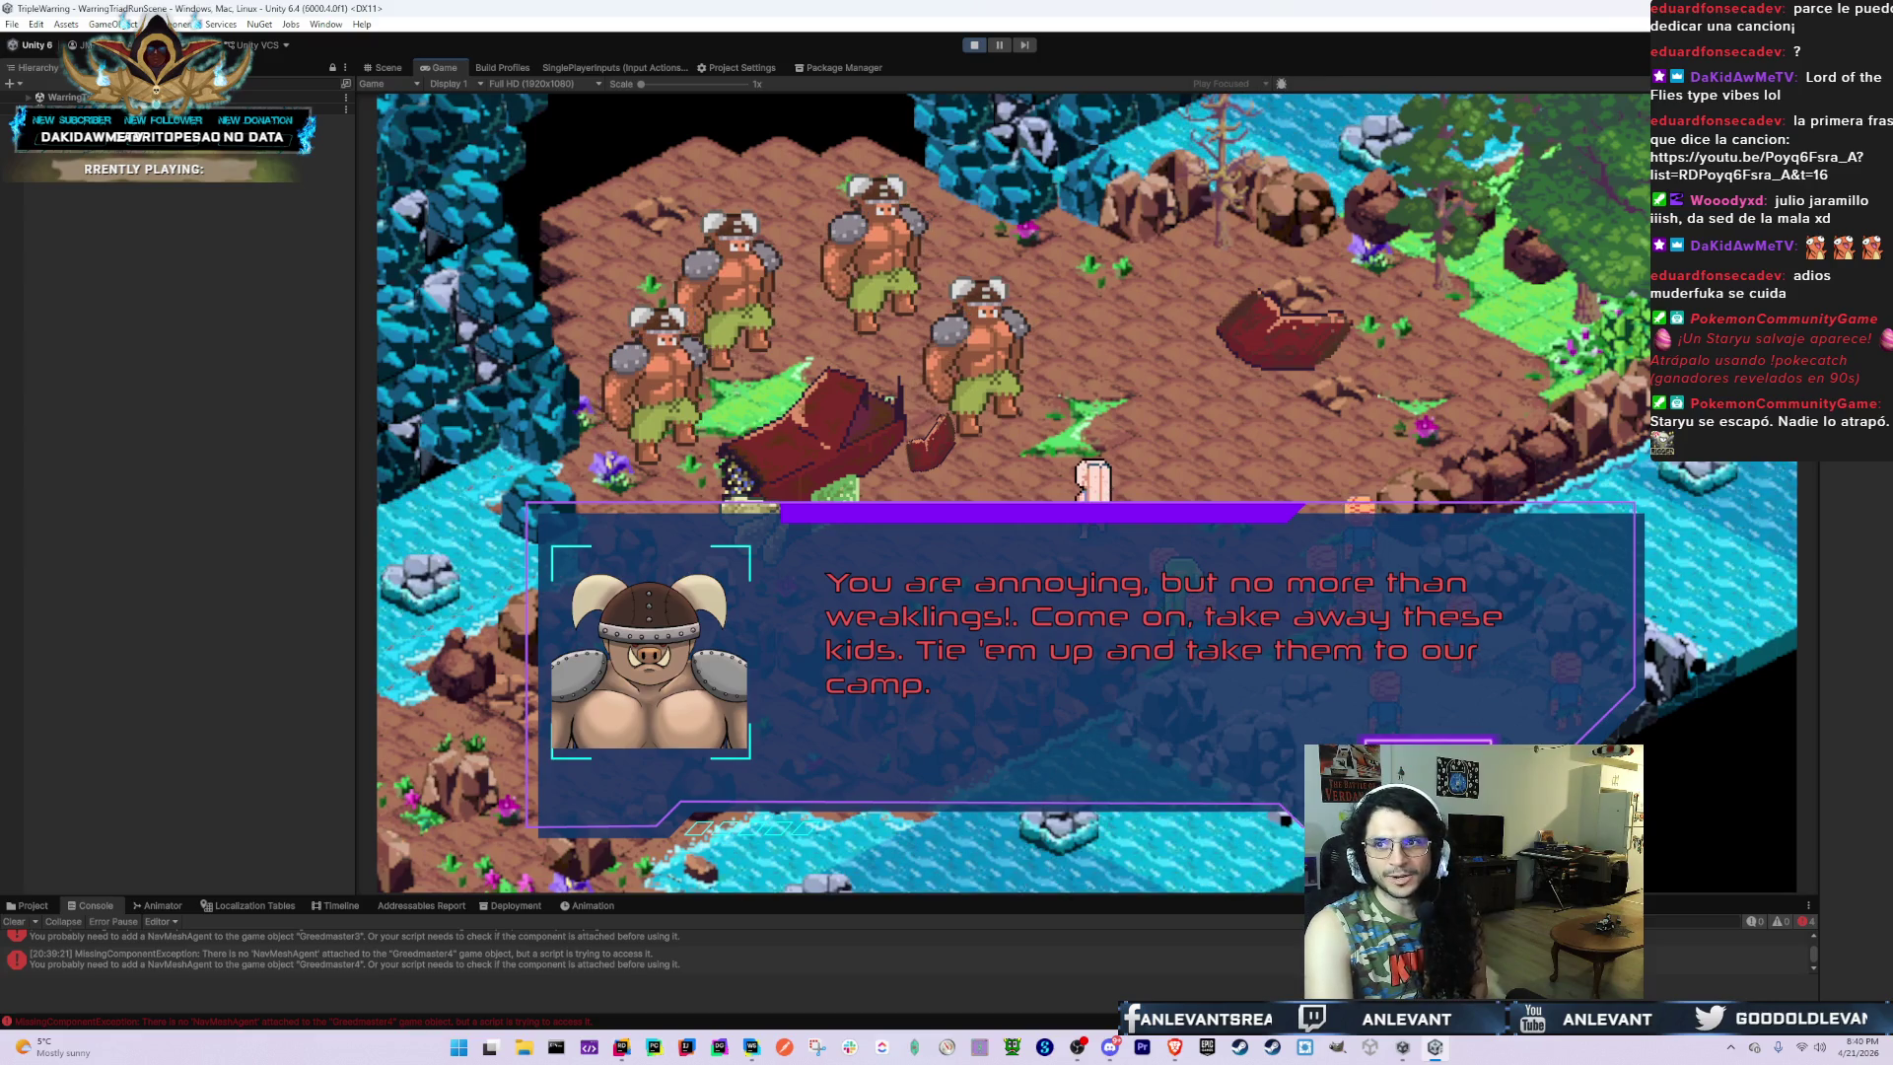
{"action": "key", "text": "space"}
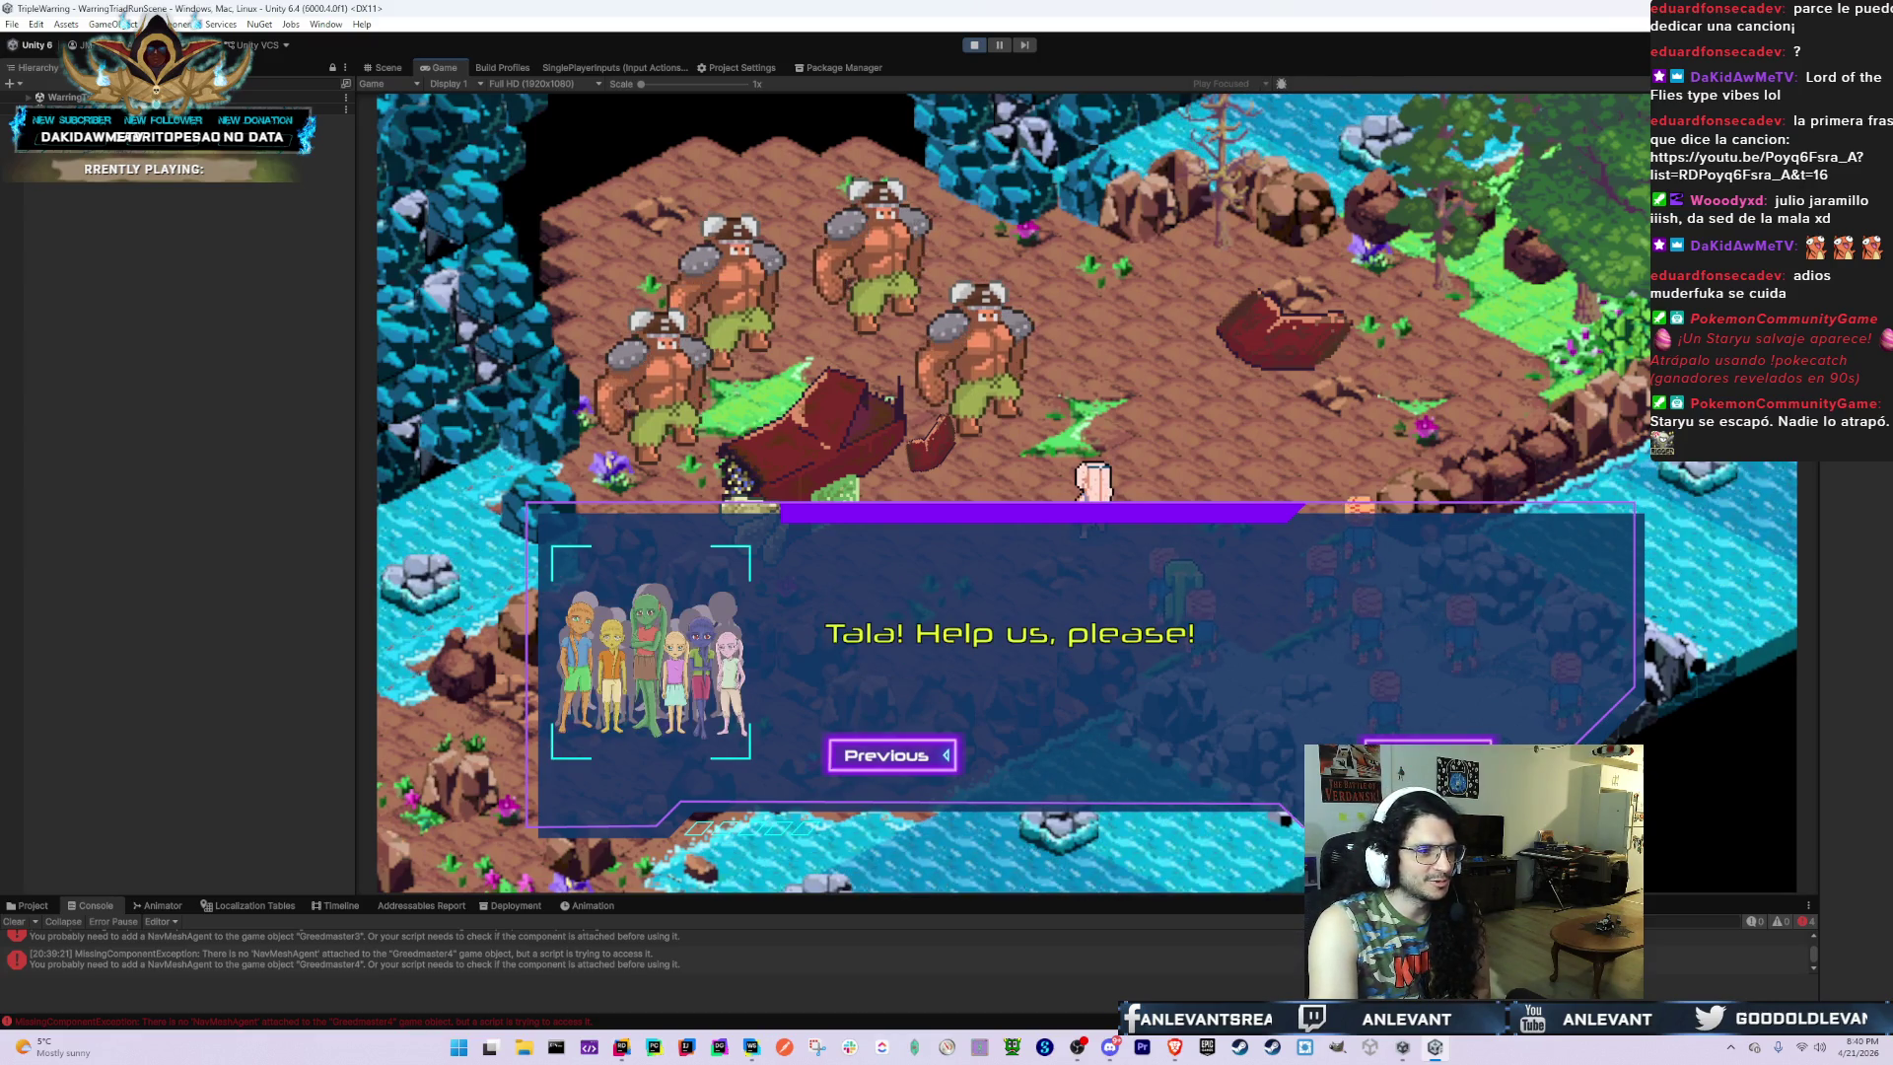
{"action": "key", "text": "space"}
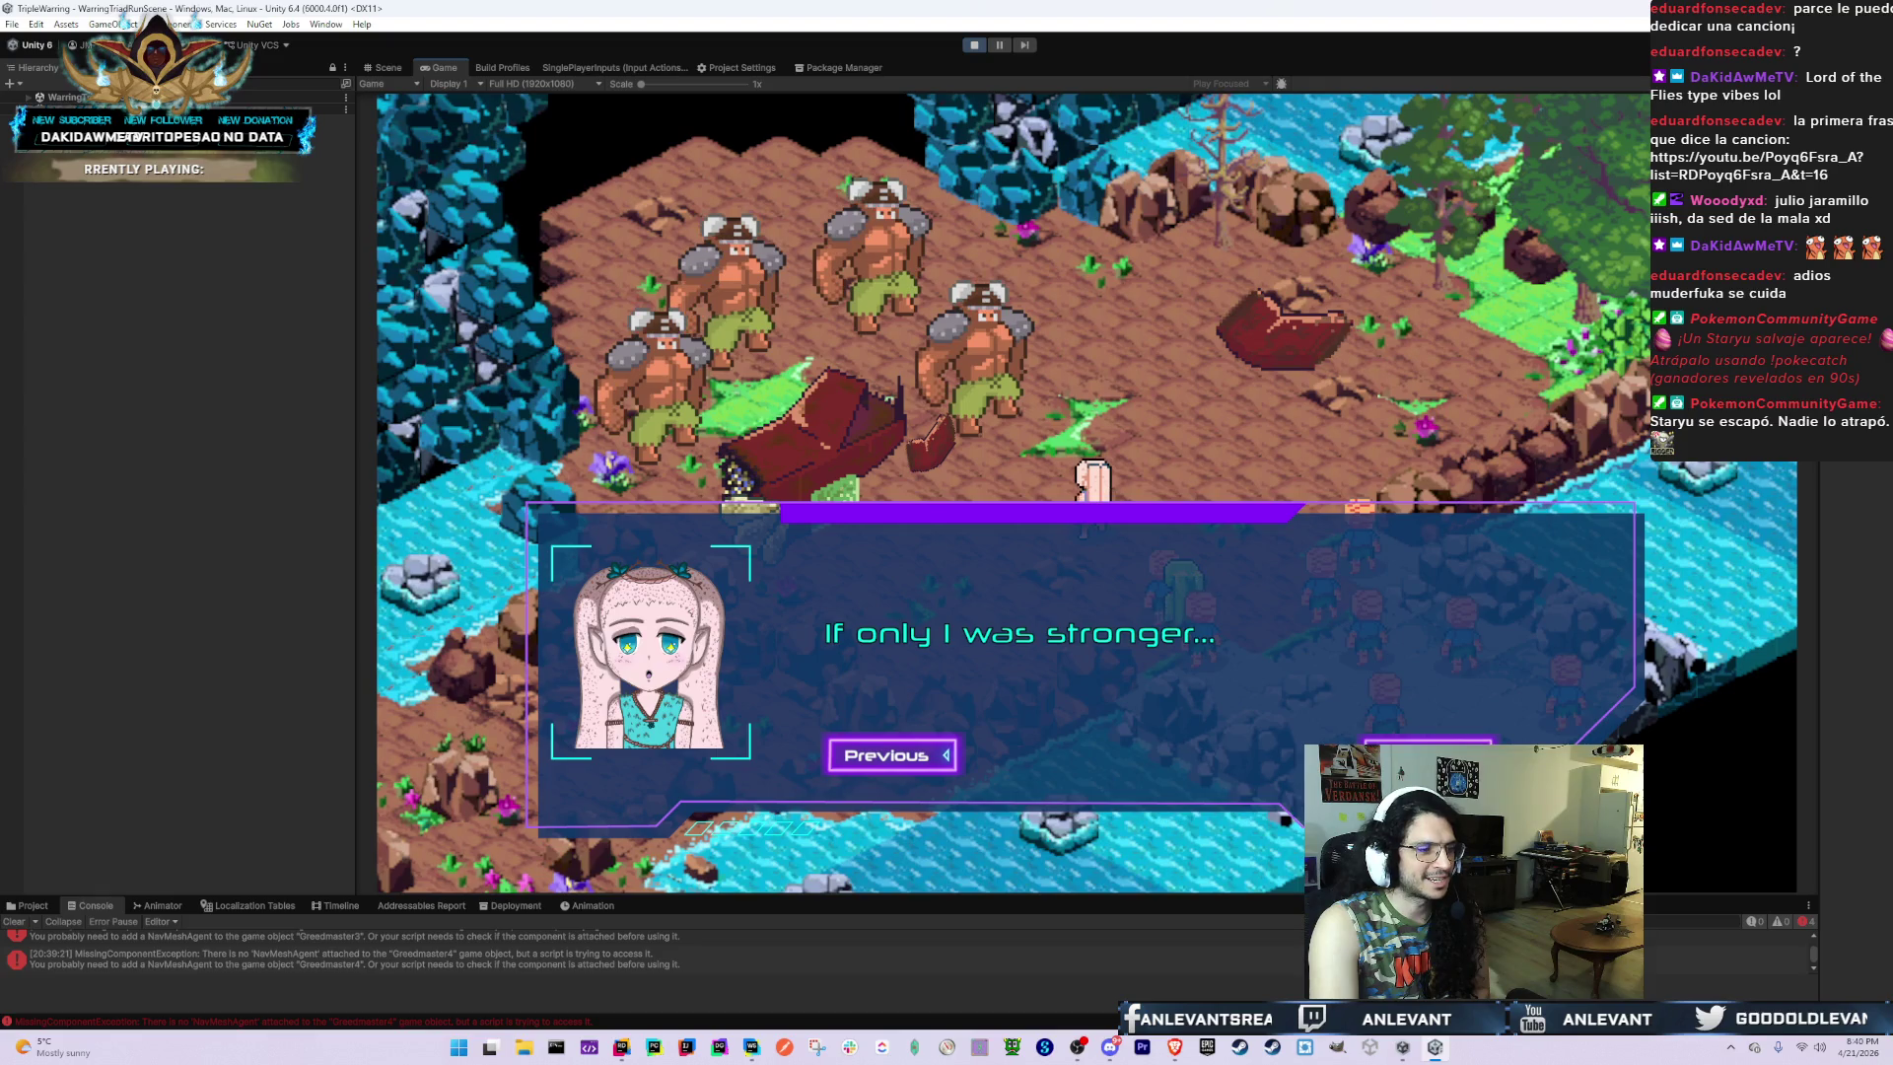
{"action": "key", "text": "space"}
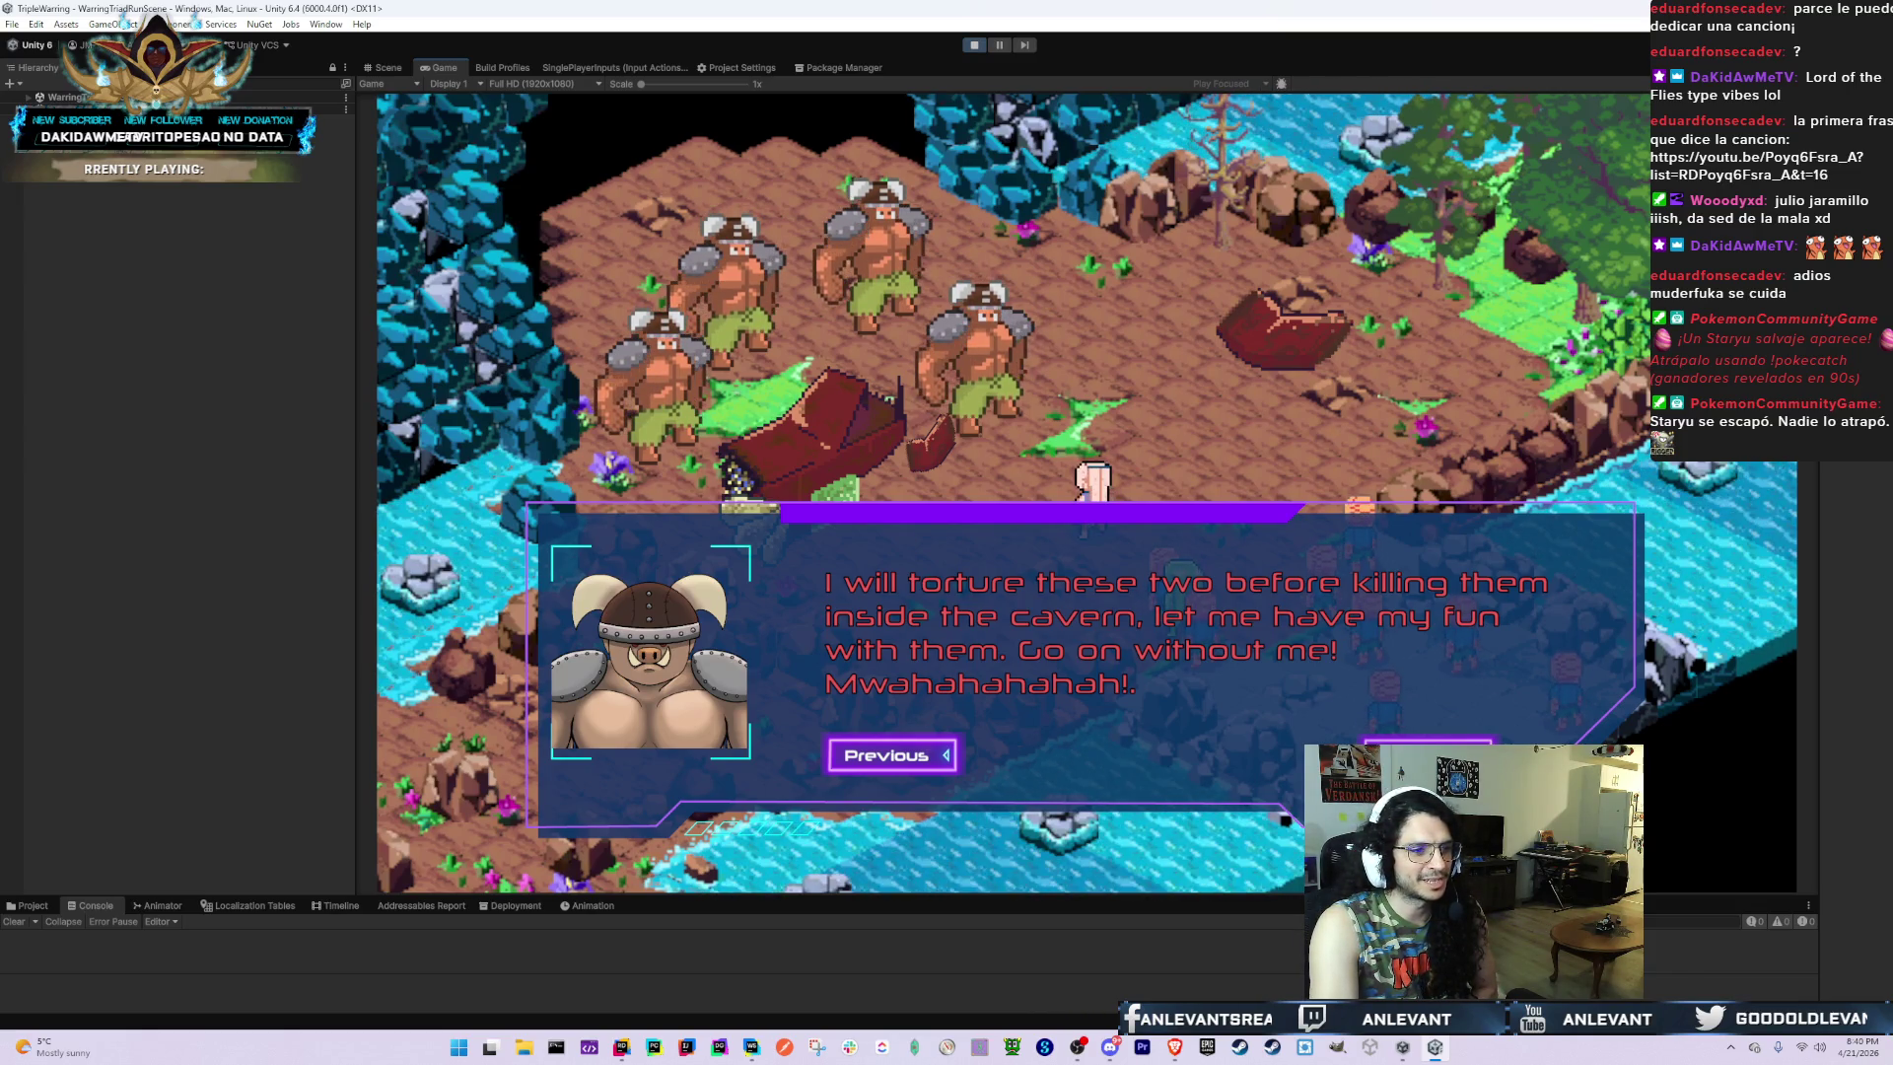
{"action": "key", "text": "space"}
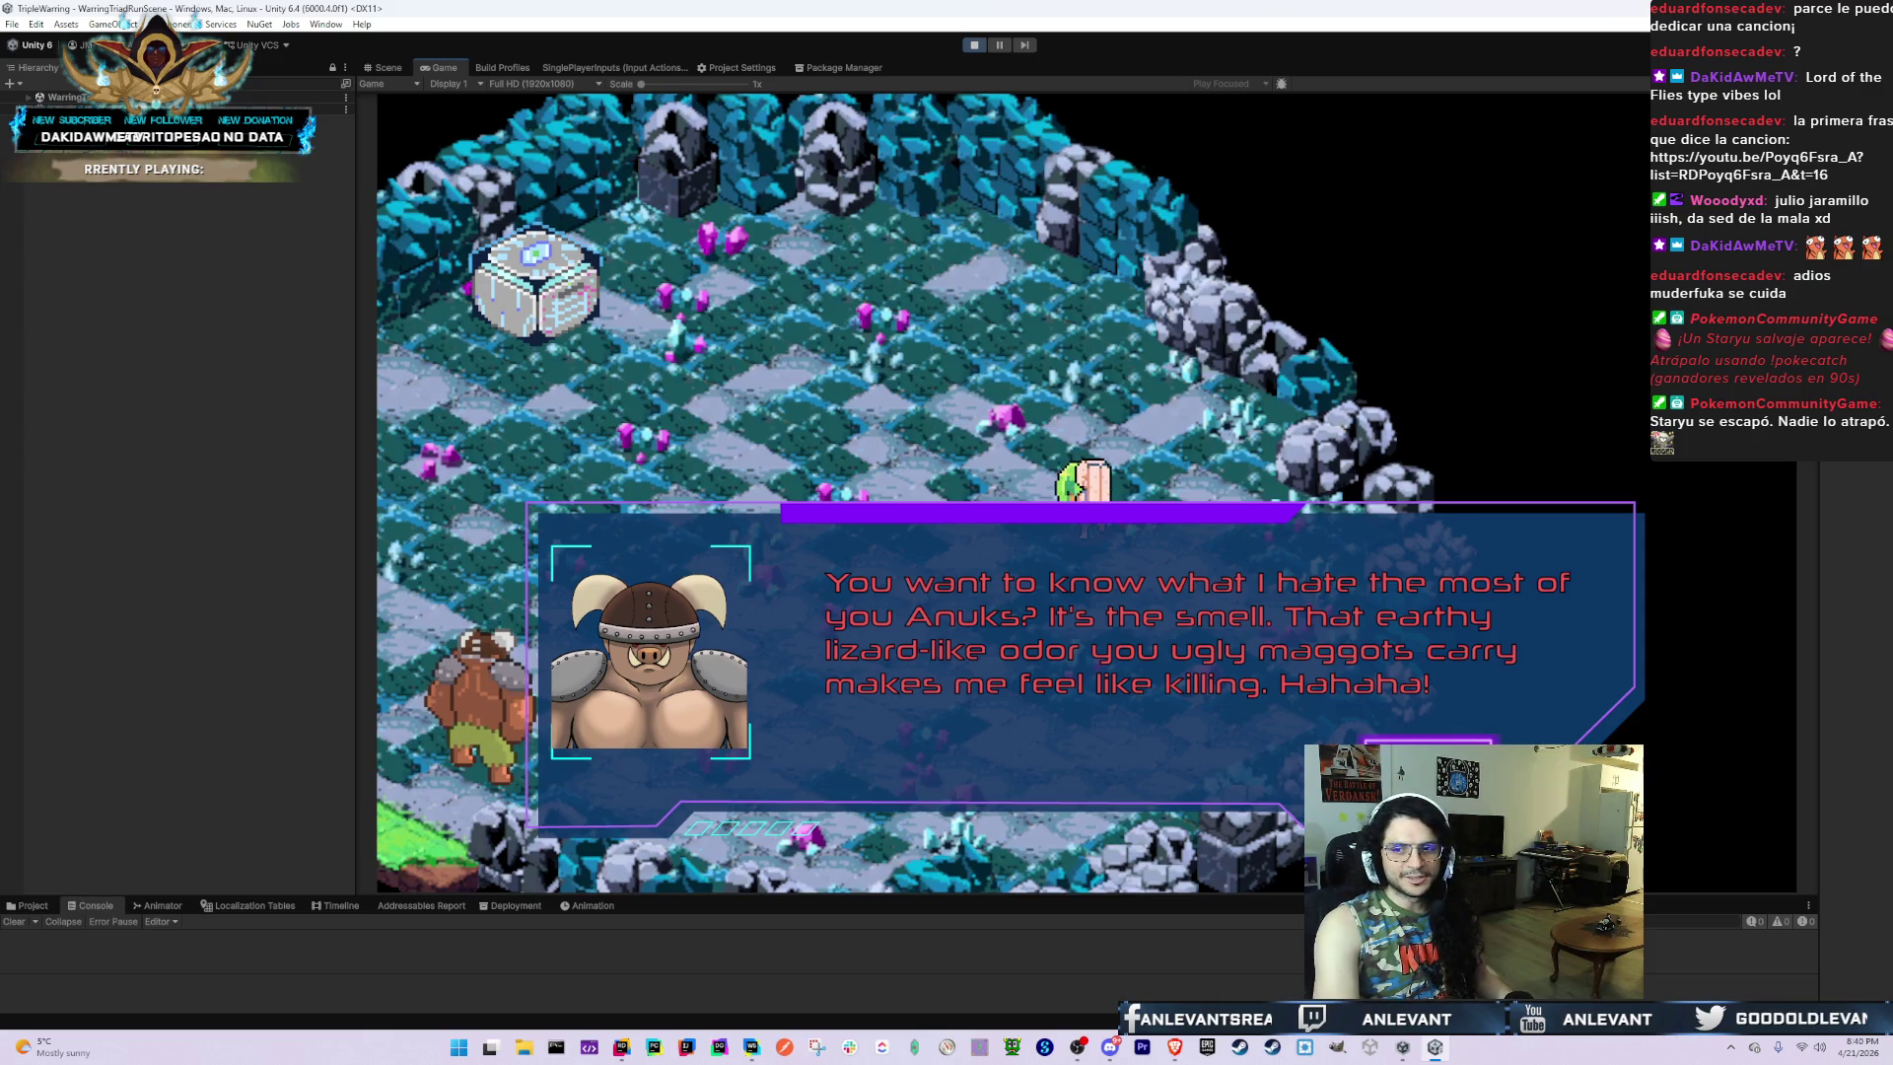
Step: Advance past the elf girl, newcomer, pig warrior and green-haired girl lines to start the battle
{"action": "key", "text": "space"}
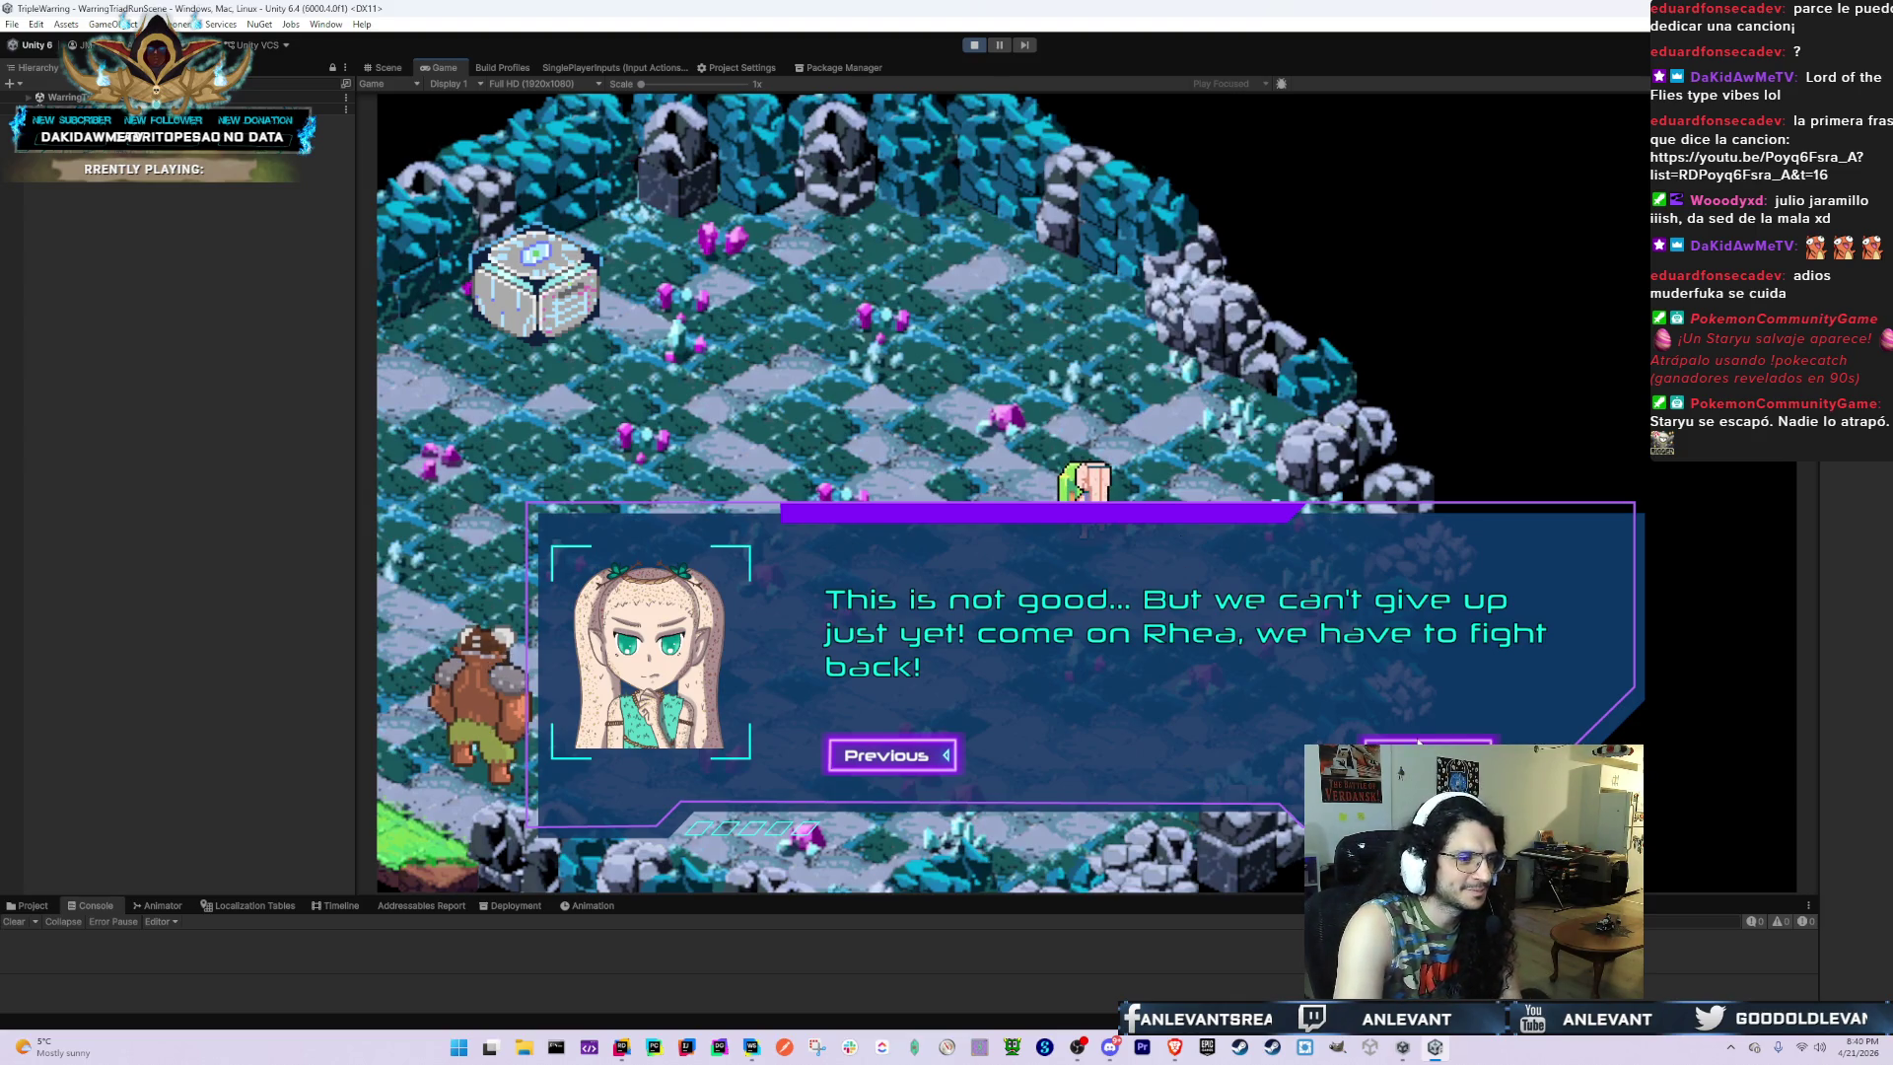
{"action": "key", "text": "space"}
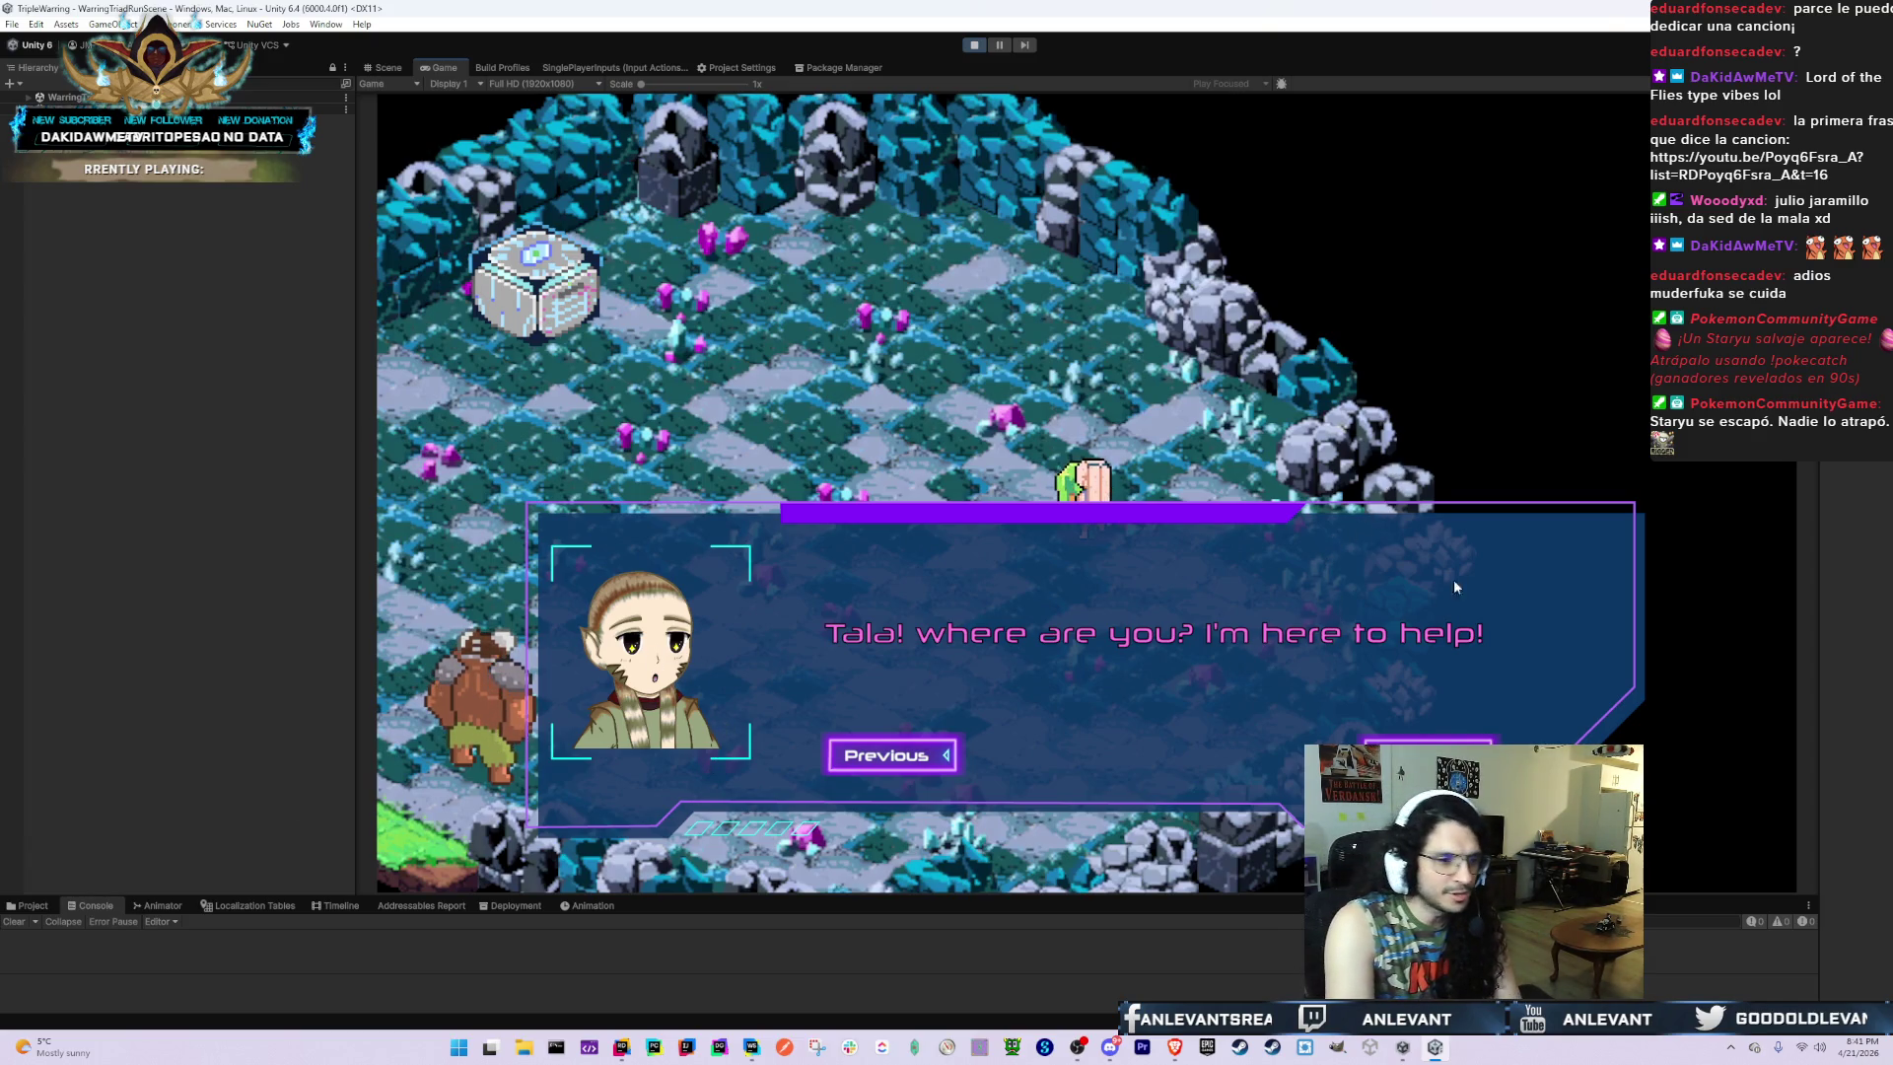
{"action": "key", "text": "space"}
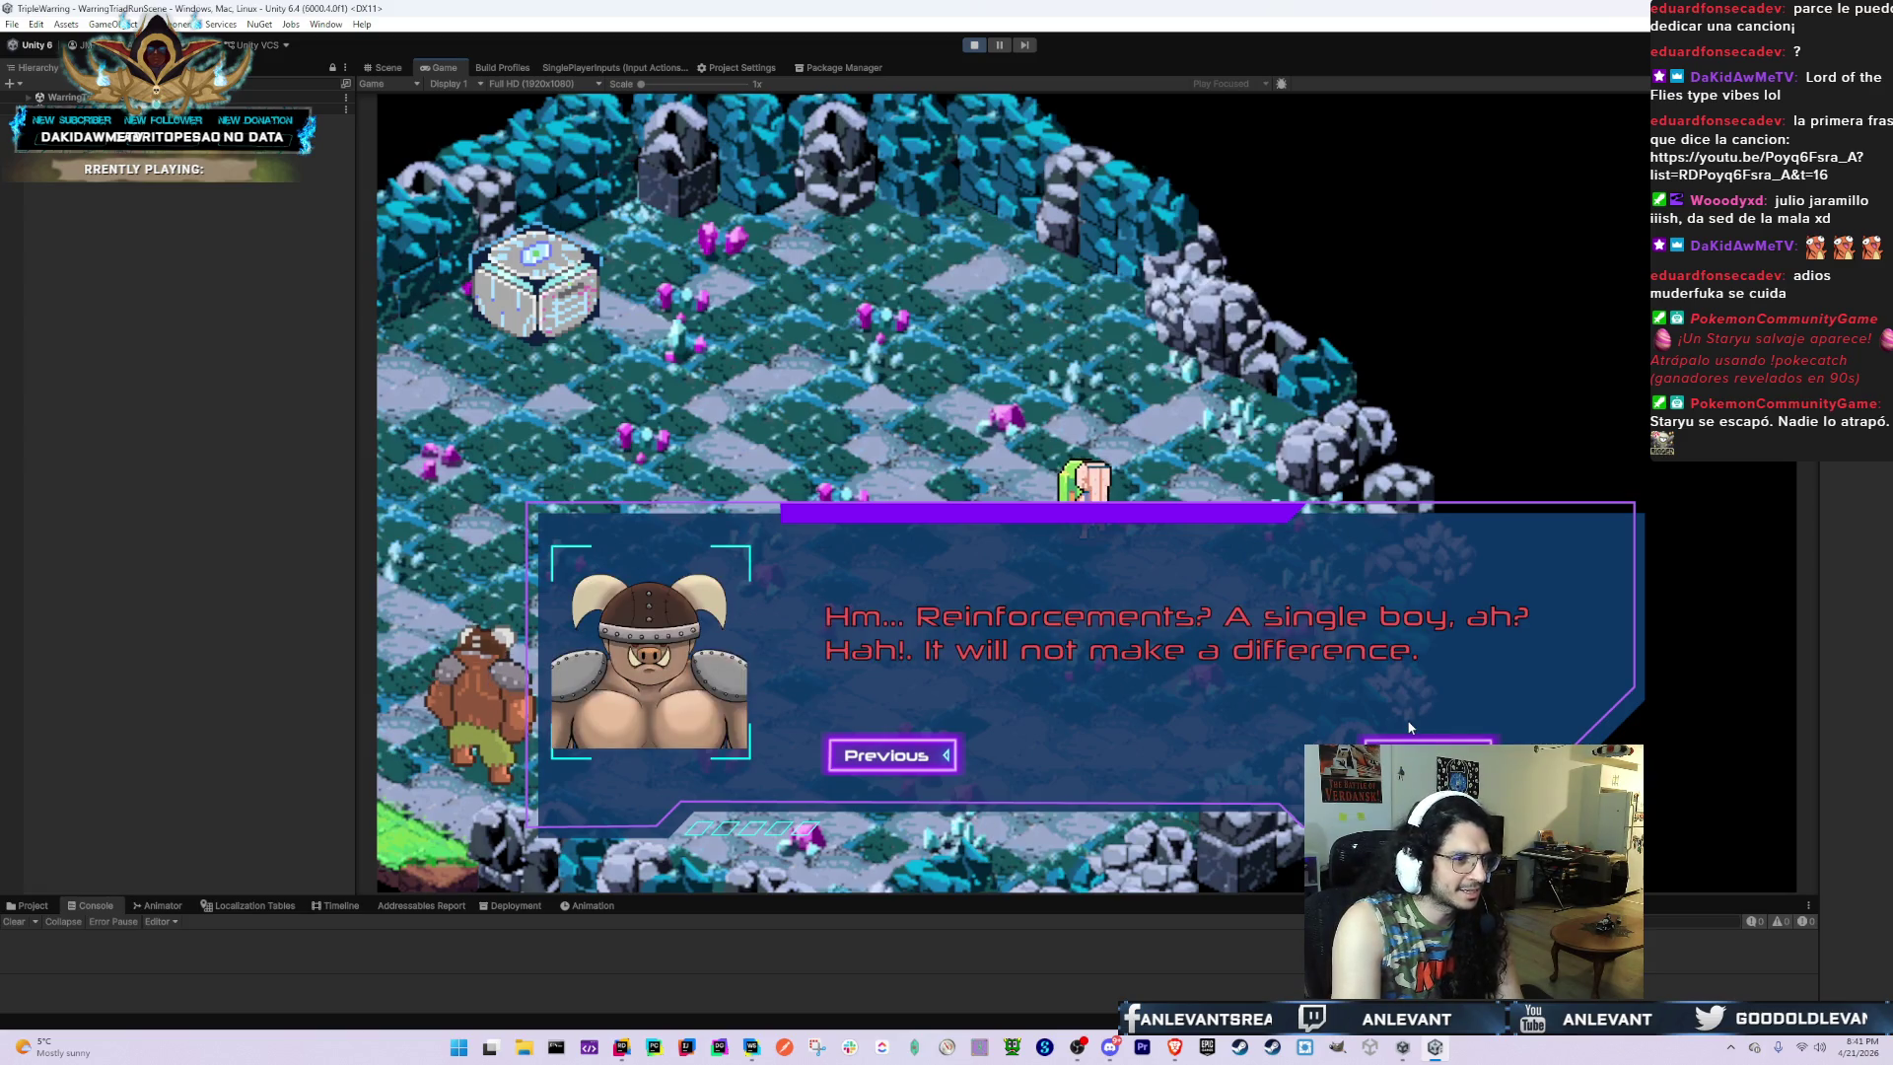
{"action": "key", "text": "space"}
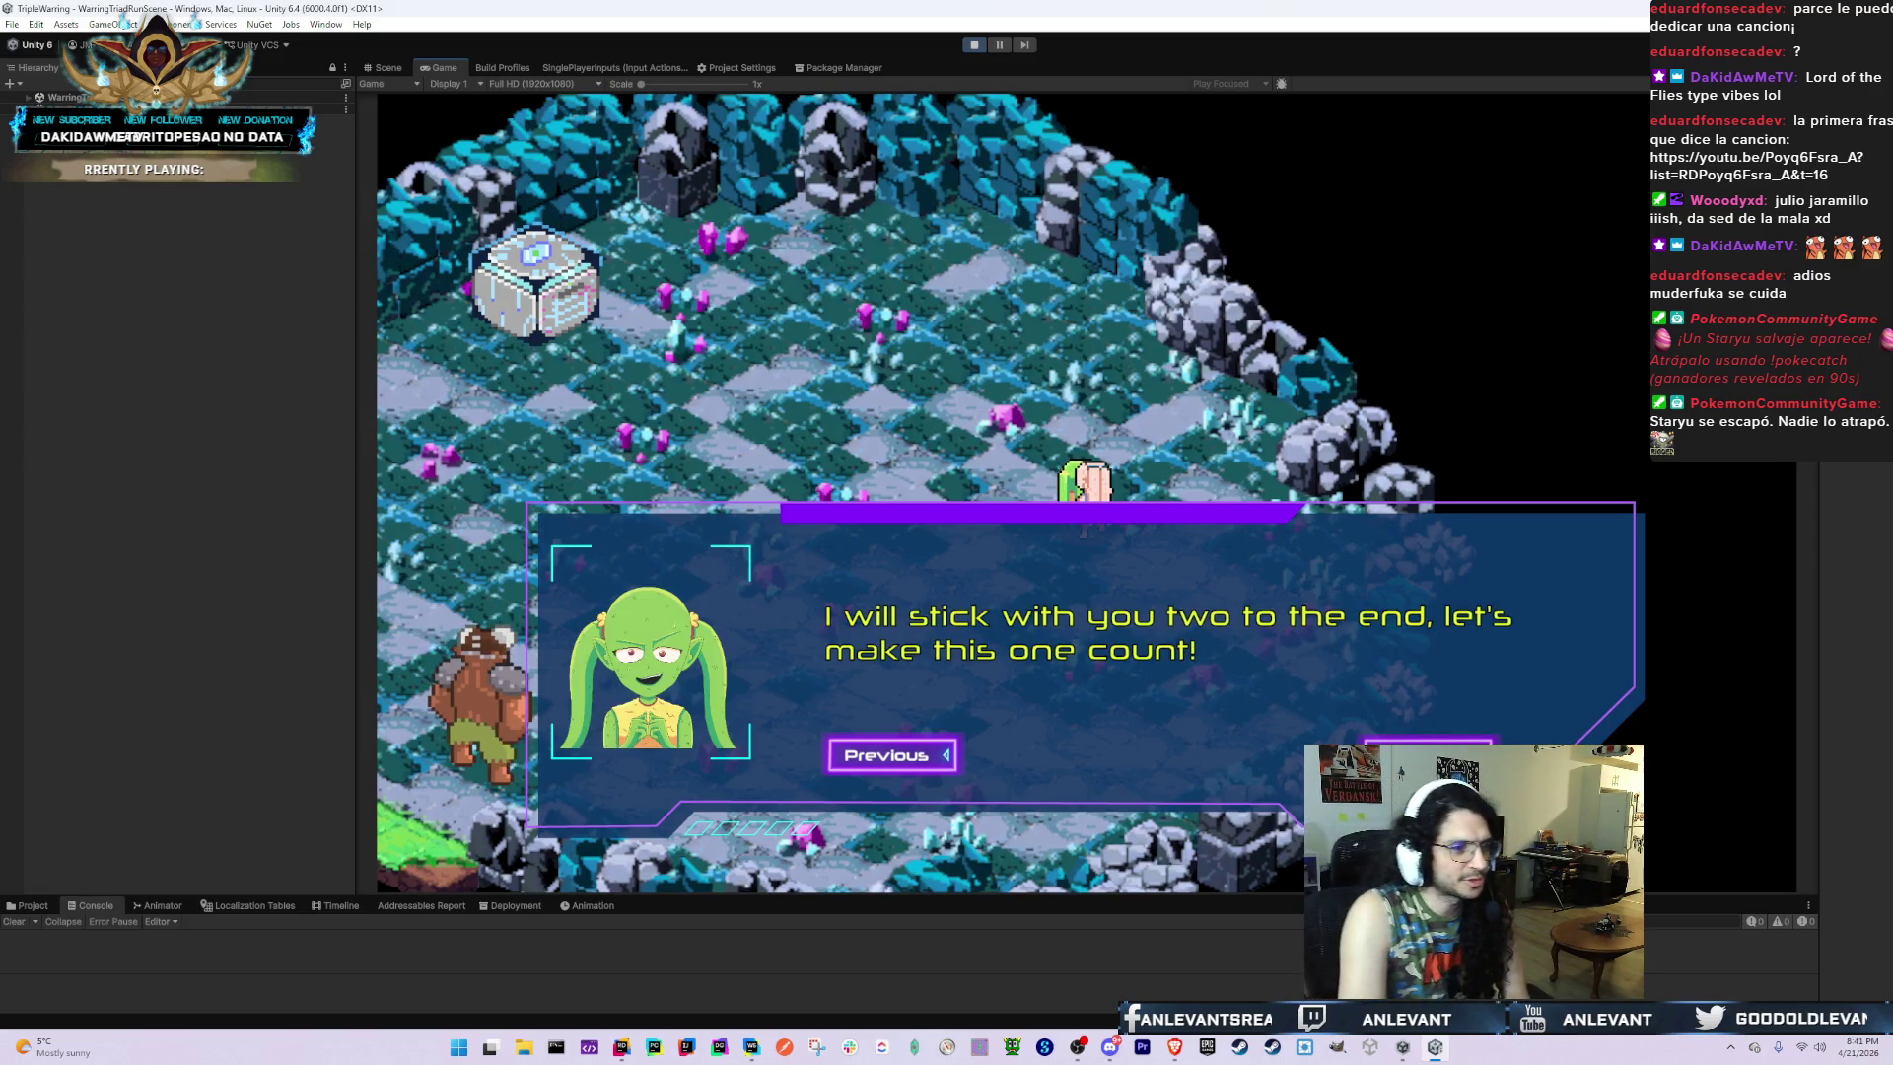
{"action": "key", "text": "space"}
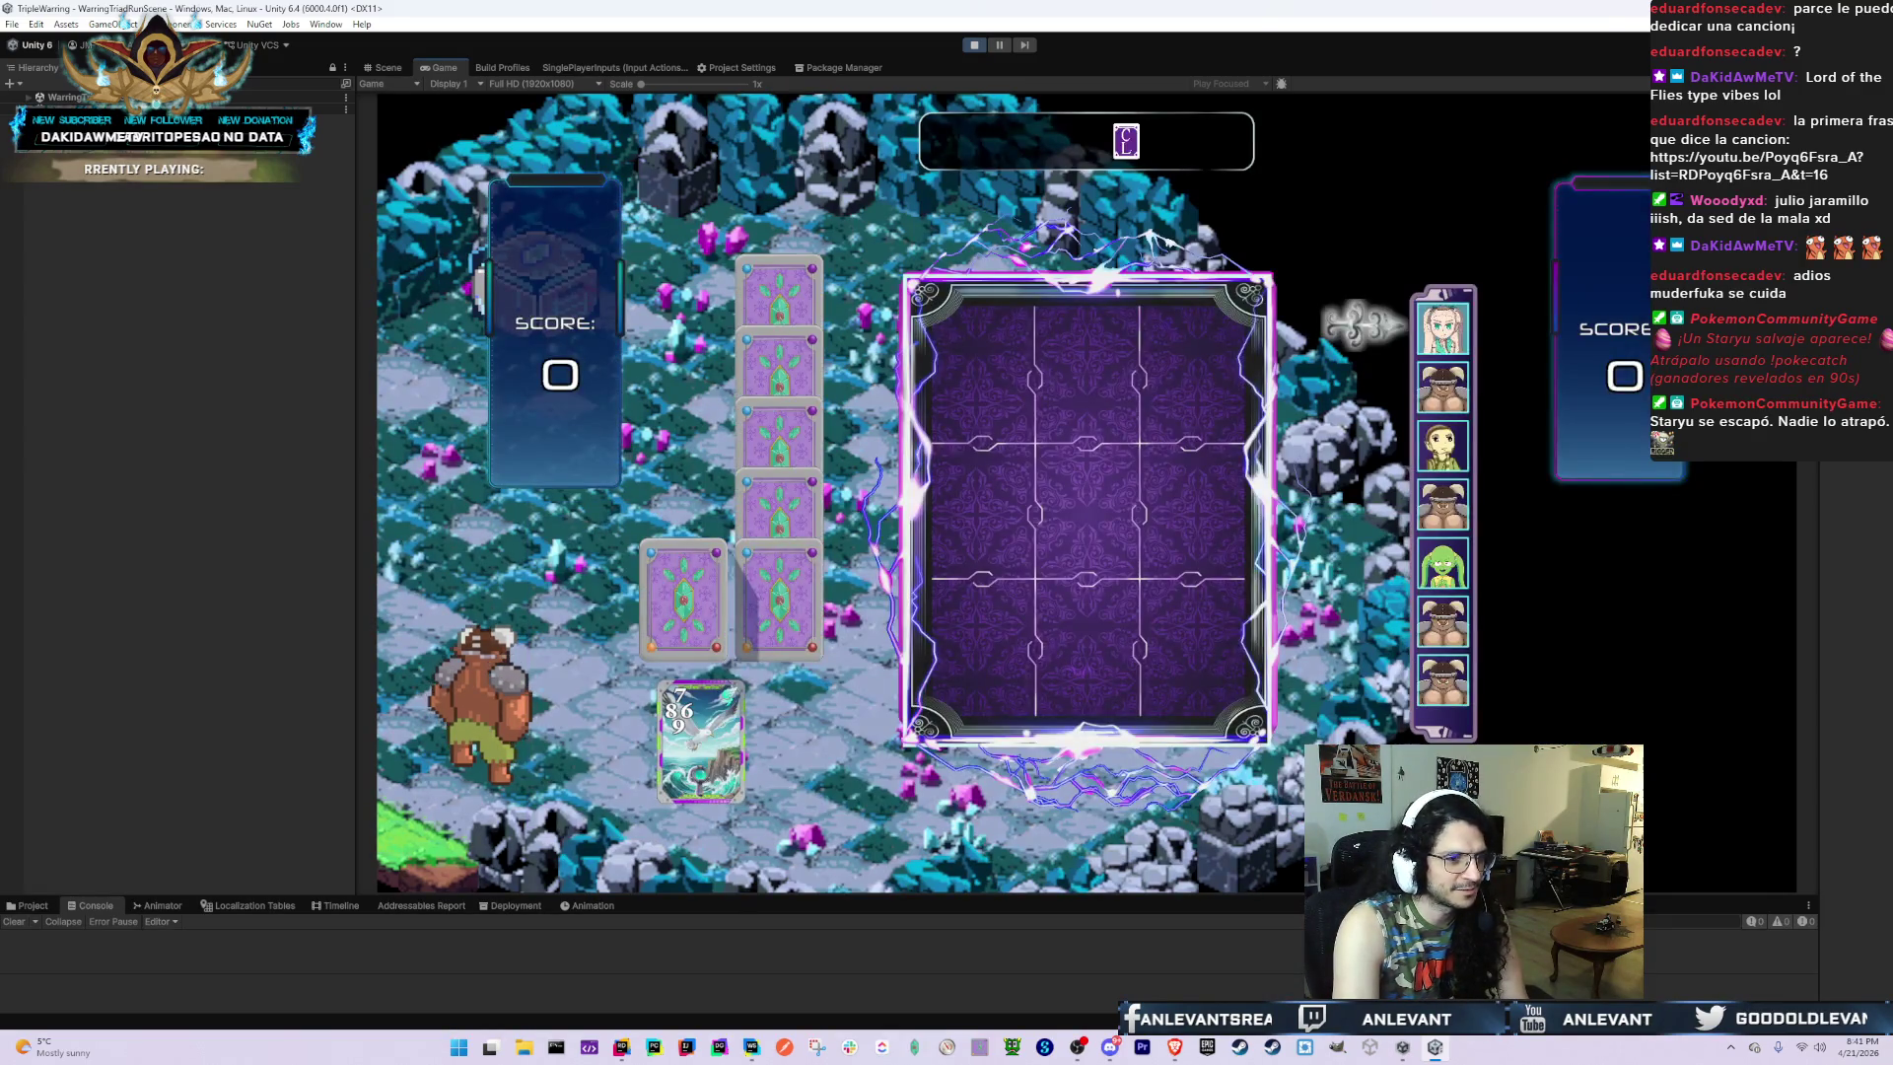
Step: Play the 2/4/8/8, 6/5/8/5, 3/7A/6, 4AA2 and bird cards onto the board to win 7 to 2
{"action": "left_click_drag", "start_coordinate": [788, 295], "coordinate": [979, 370]}
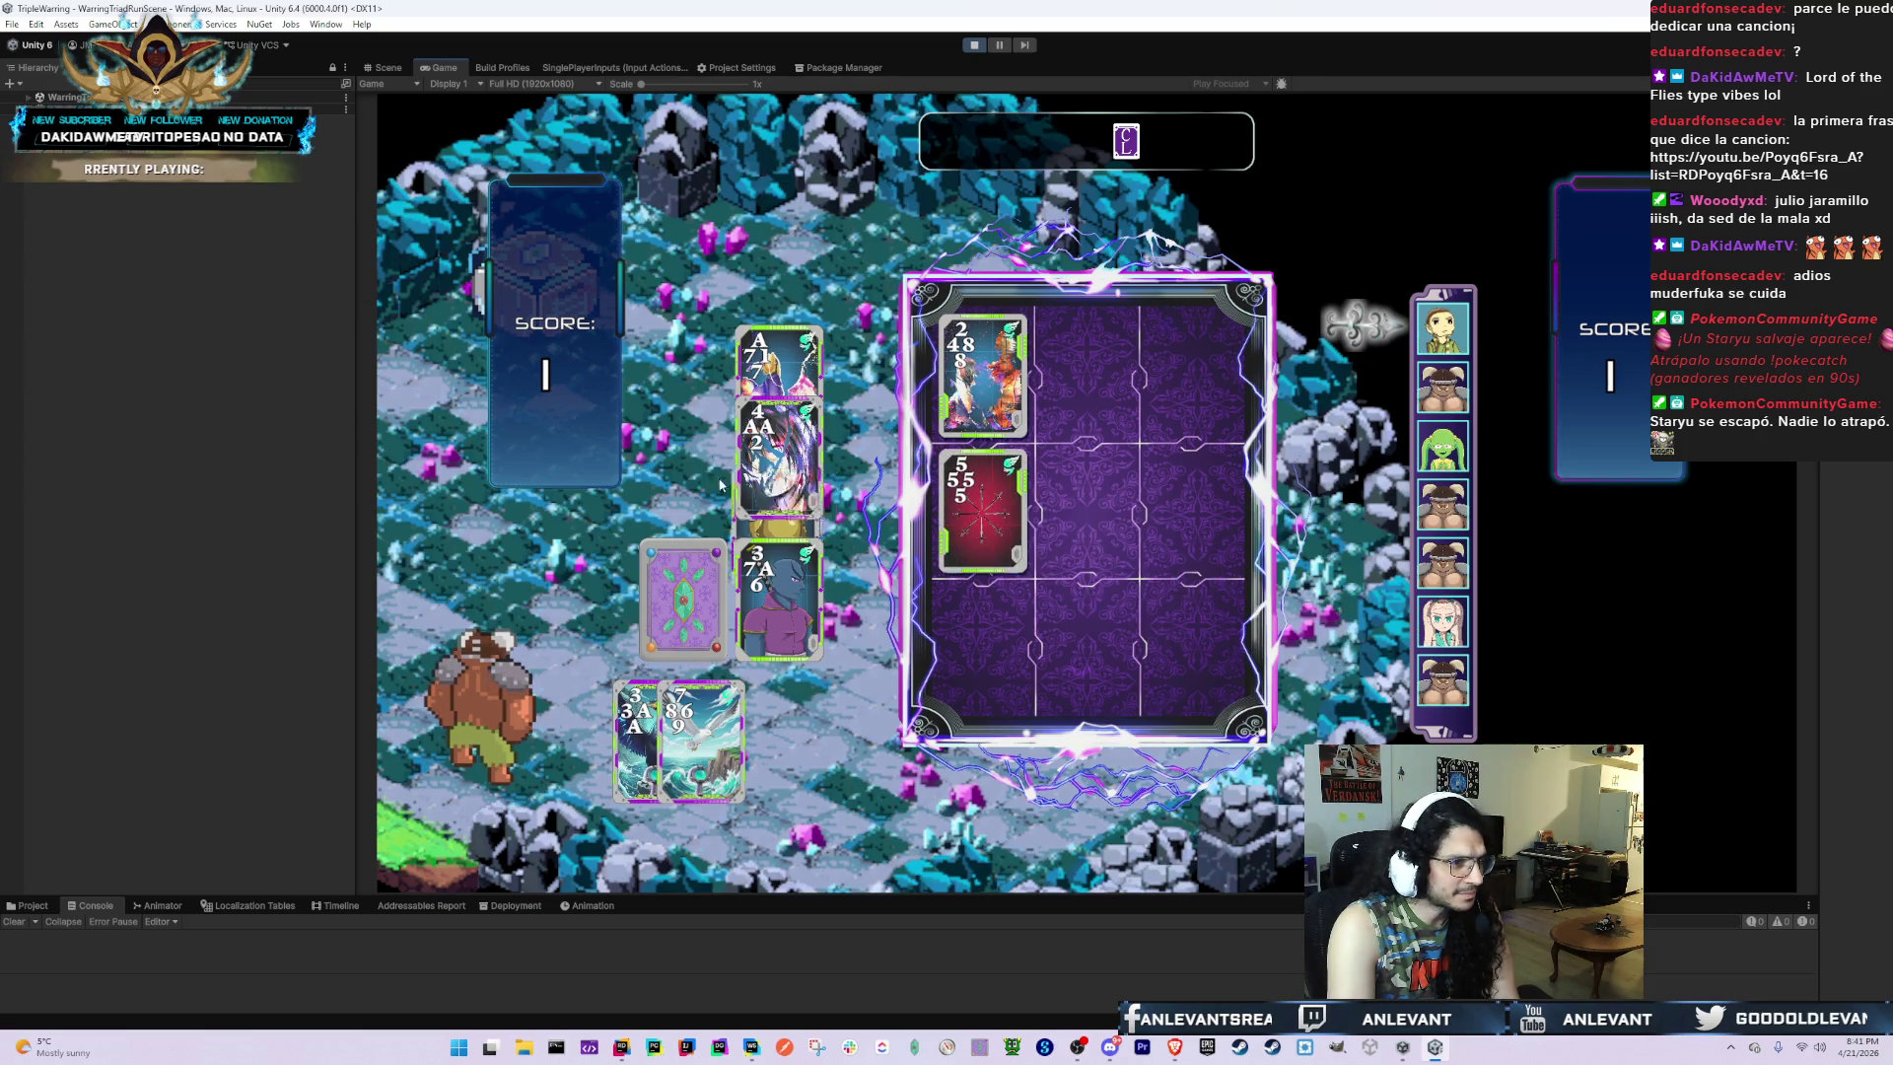
{"action": "left_click_drag", "start_coordinate": [785, 513], "coordinate": [971, 636]}
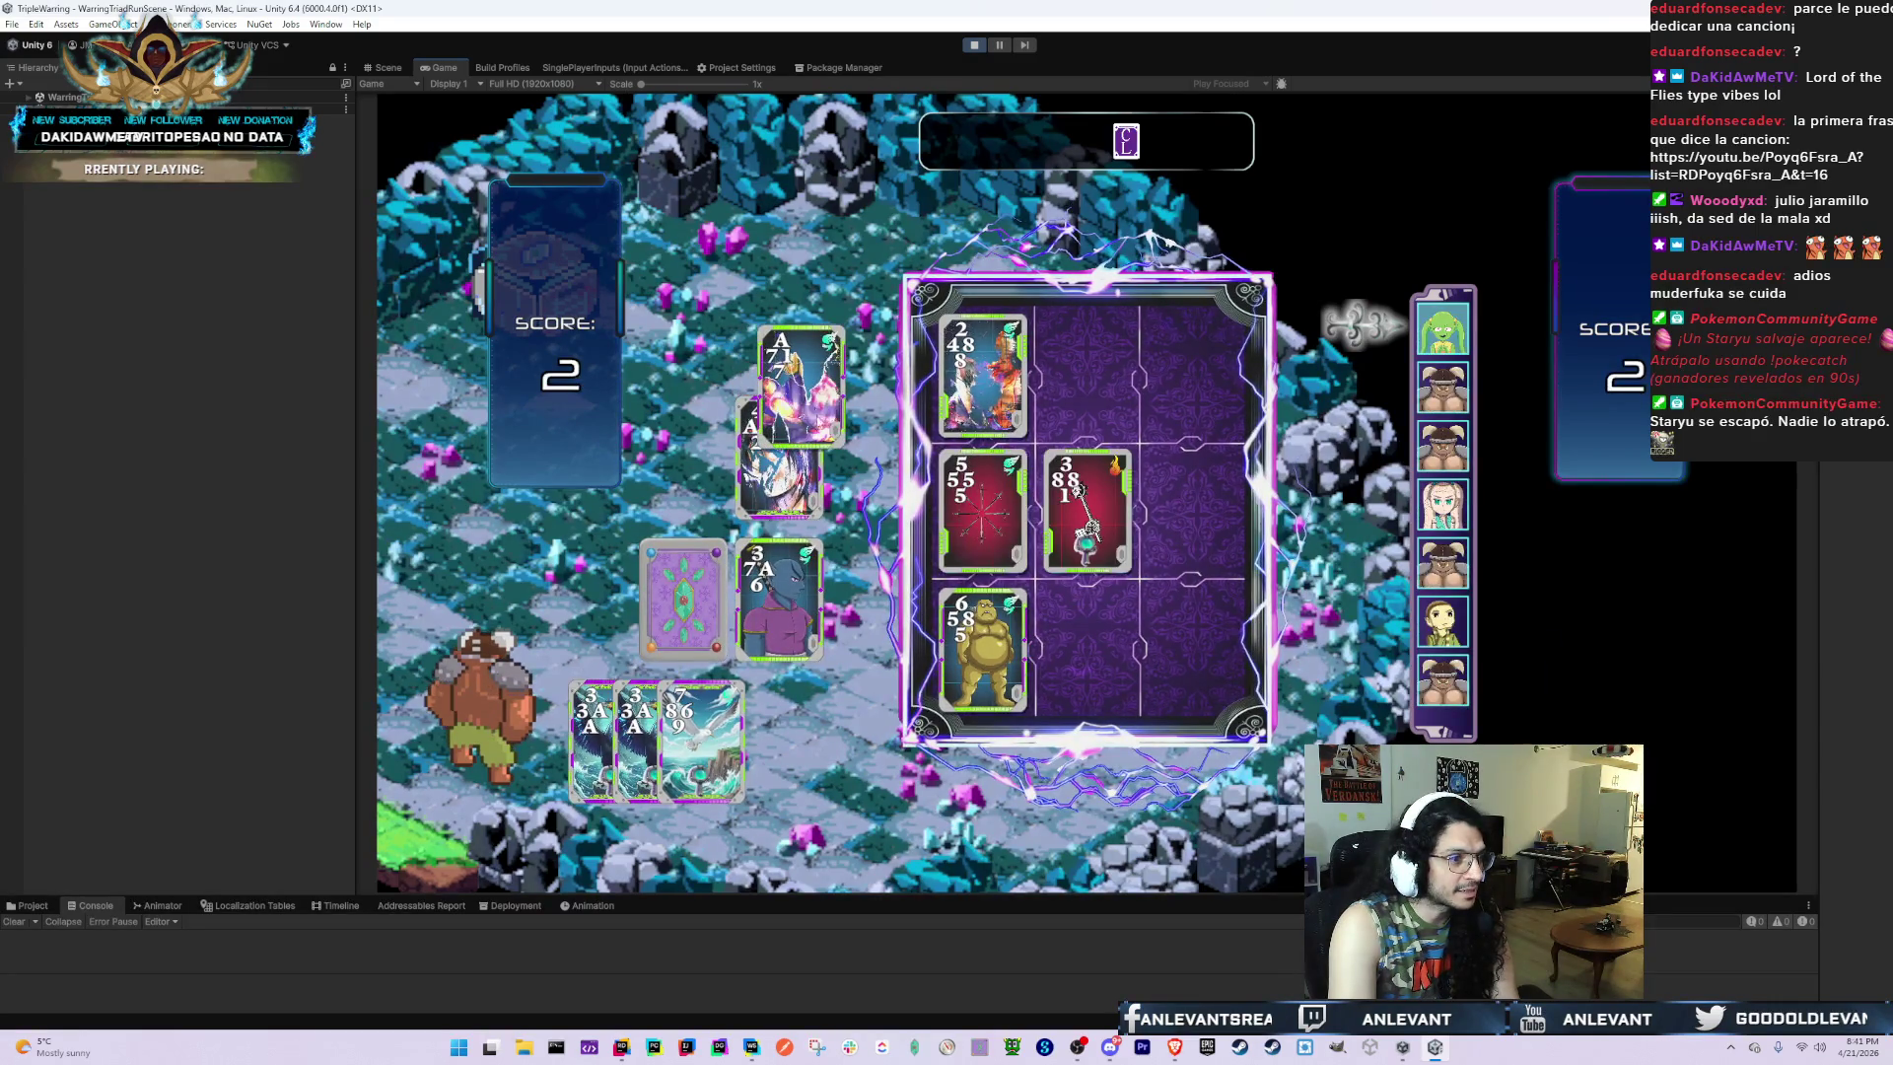
{"action": "mouse_move", "coordinate": [780, 602]}
{"action": "left_mouse_down"}
{"action": "mouse_move", "coordinate": [1035, 542]}
{"action": "mouse_move", "coordinate": [803, 635]}
{"action": "left_mouse_up"}
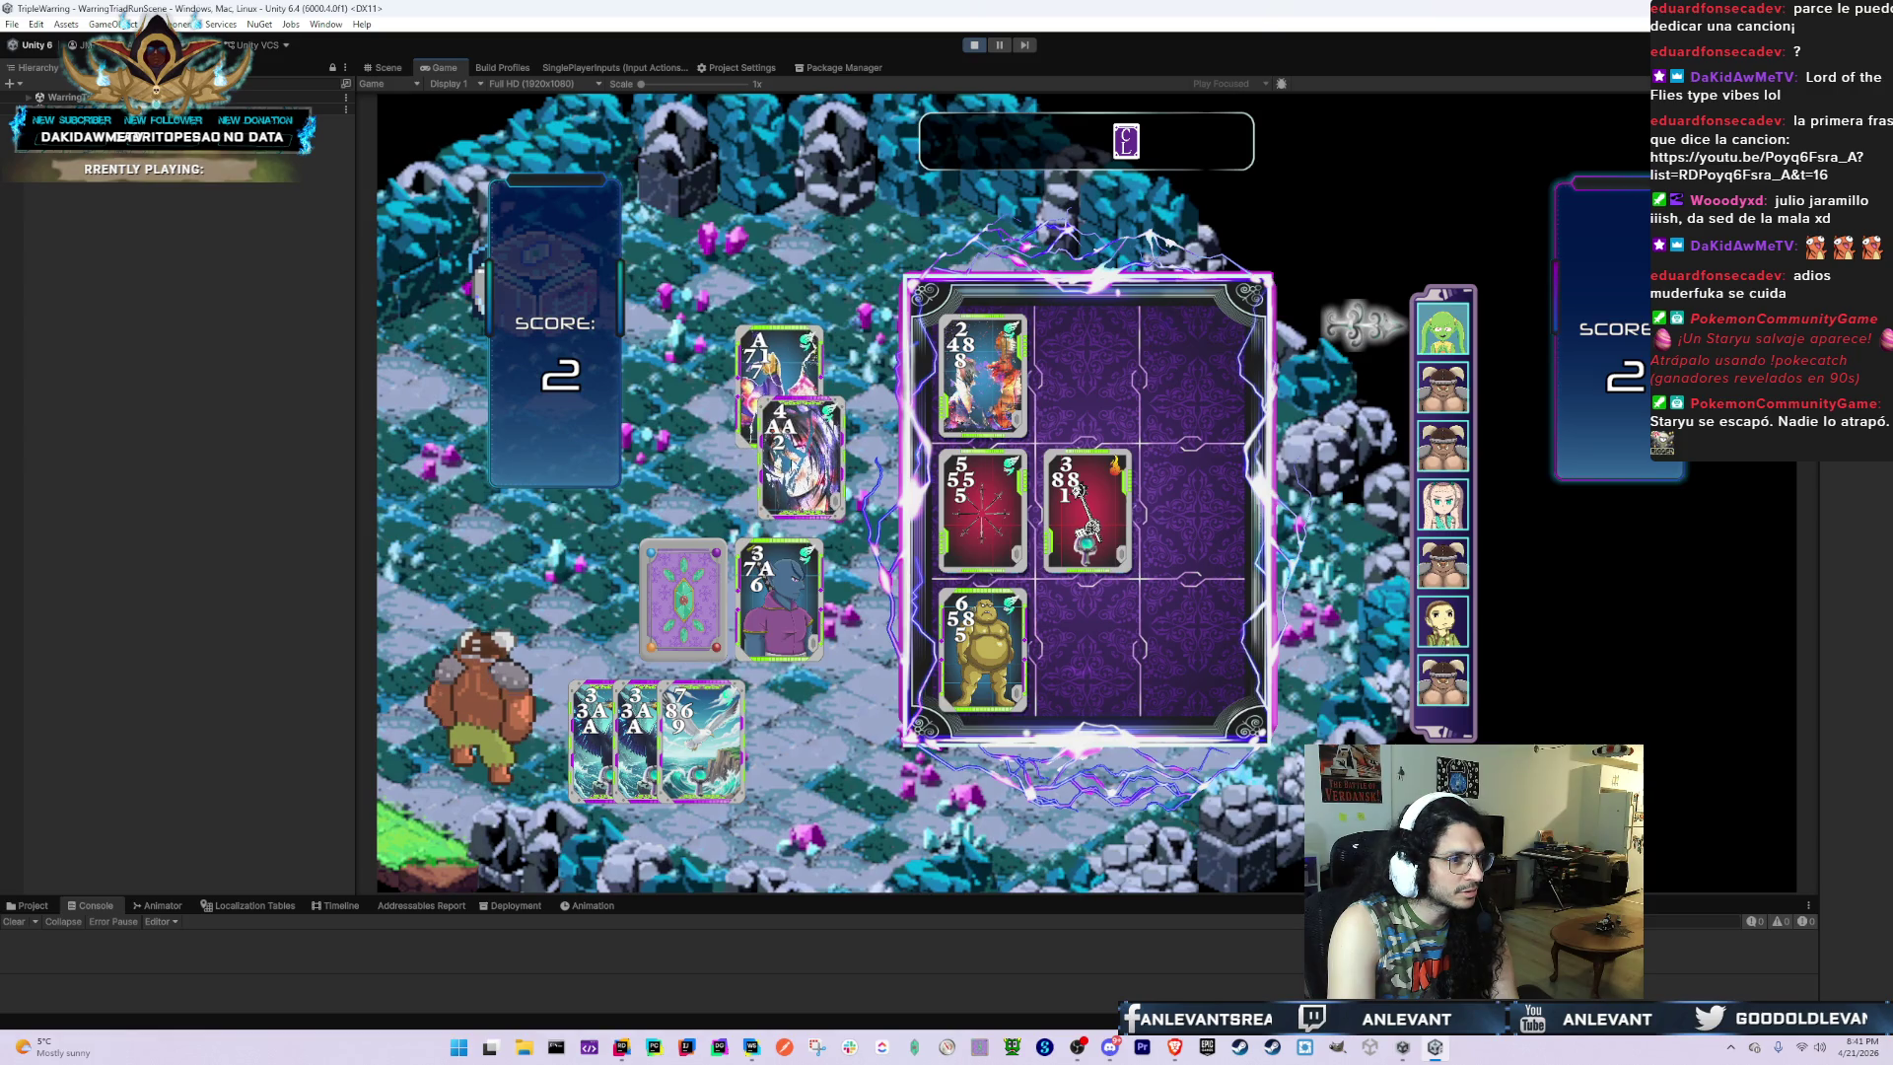
{"action": "left_click_drag", "start_coordinate": [800, 458], "coordinate": [1087, 651]}
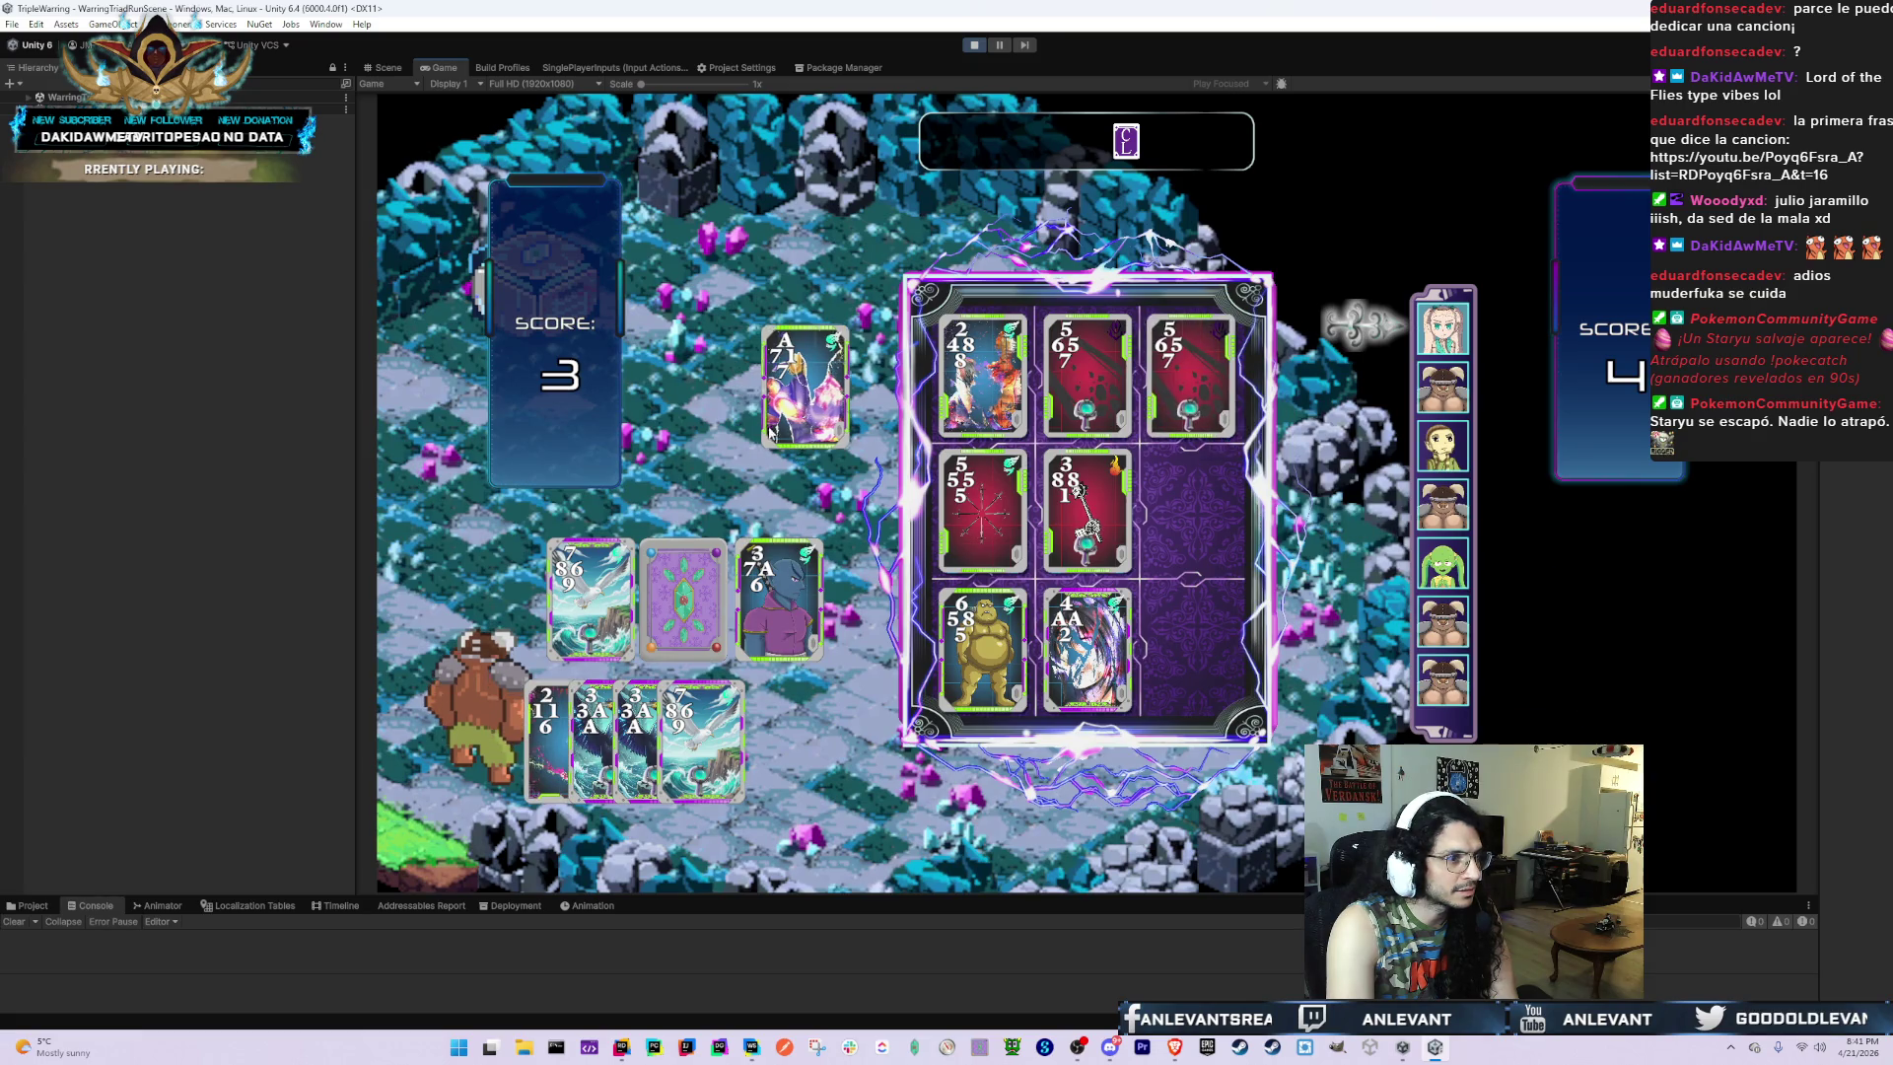
{"action": "left_click_drag", "start_coordinate": [778, 395], "coordinate": [1188, 520]}
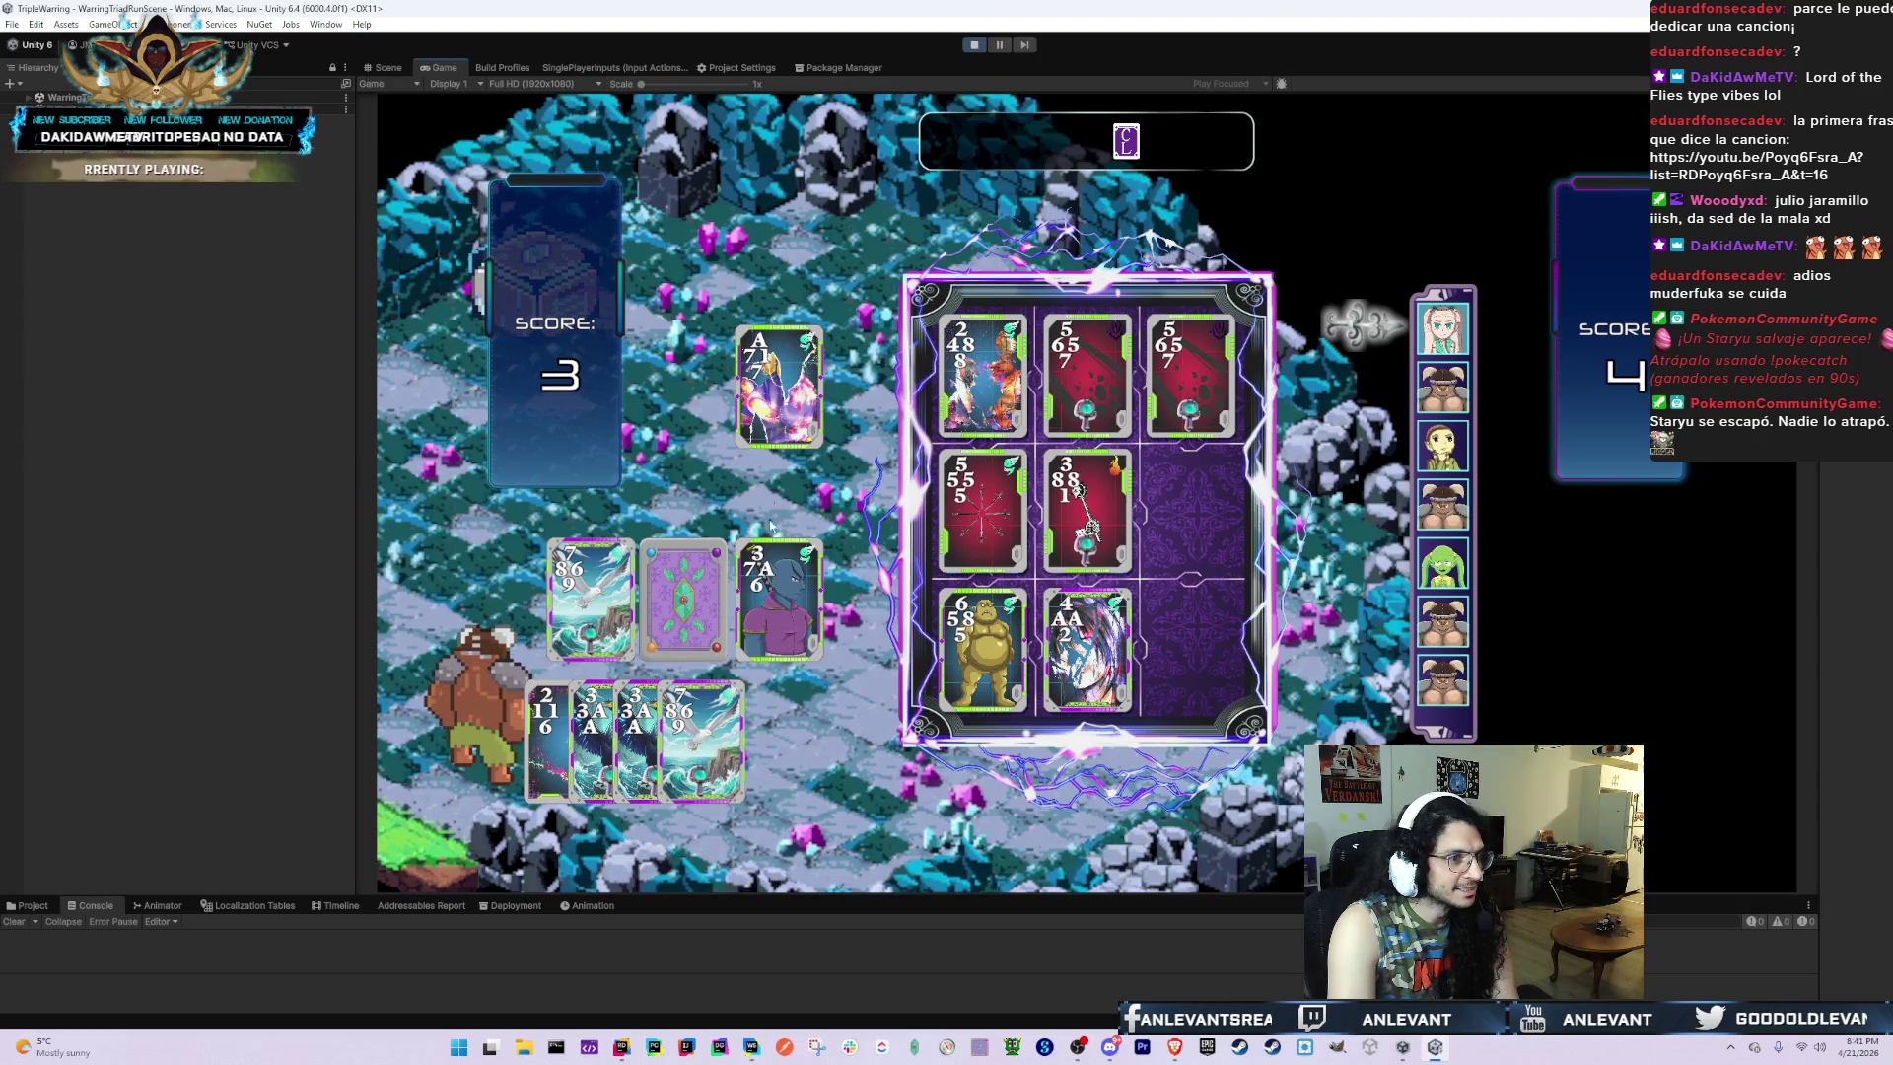
{"action": "left_click_drag", "start_coordinate": [636, 739], "coordinate": [984, 388]}
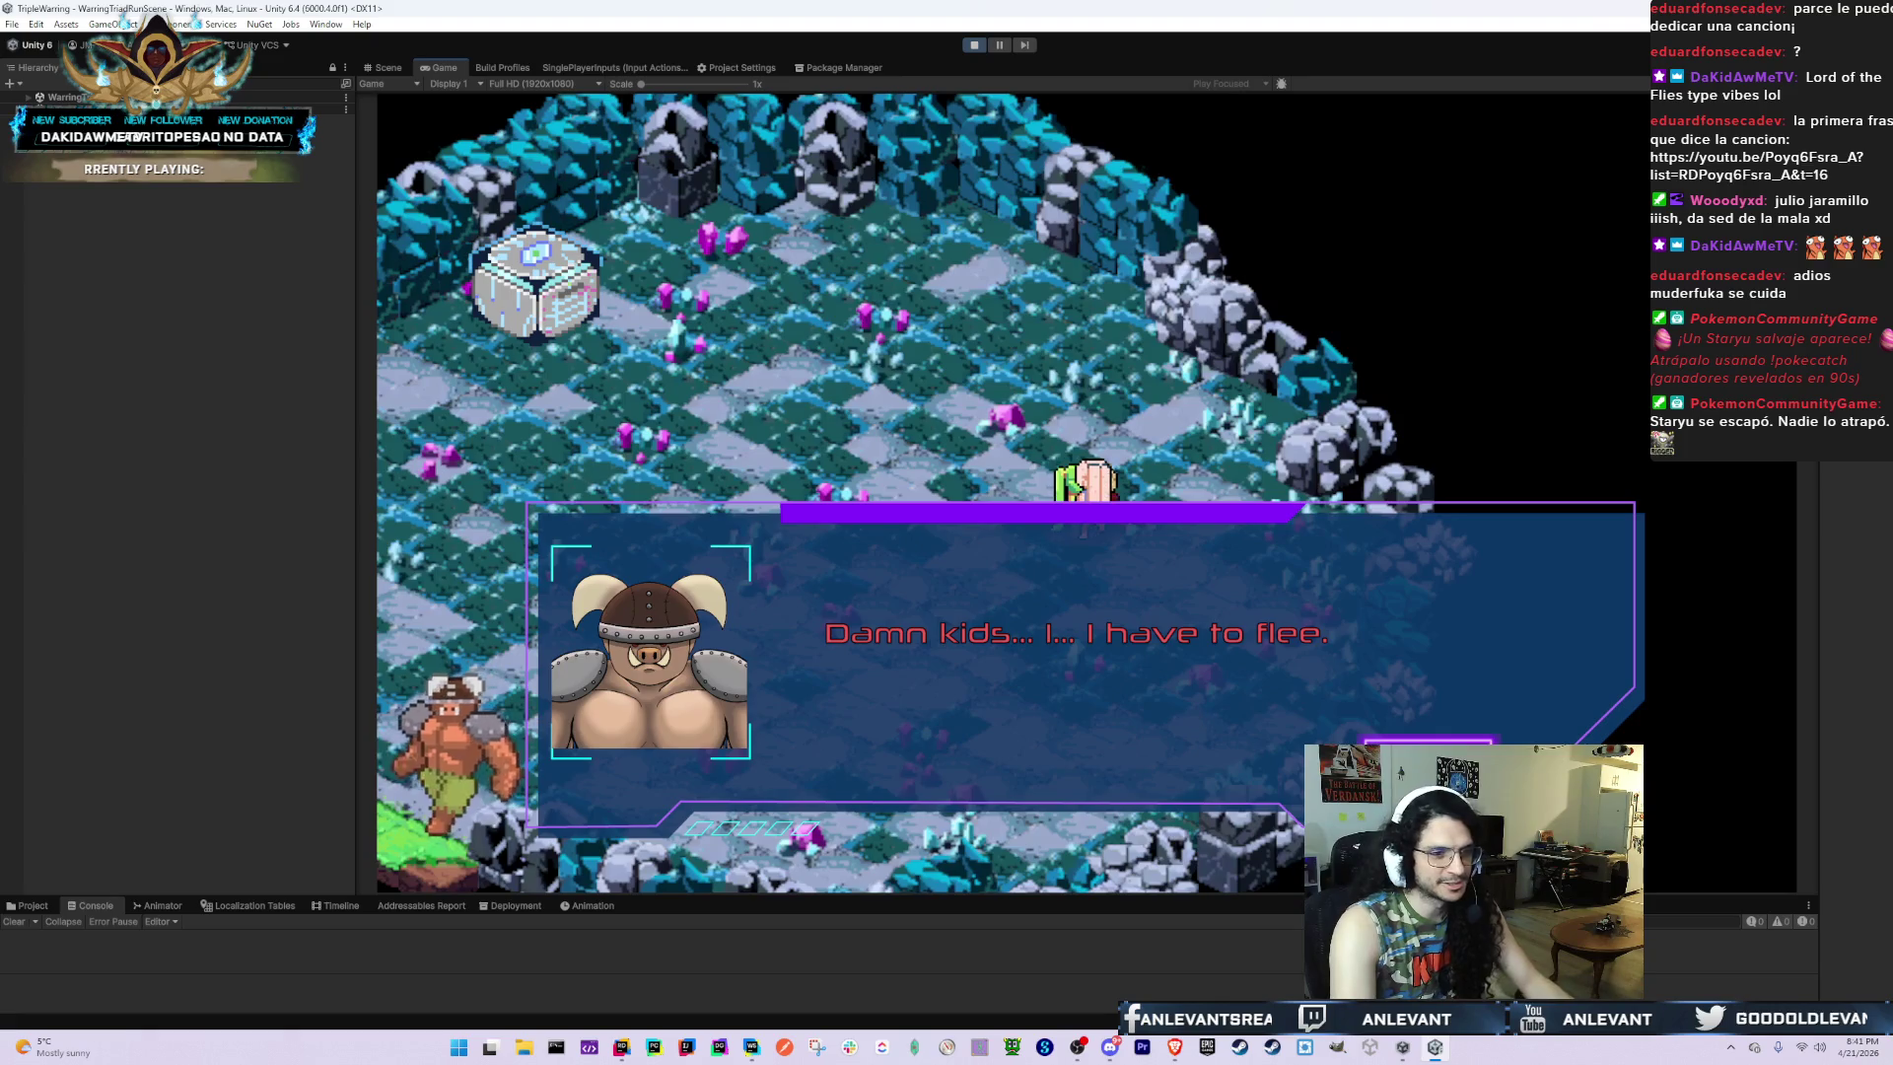
Step: Advance the post-battle dialogue to the girl's card-trading idea, clearing the Console midway
{"action": "key", "text": "space"}
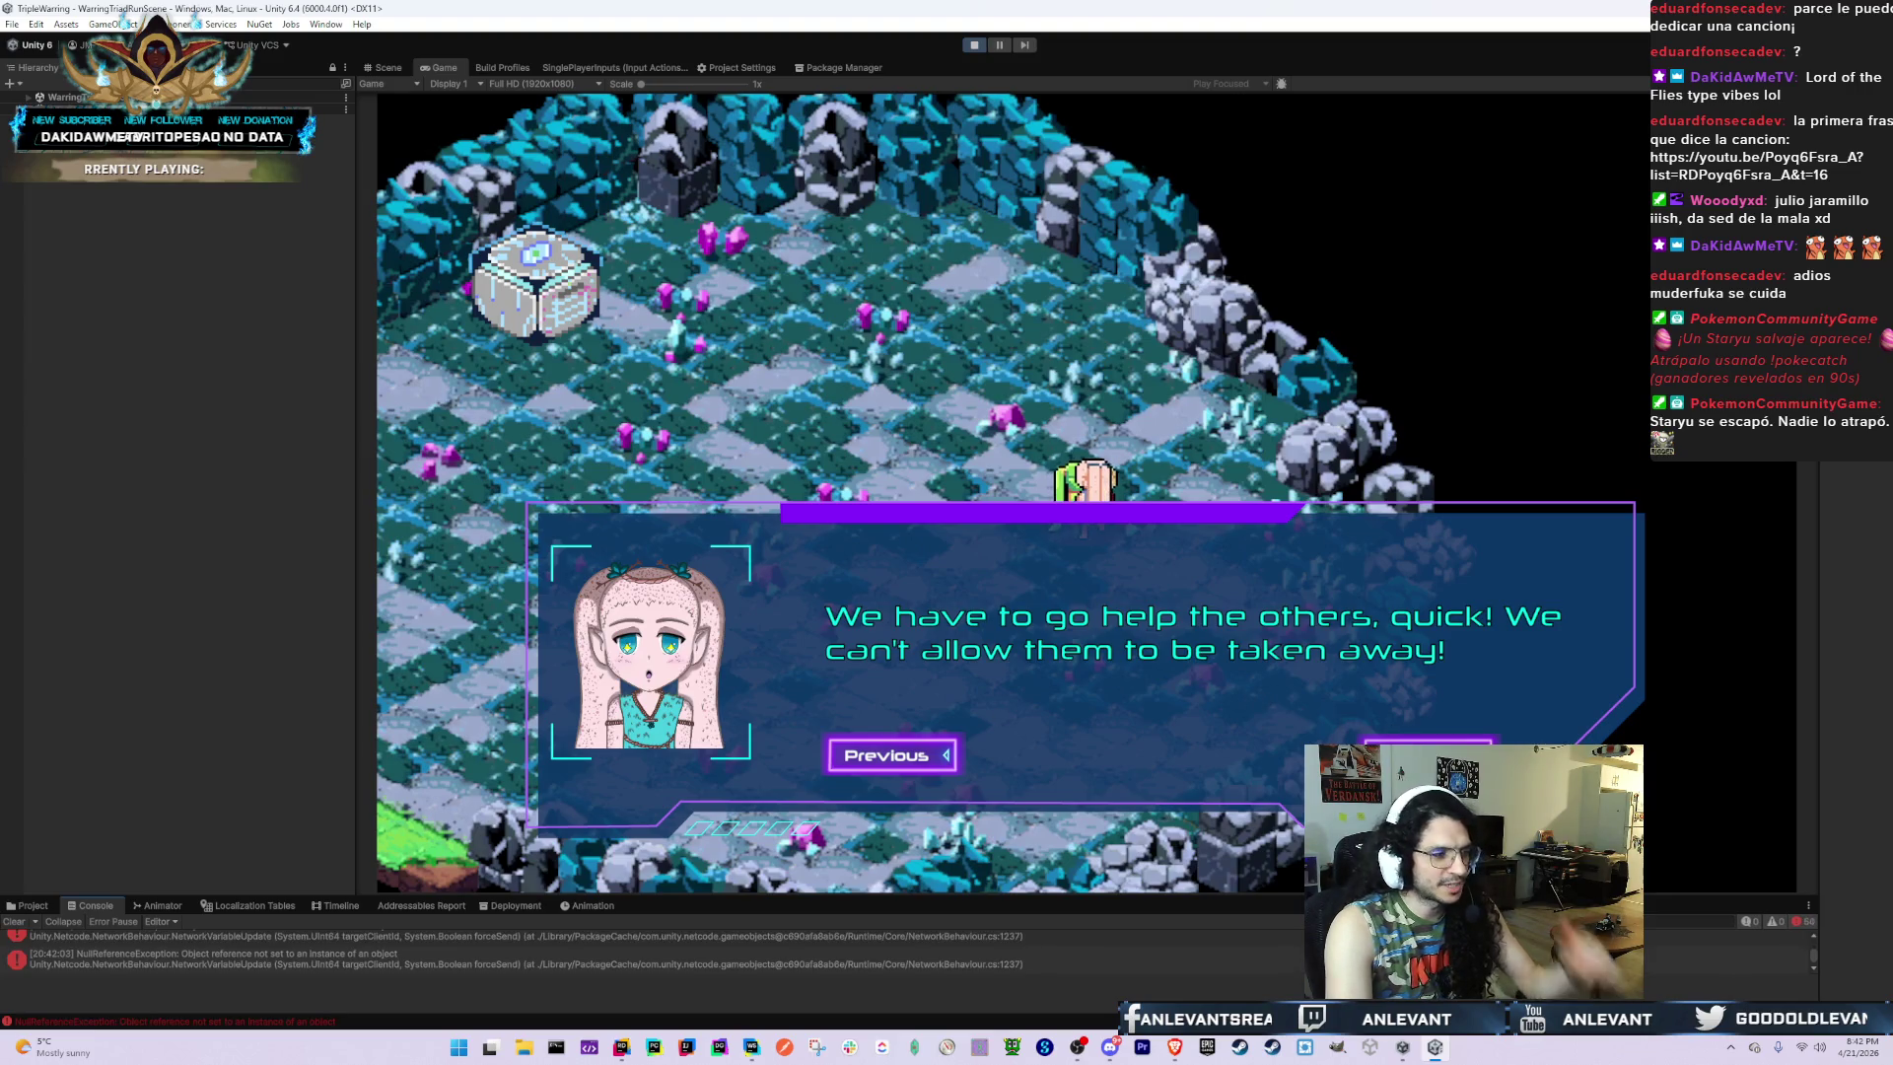
{"action": "key", "text": "space"}
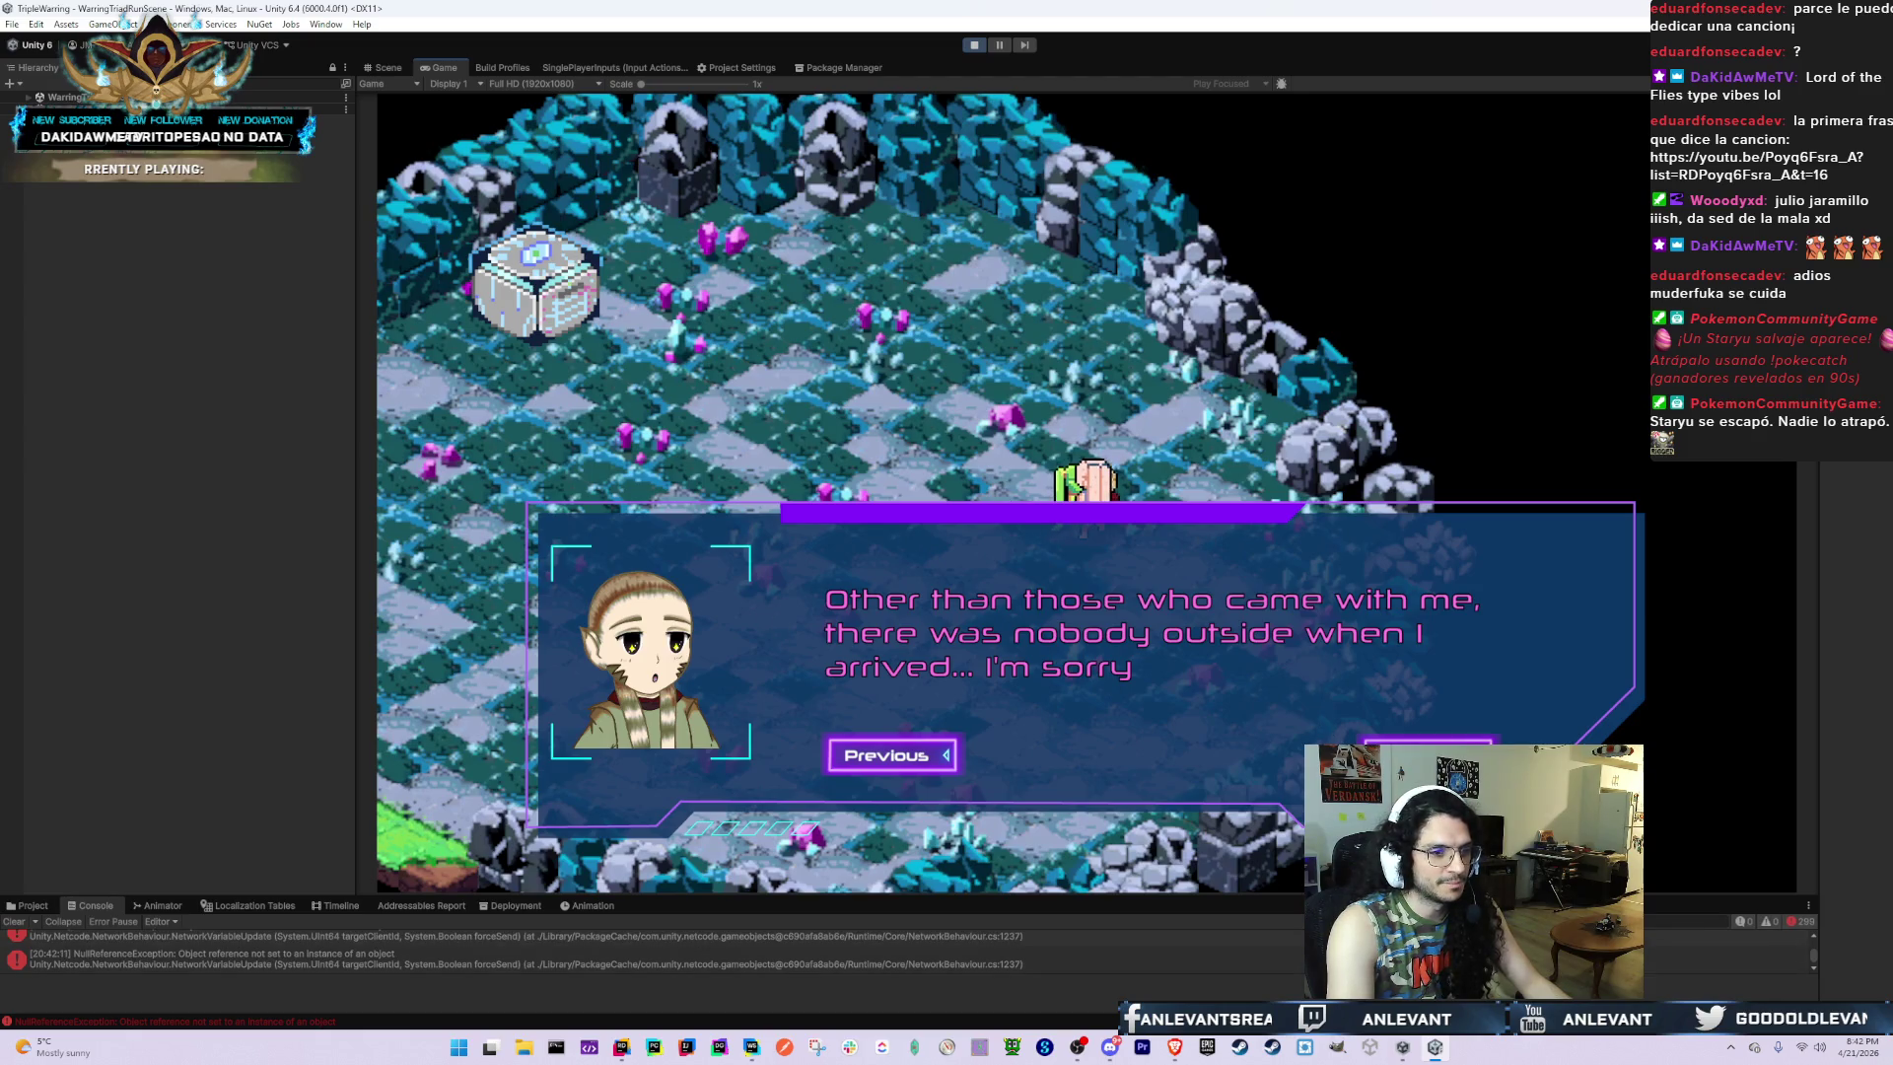
{"action": "key", "text": "space"}
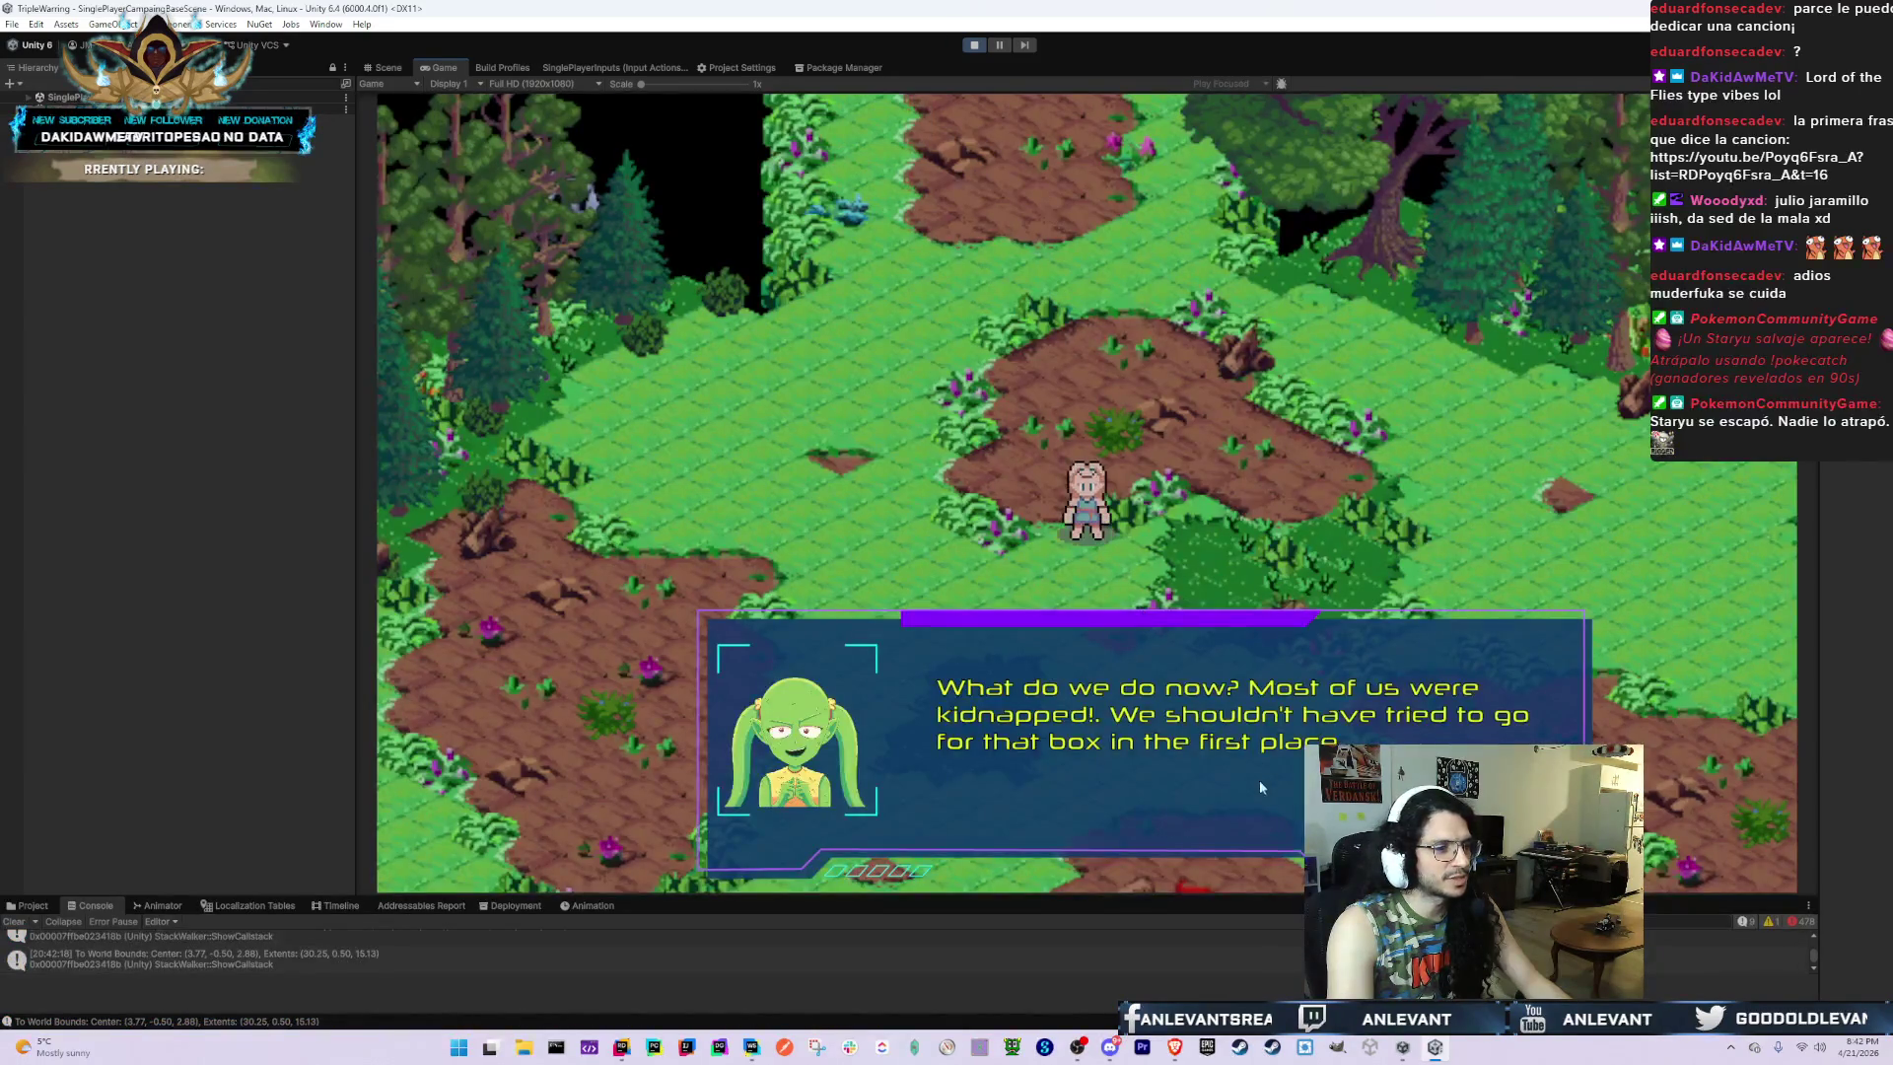
{"action": "left_click", "coordinate": [13, 922]}
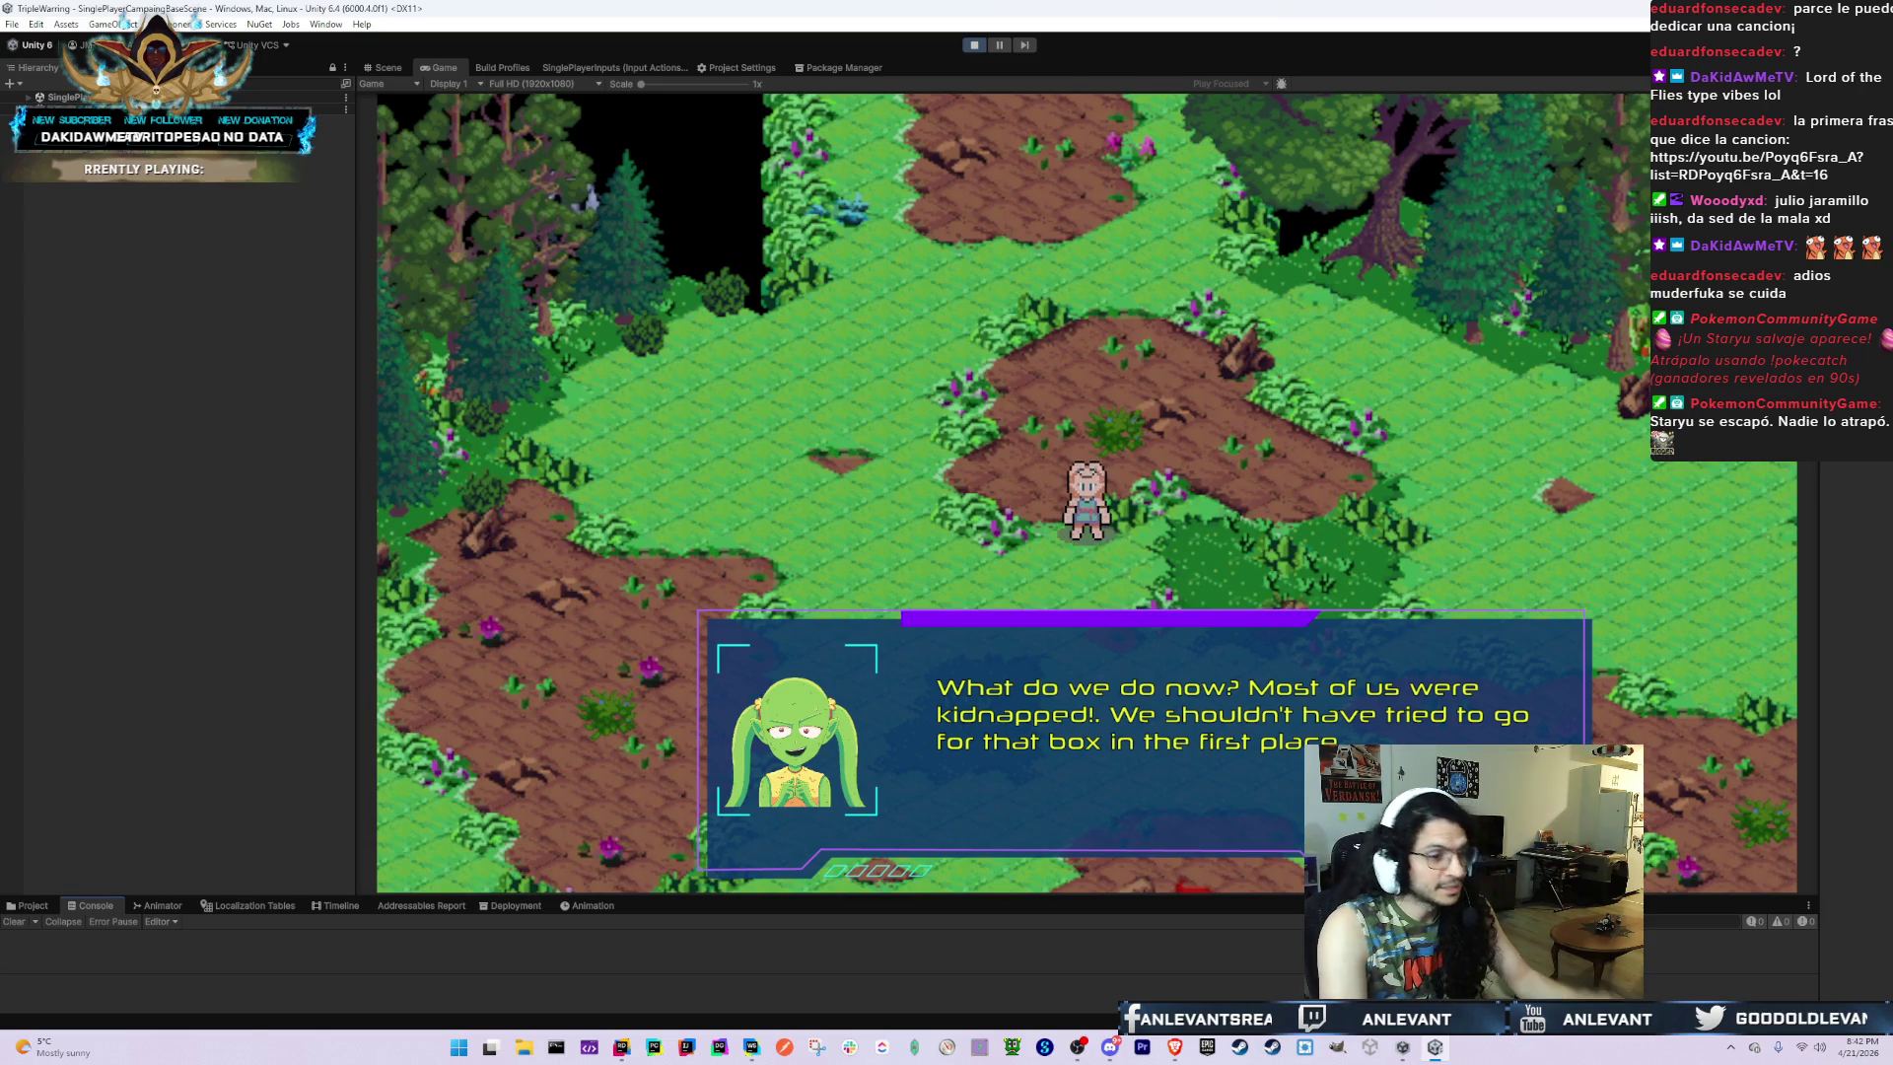
{"action": "key", "text": "space"}
{"action": "key", "text": "space"}
{"action": "key", "text": "space"}
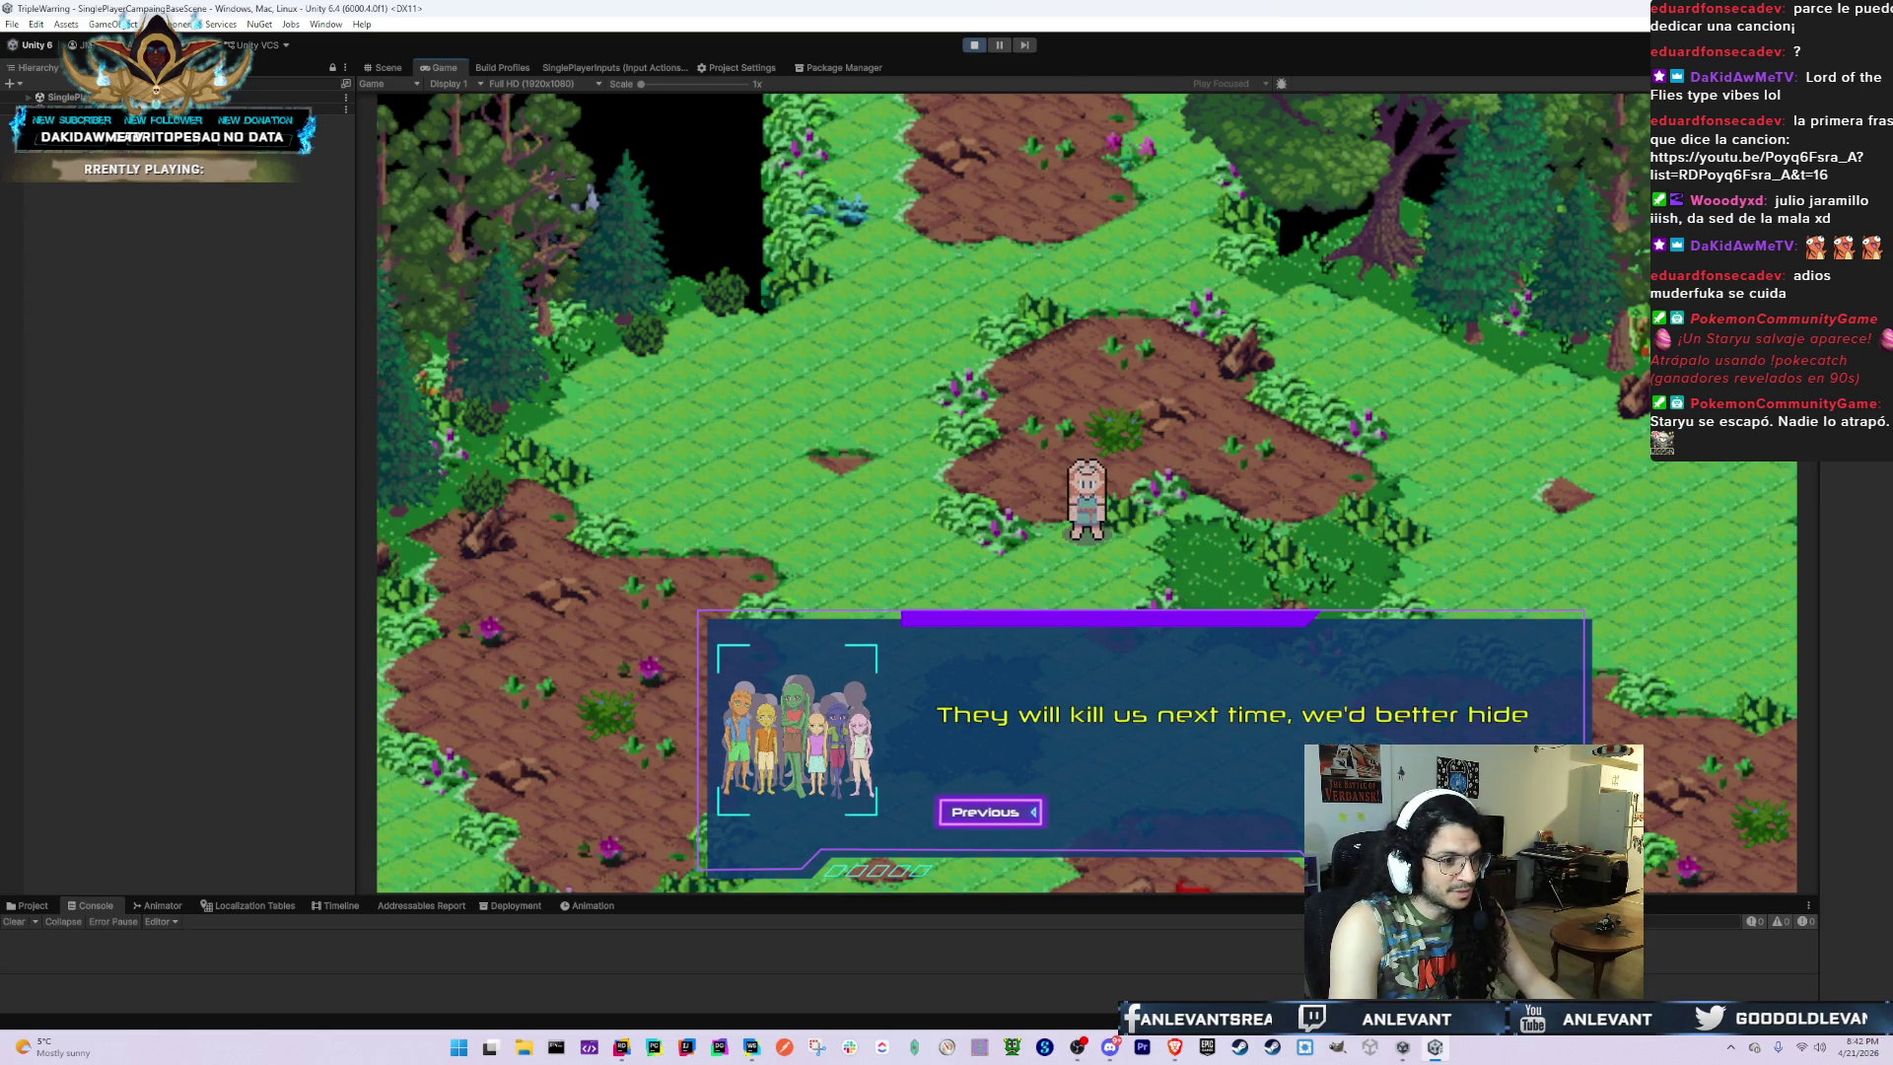
{"action": "key", "text": "space"}
{"action": "key", "text": "space"}
{"action": "key", "text": "space"}
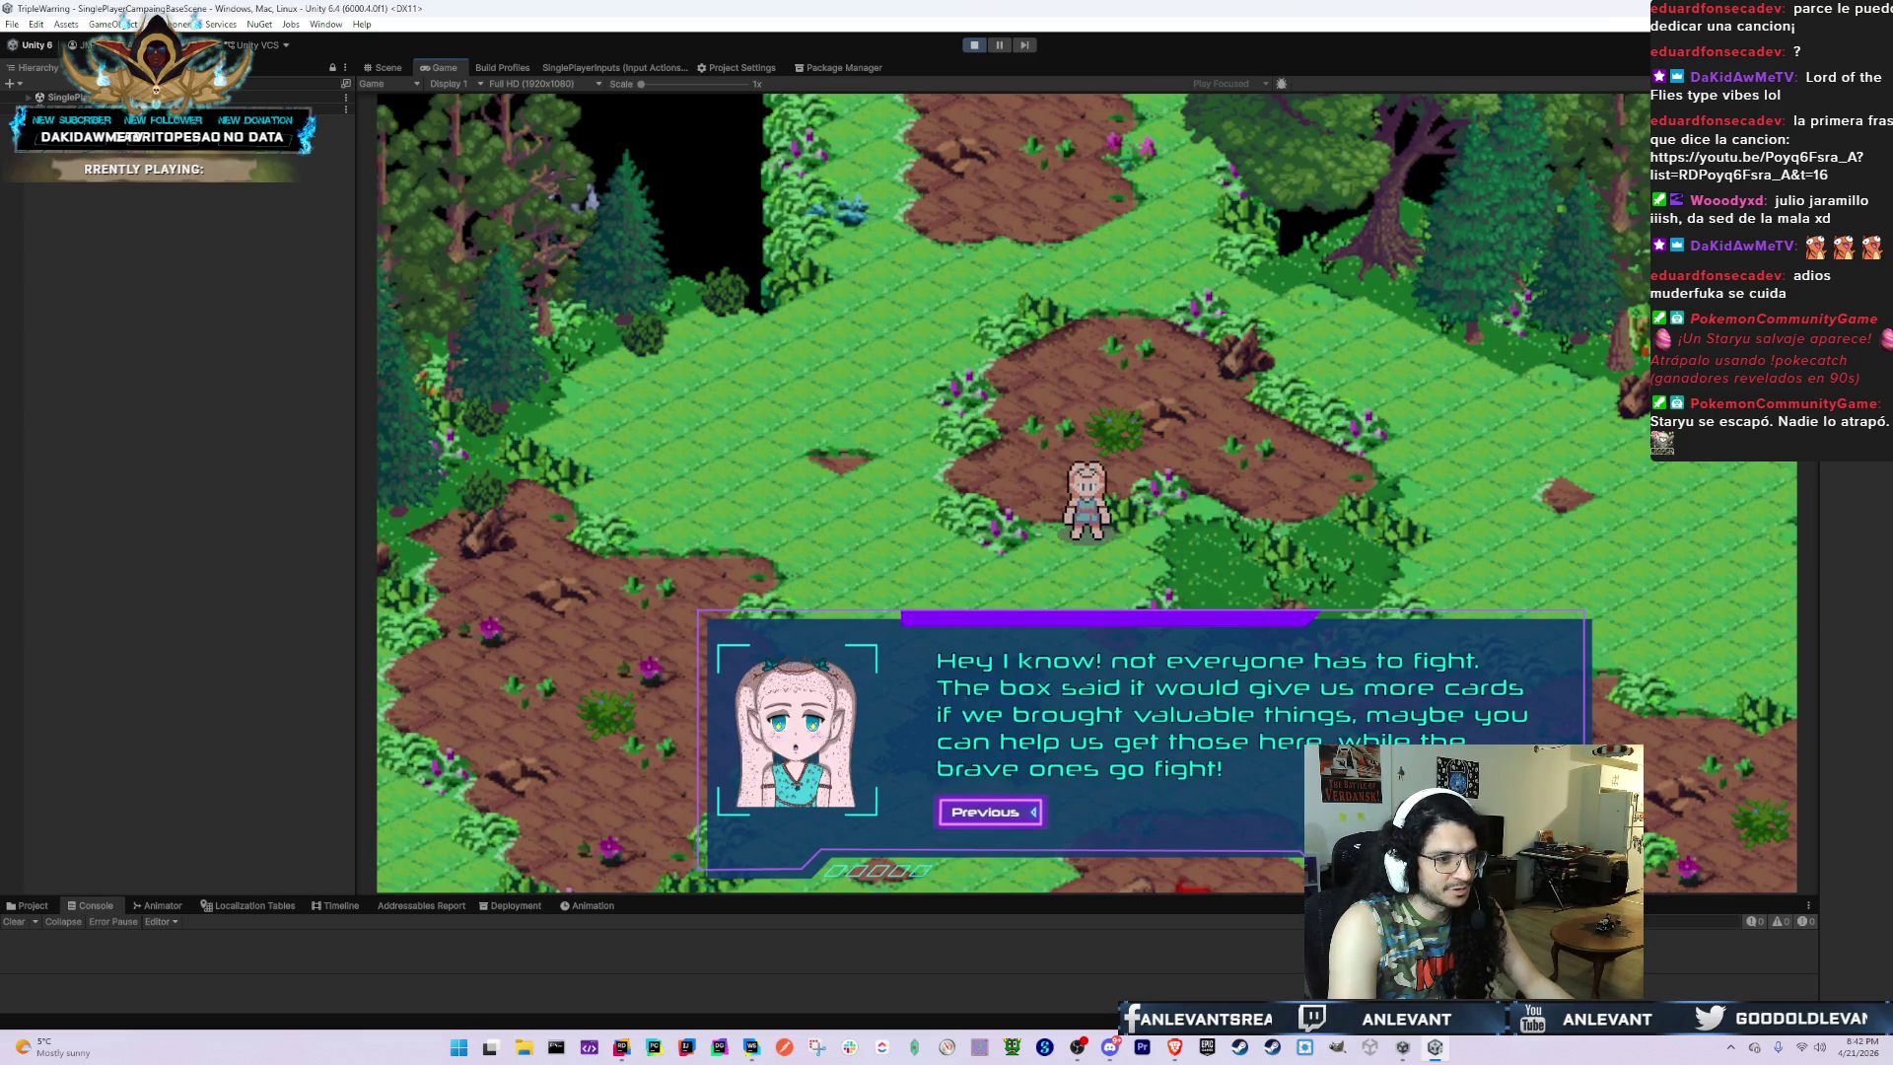
{"action": "key", "text": "space"}
{"action": "key", "text": "space"}
{"action": "key", "text": "space"}
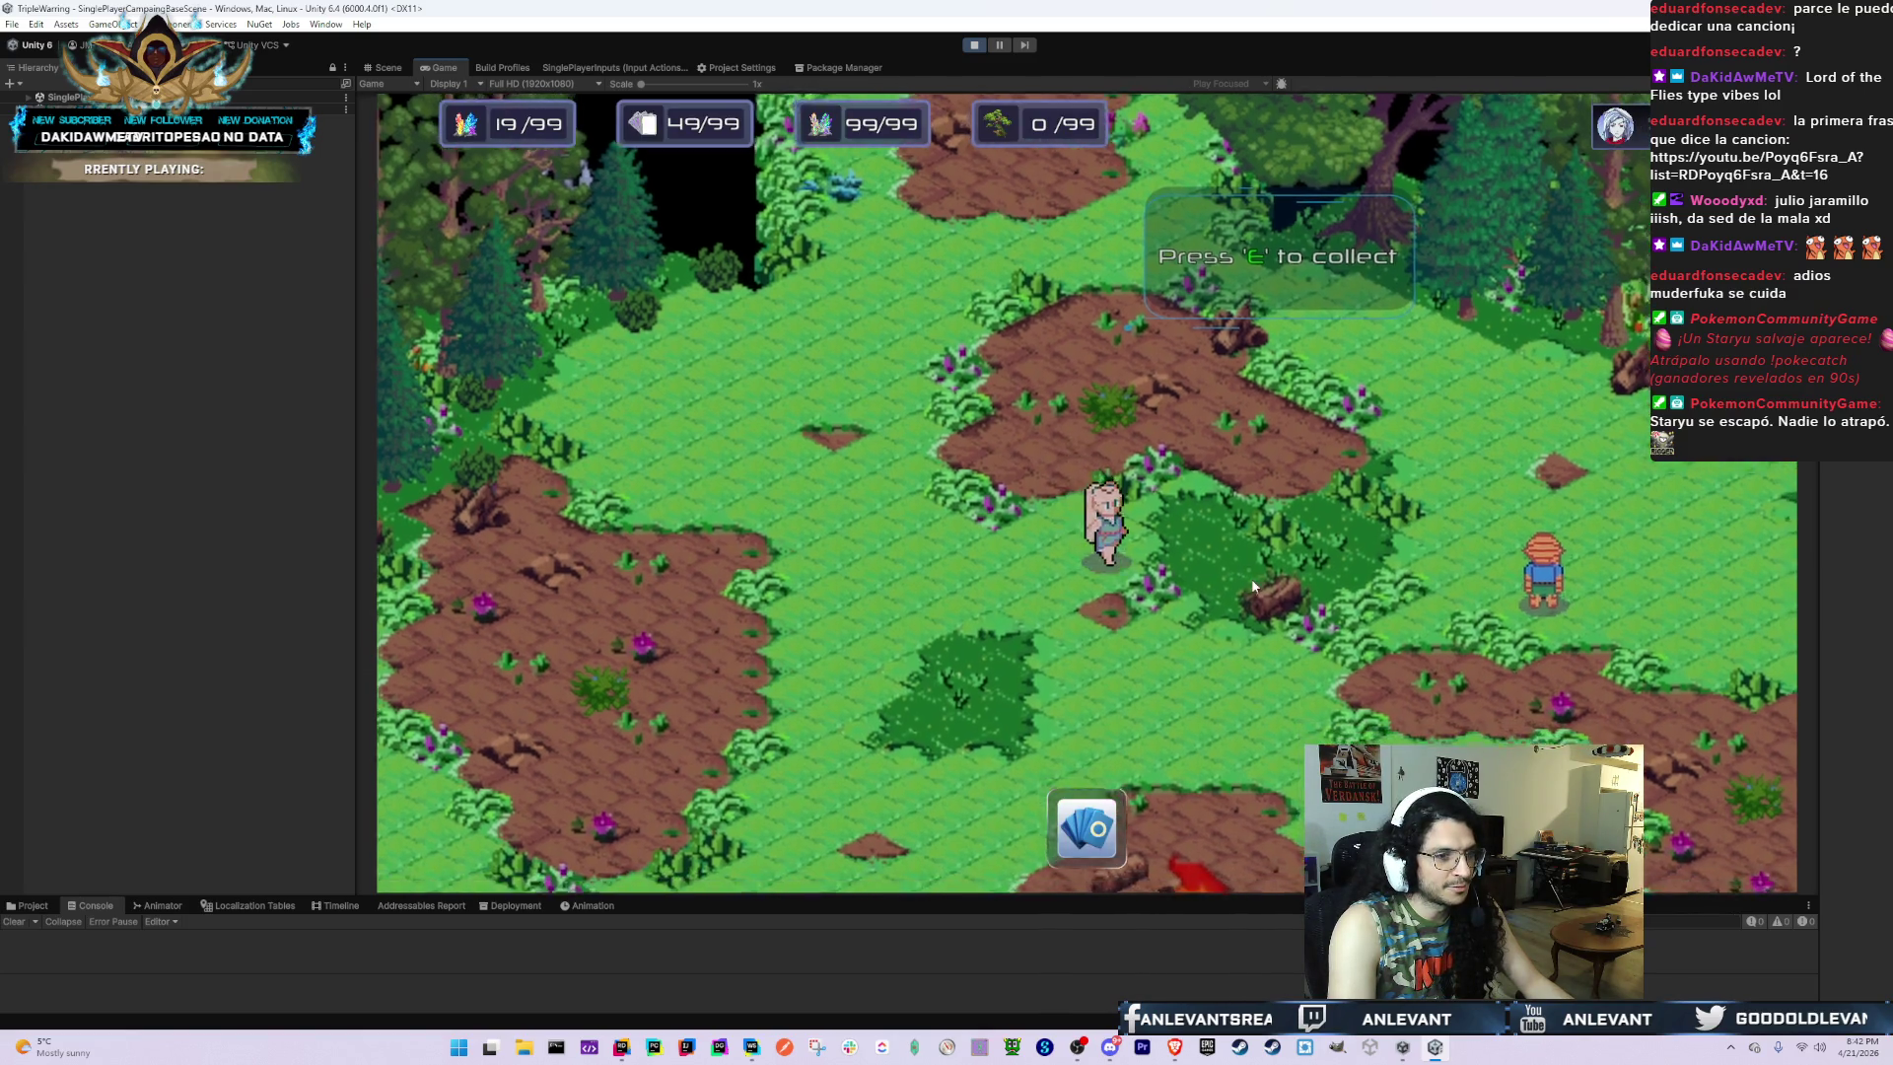
Step: Walk around the campfire collecting wood pickups until the build tutorial appears
{"action": "key", "text": "s"}
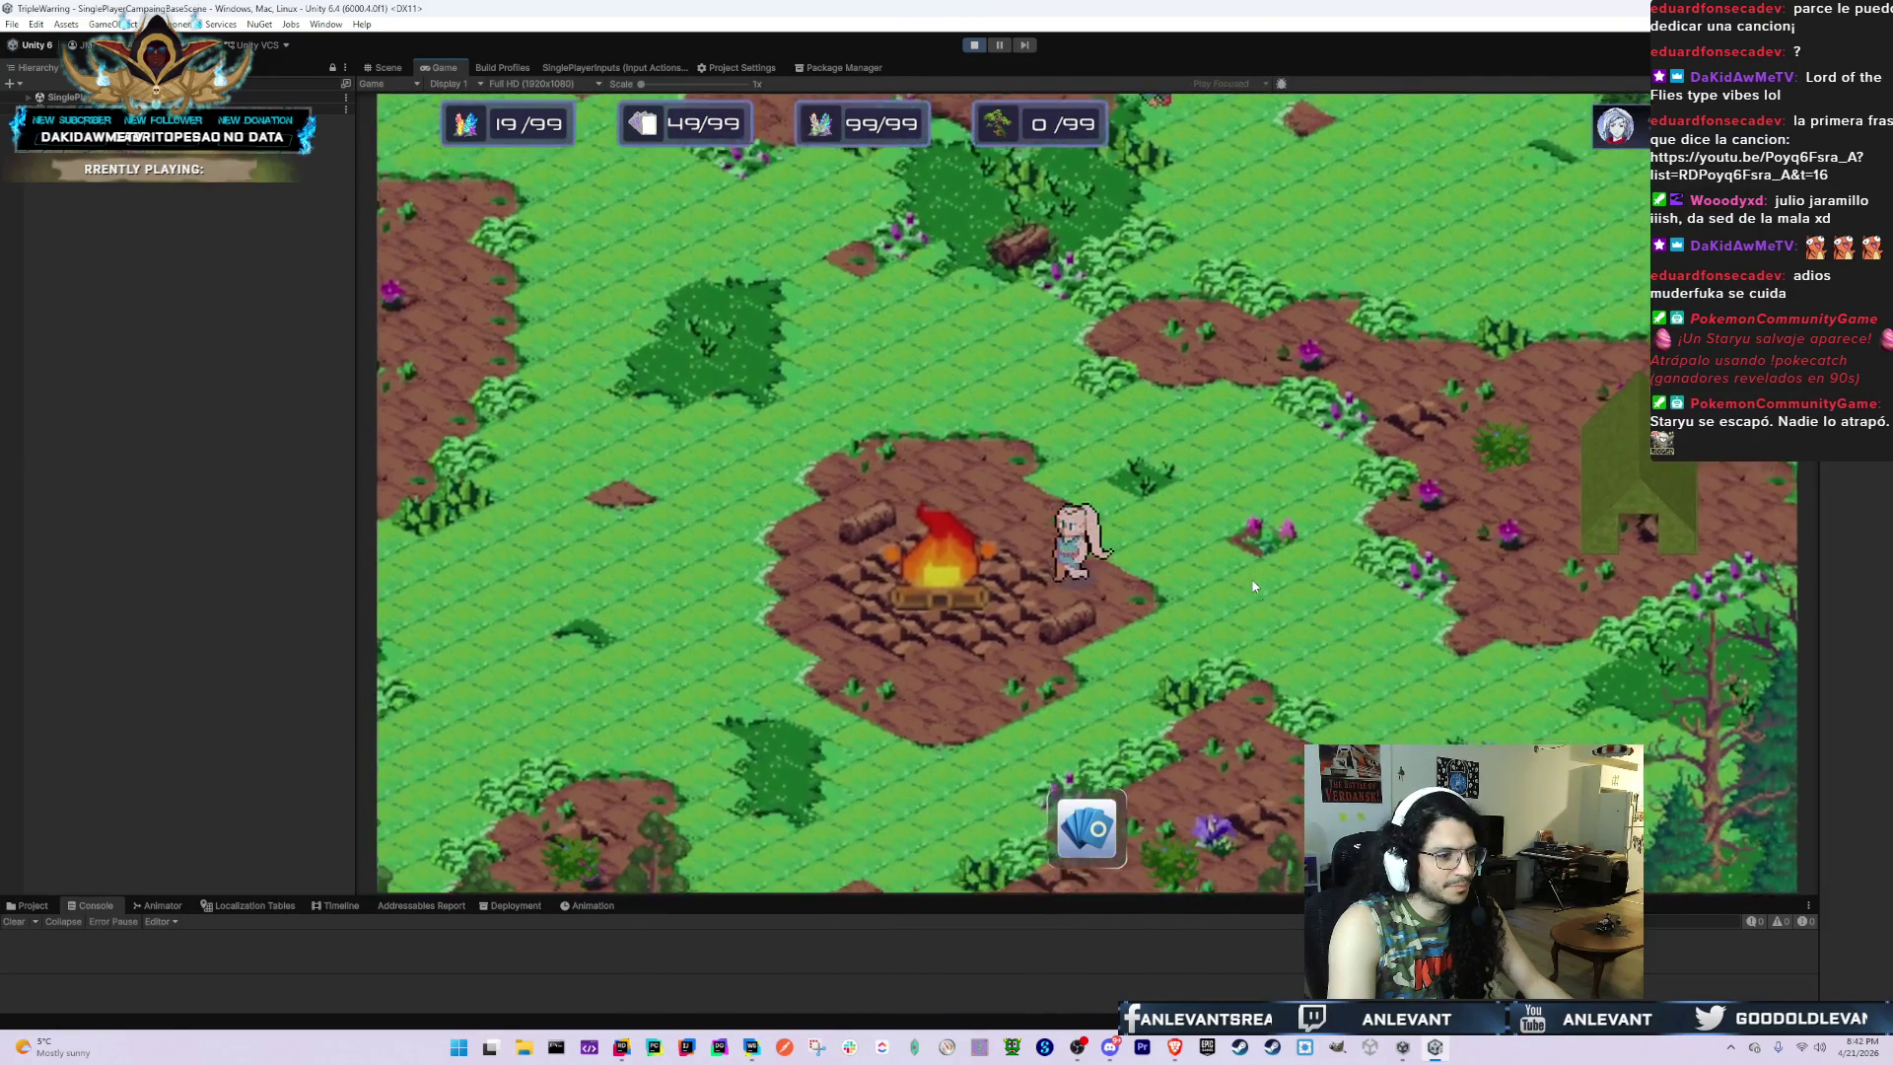
{"action": "key", "text": "s"}
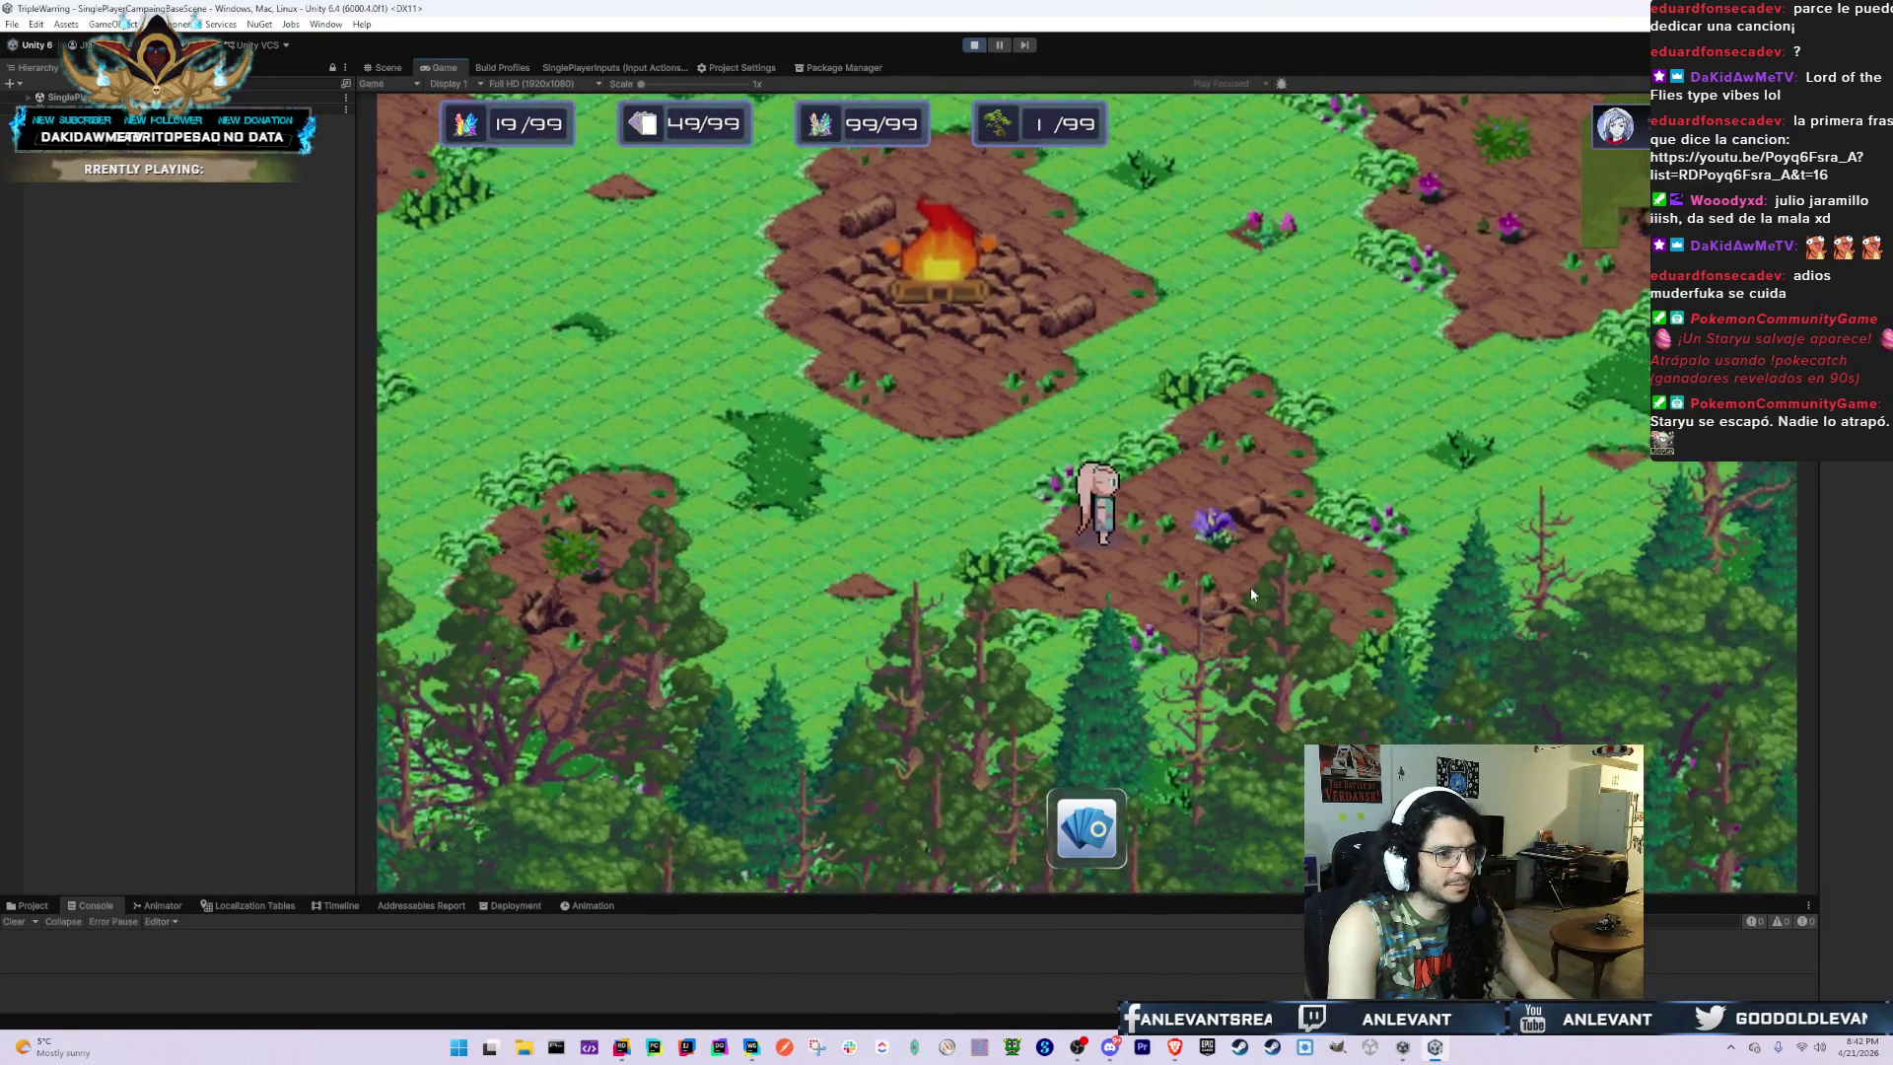
{"action": "key", "text": "w"}
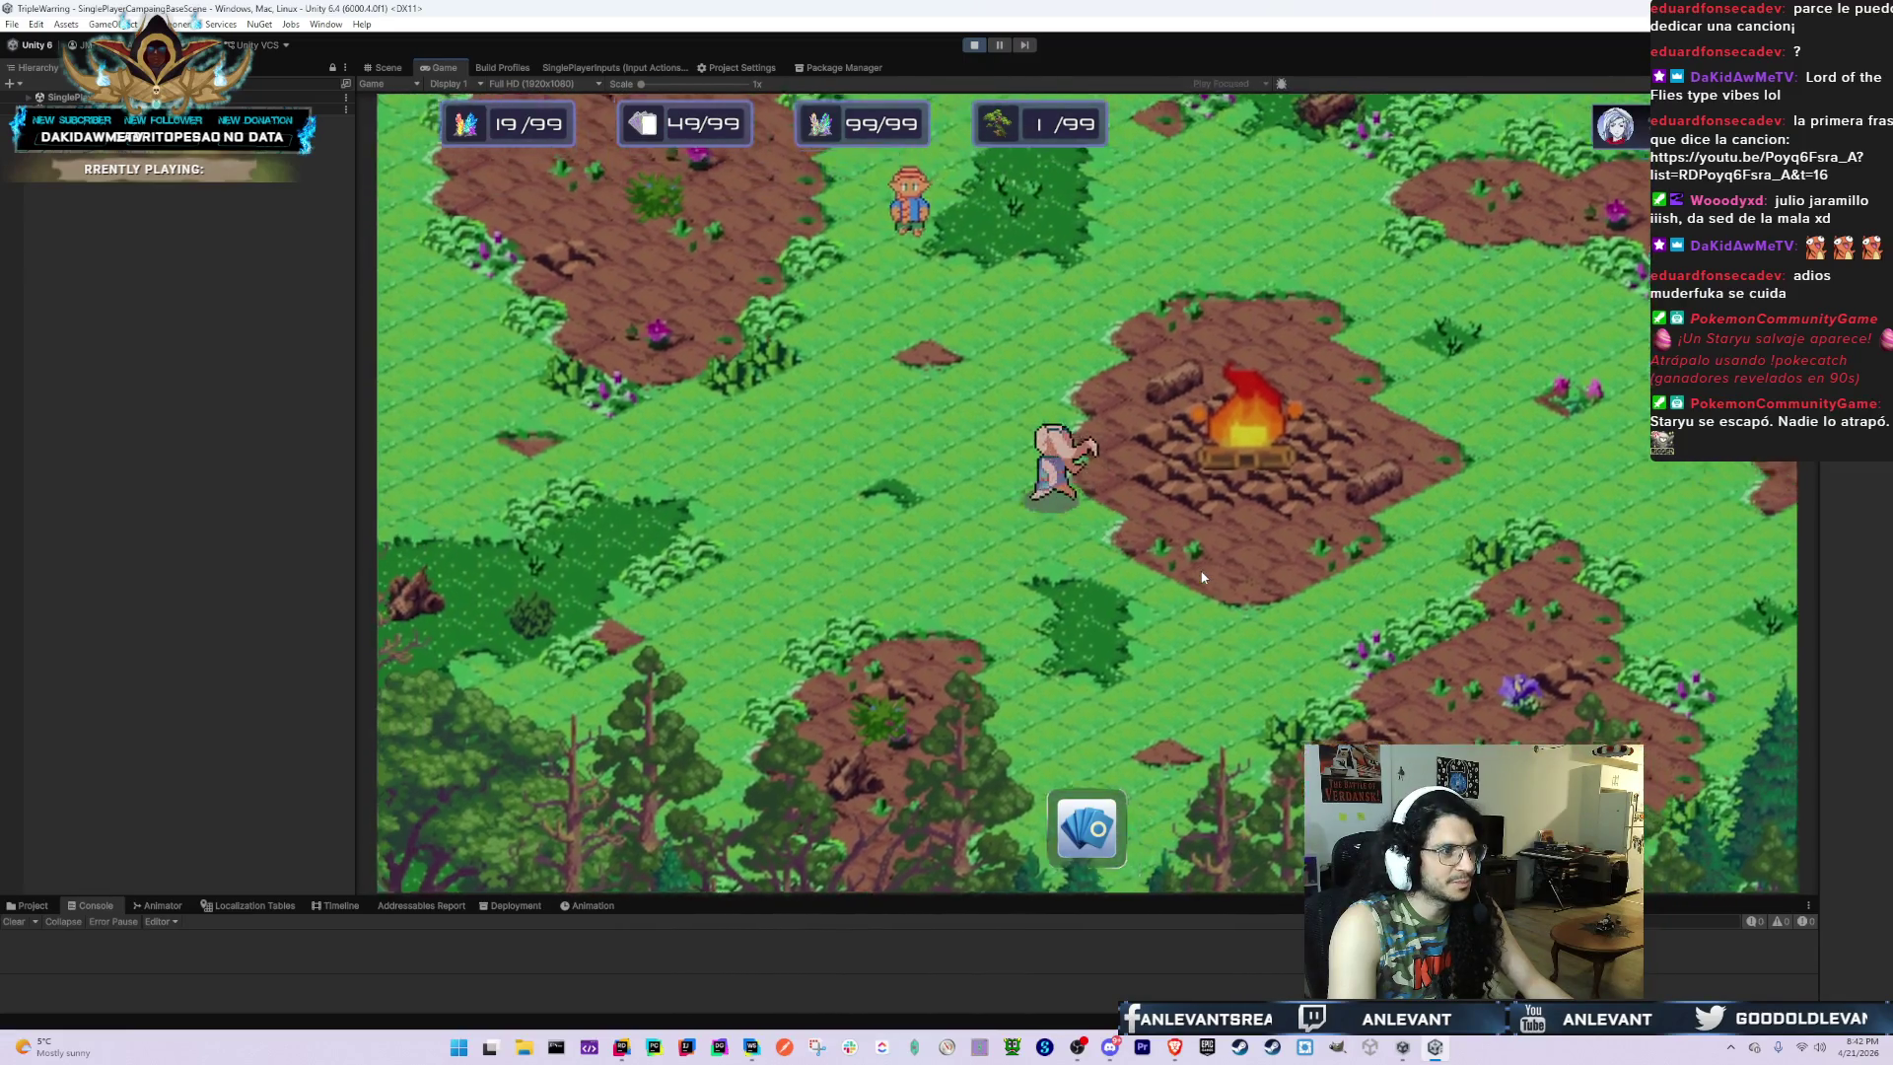
{"action": "key", "text": "w"}
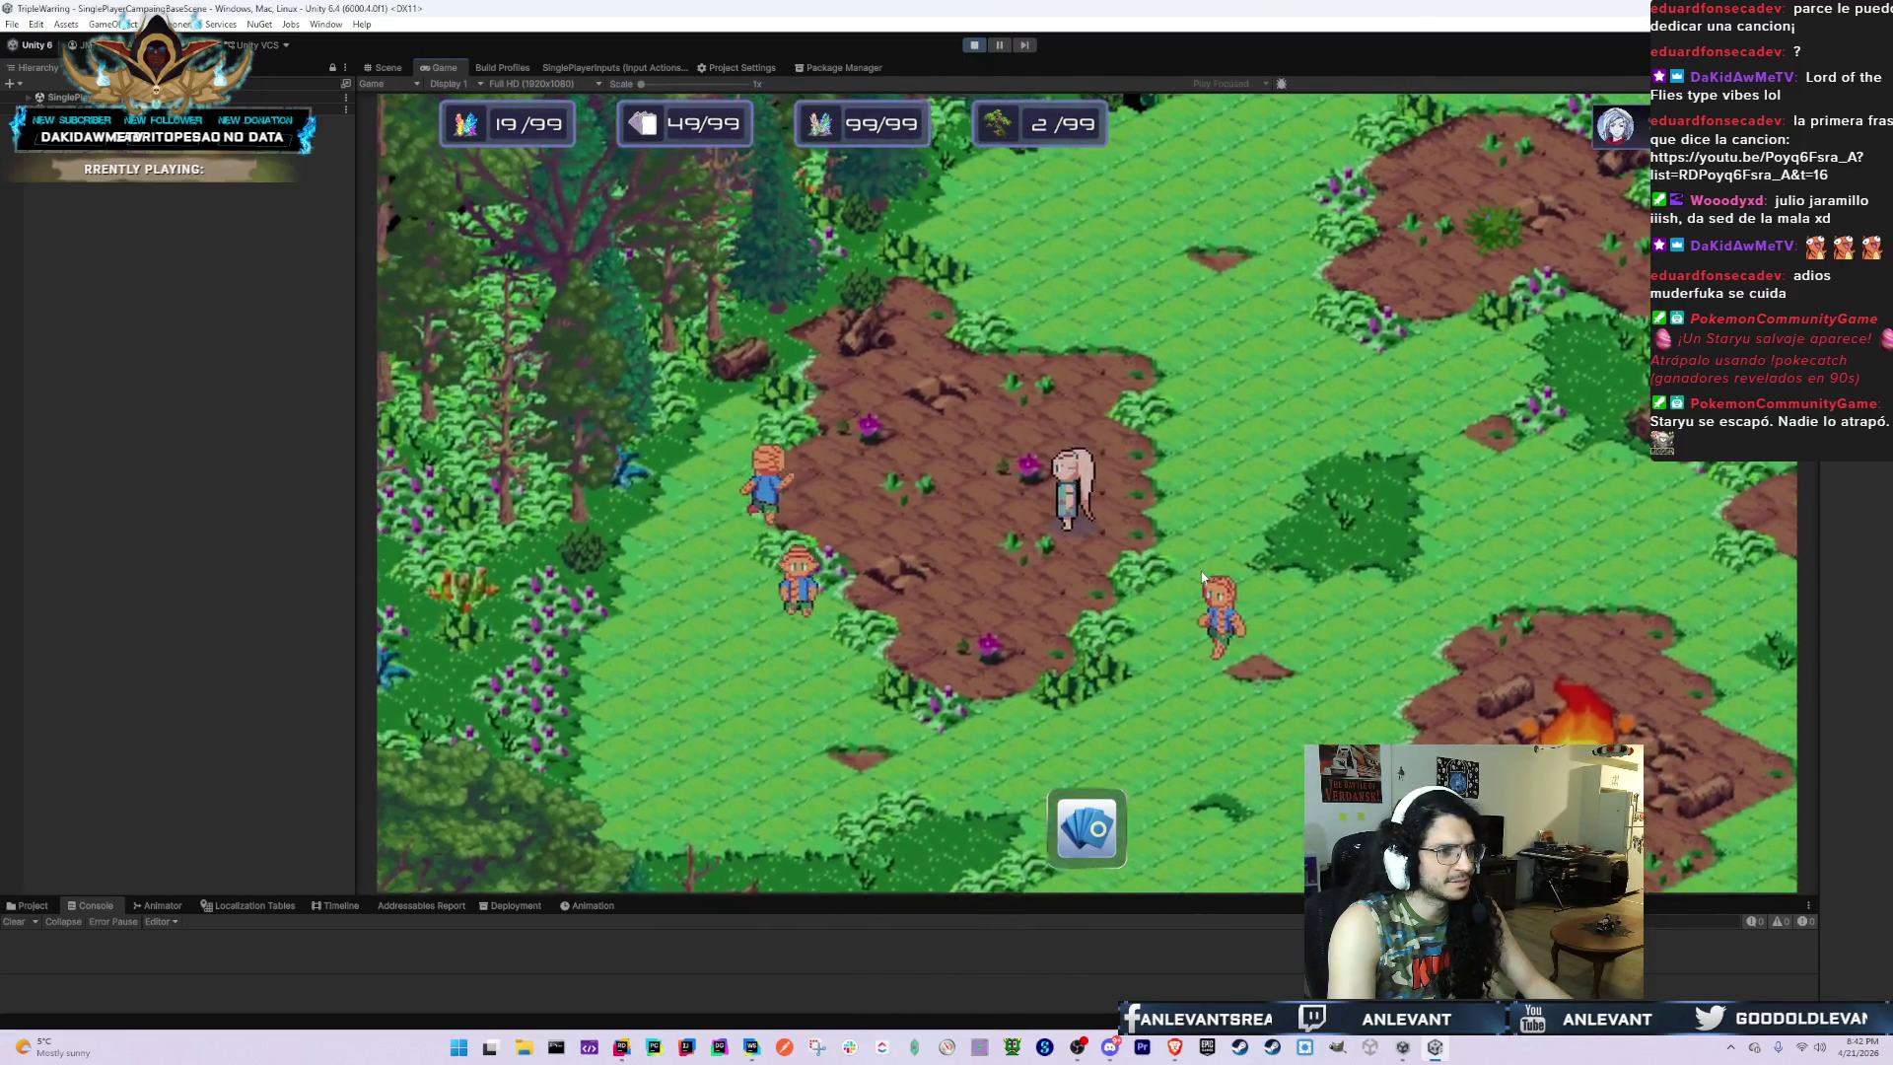
{"action": "key", "text": "w"}
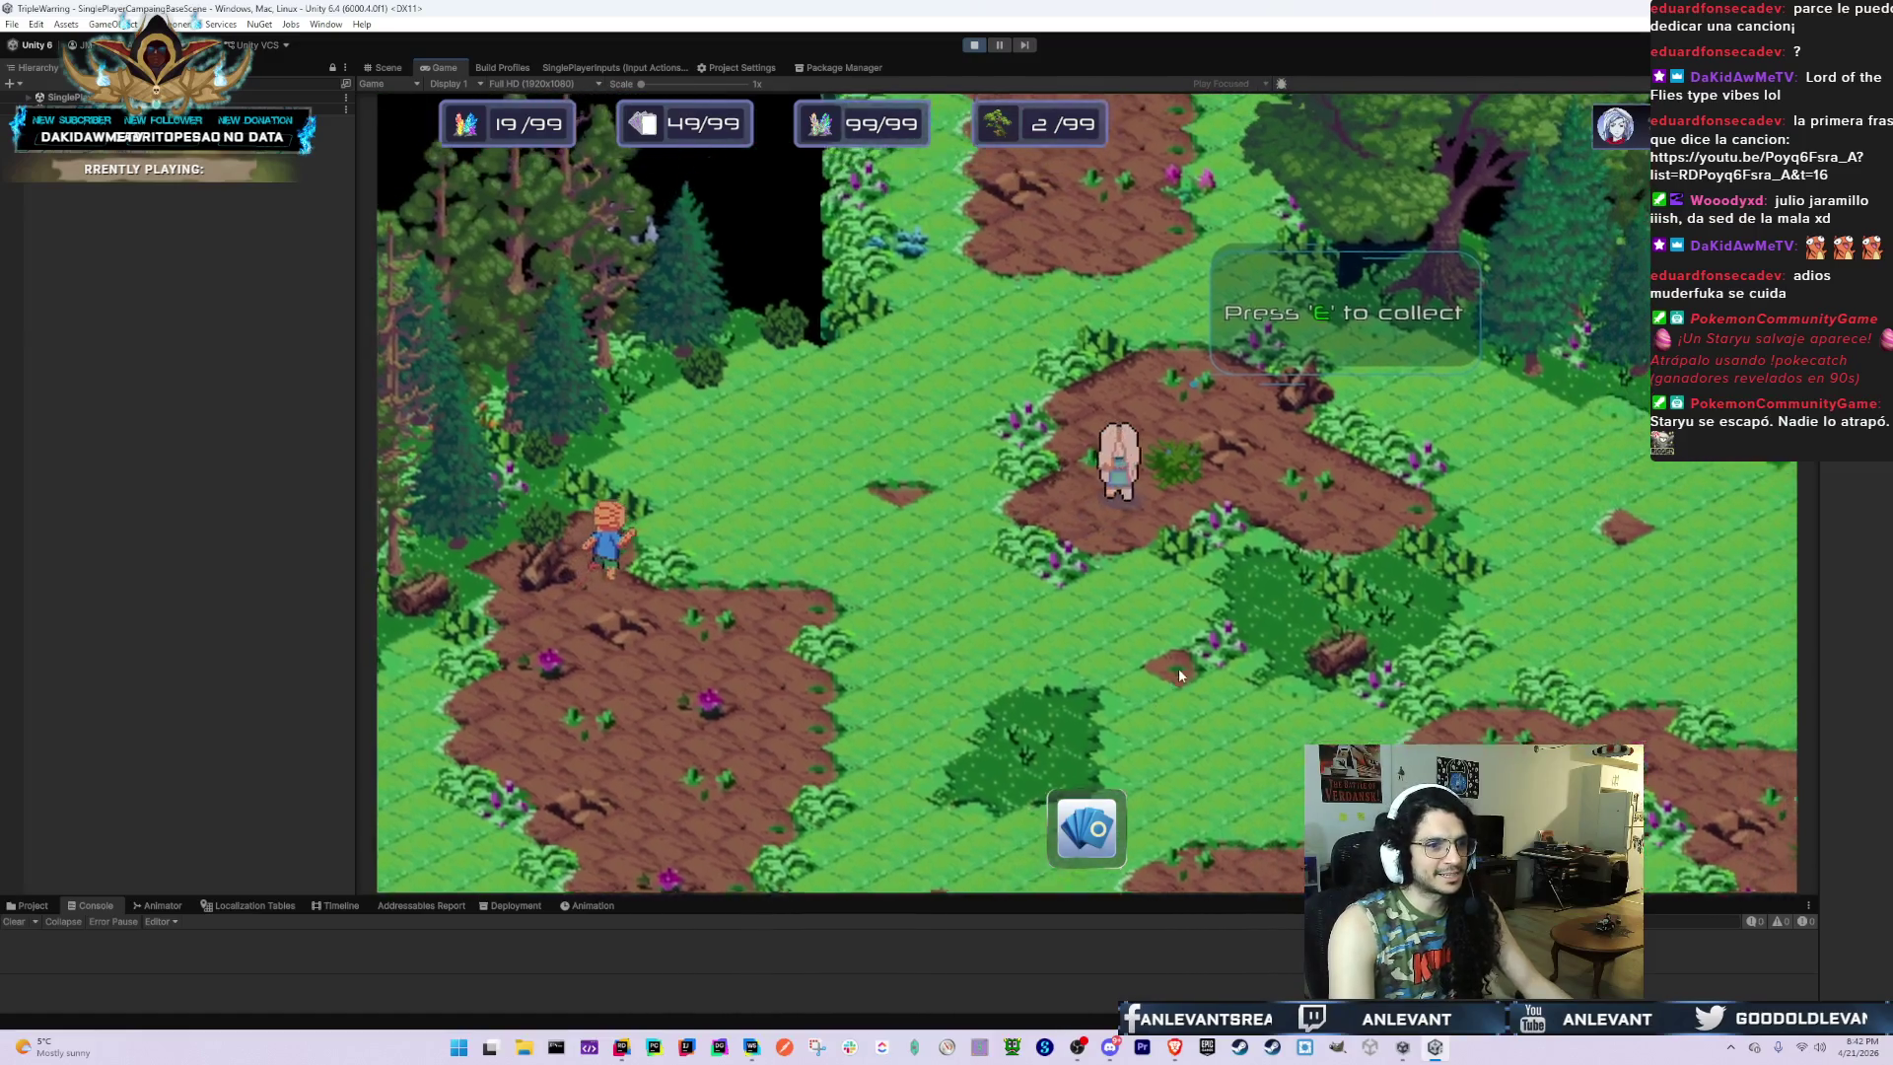
{"action": "key", "text": "e"}
{"action": "key", "text": "s"}
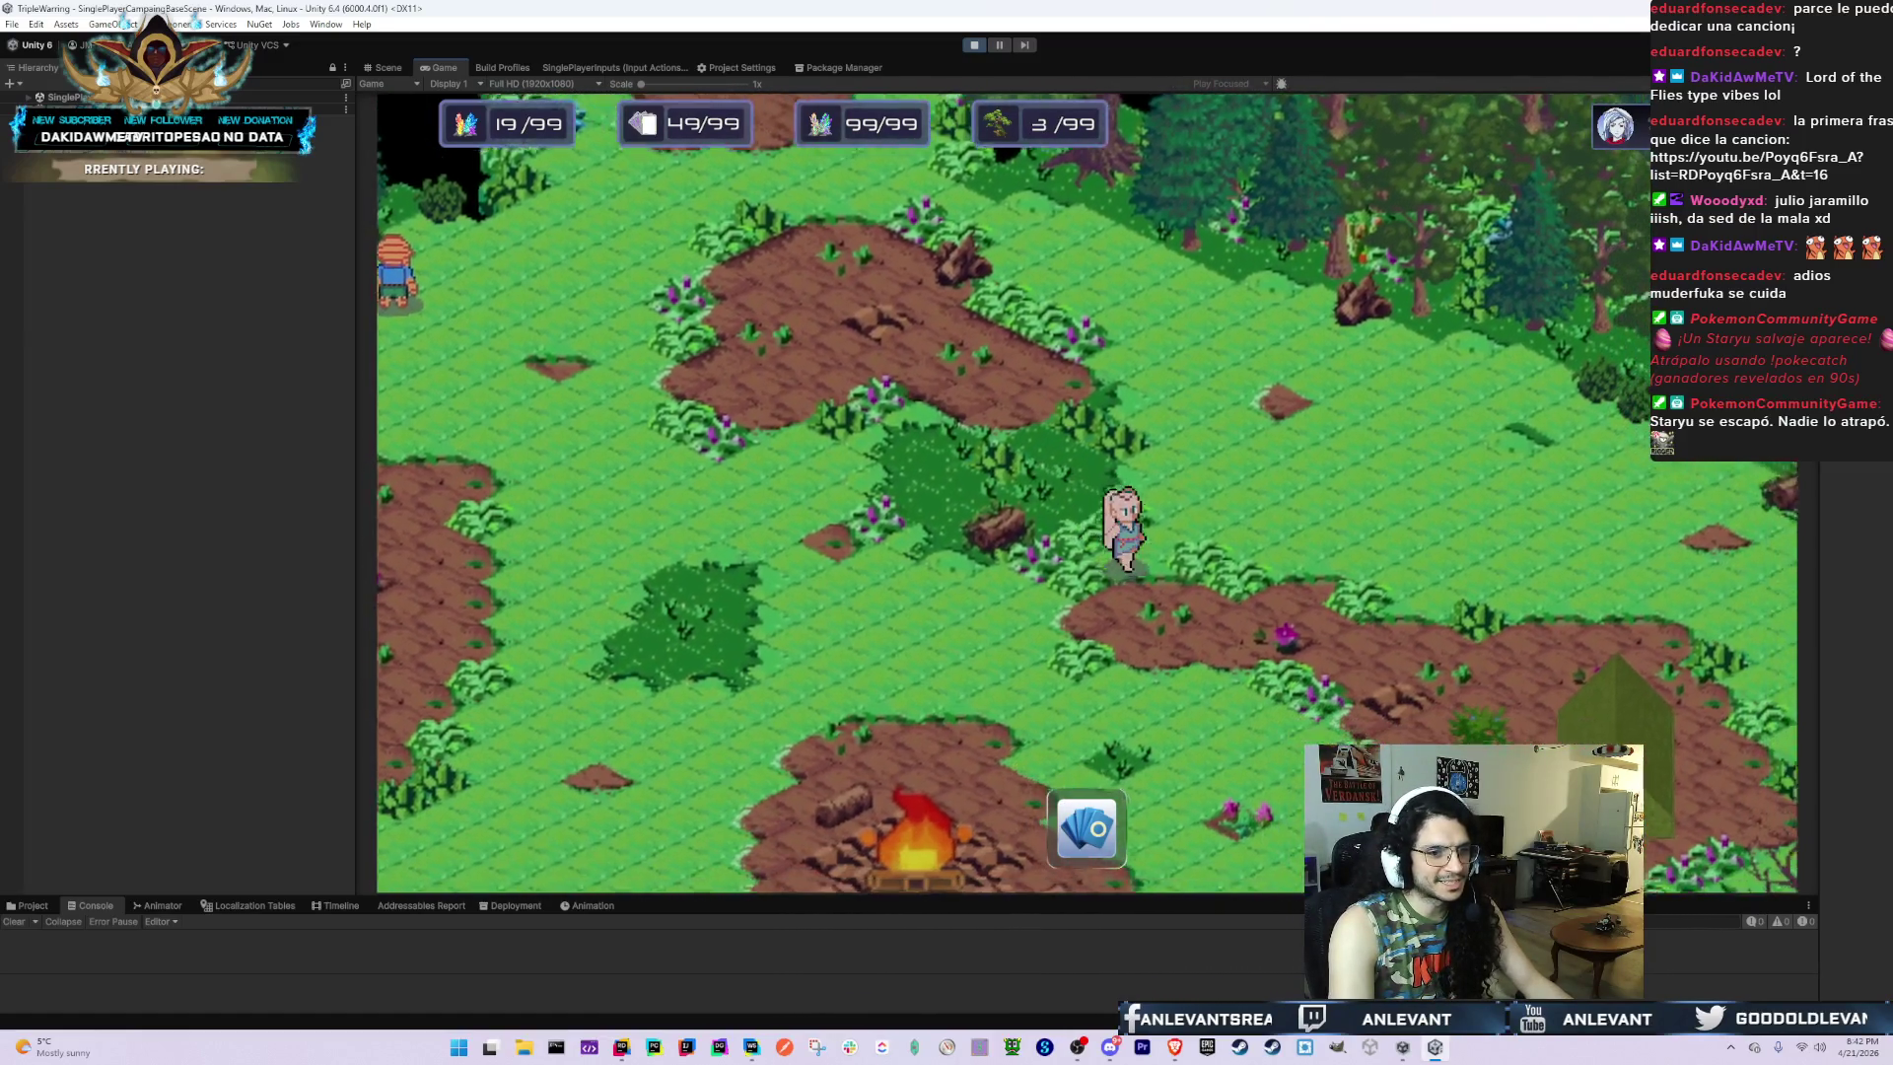
{"action": "key", "text": "s"}
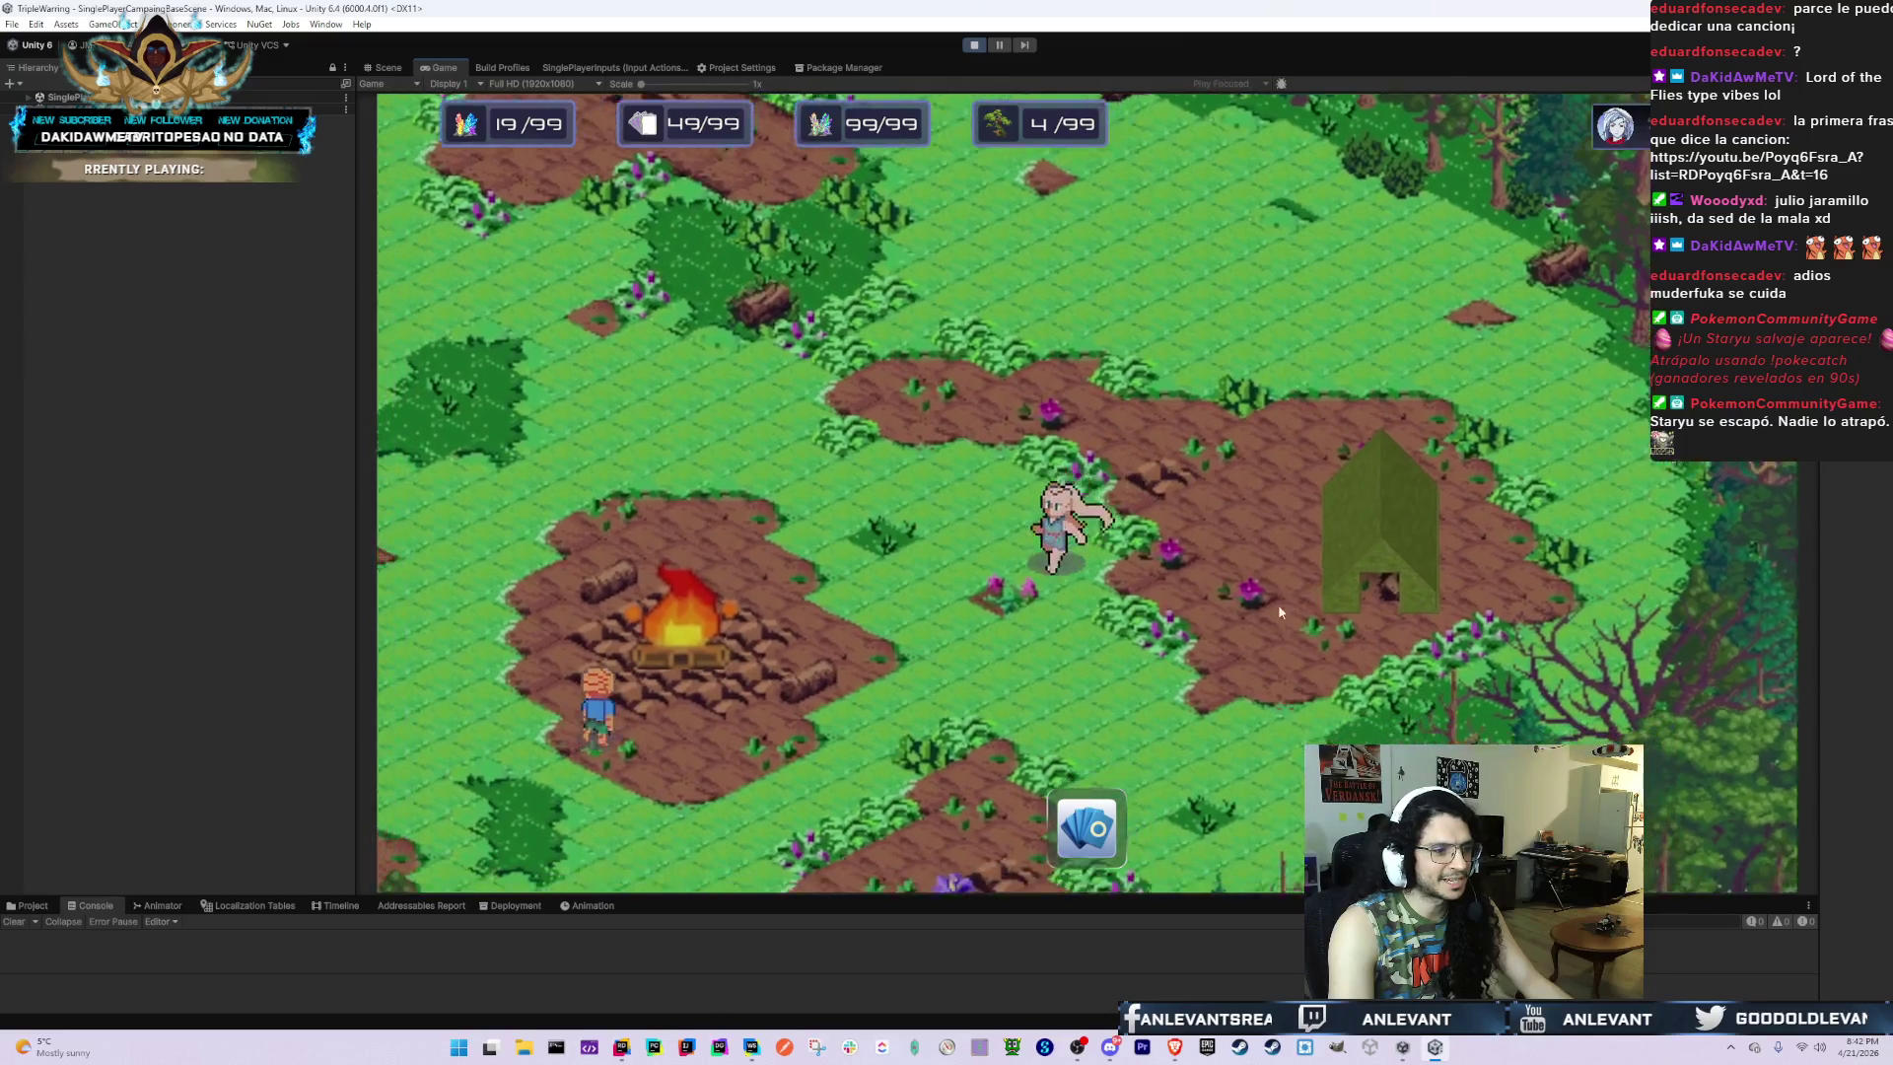
{"action": "key", "text": "s"}
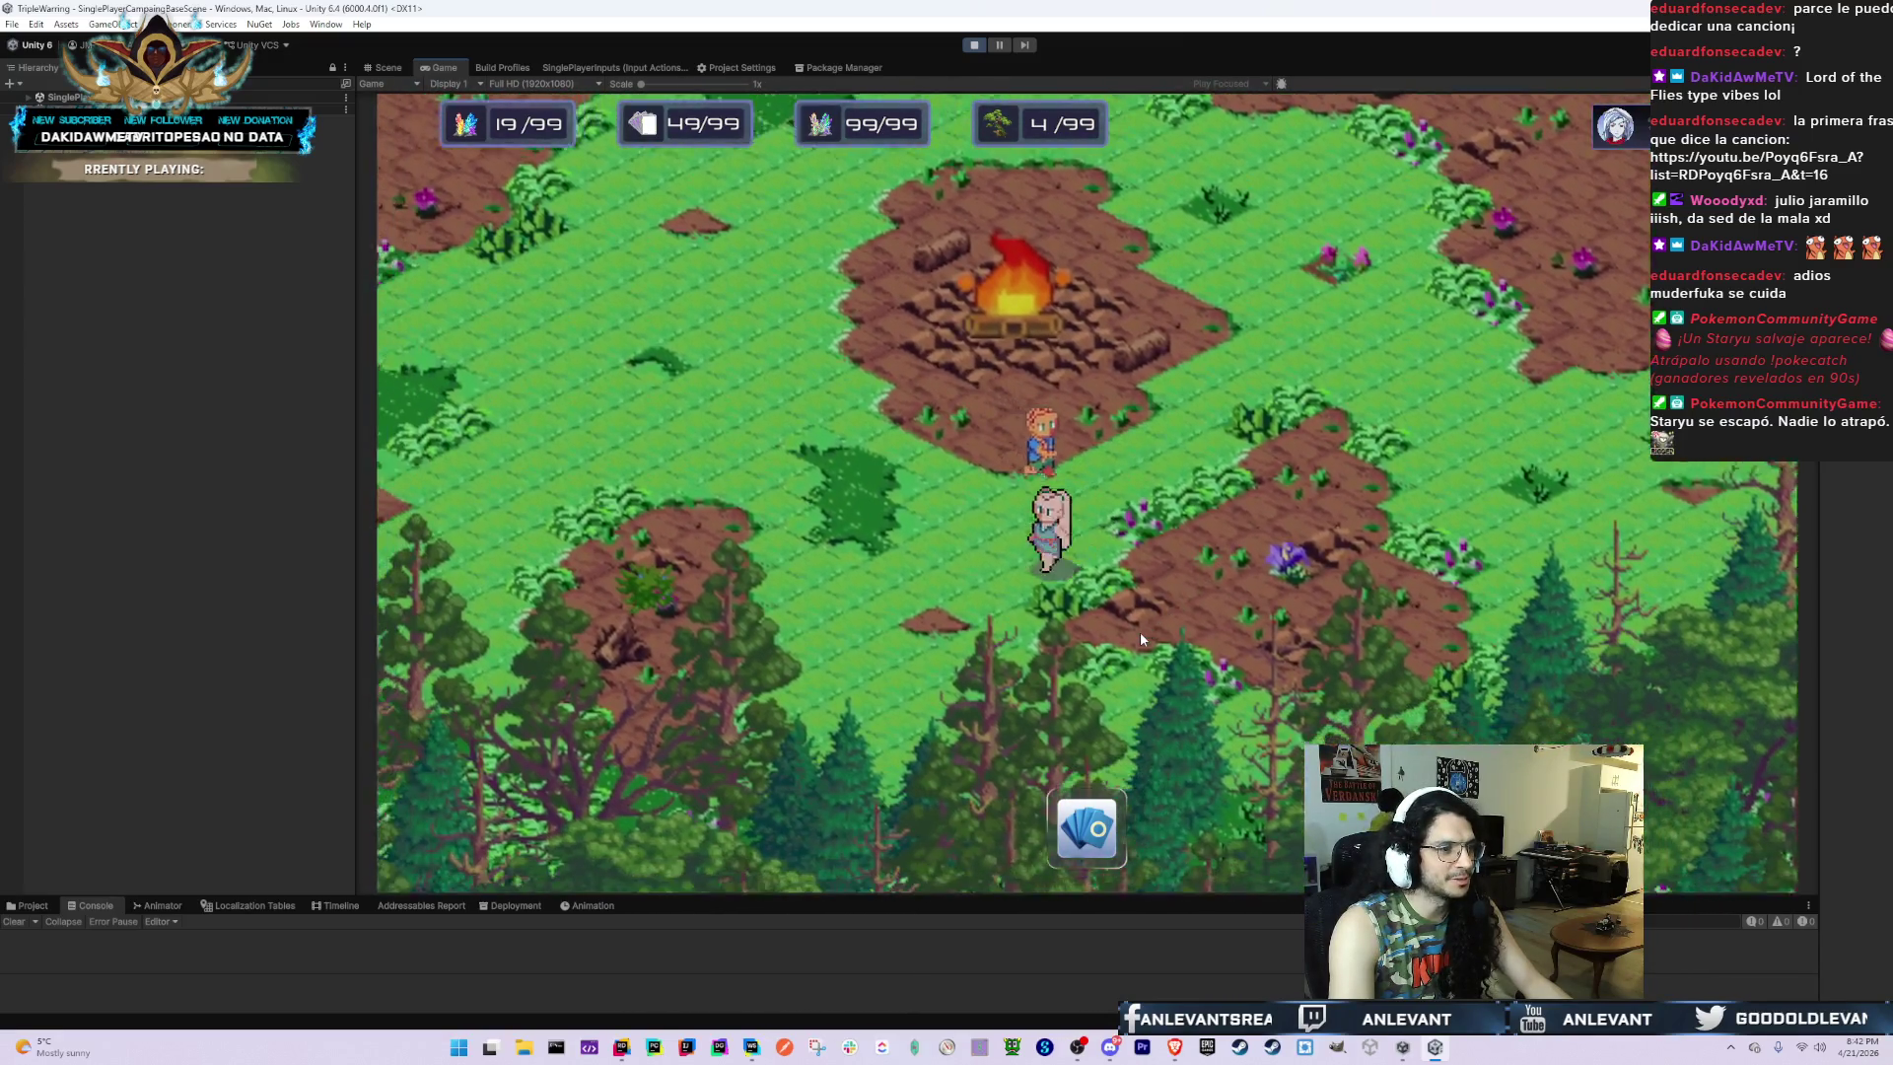
{"action": "key", "text": "a"}
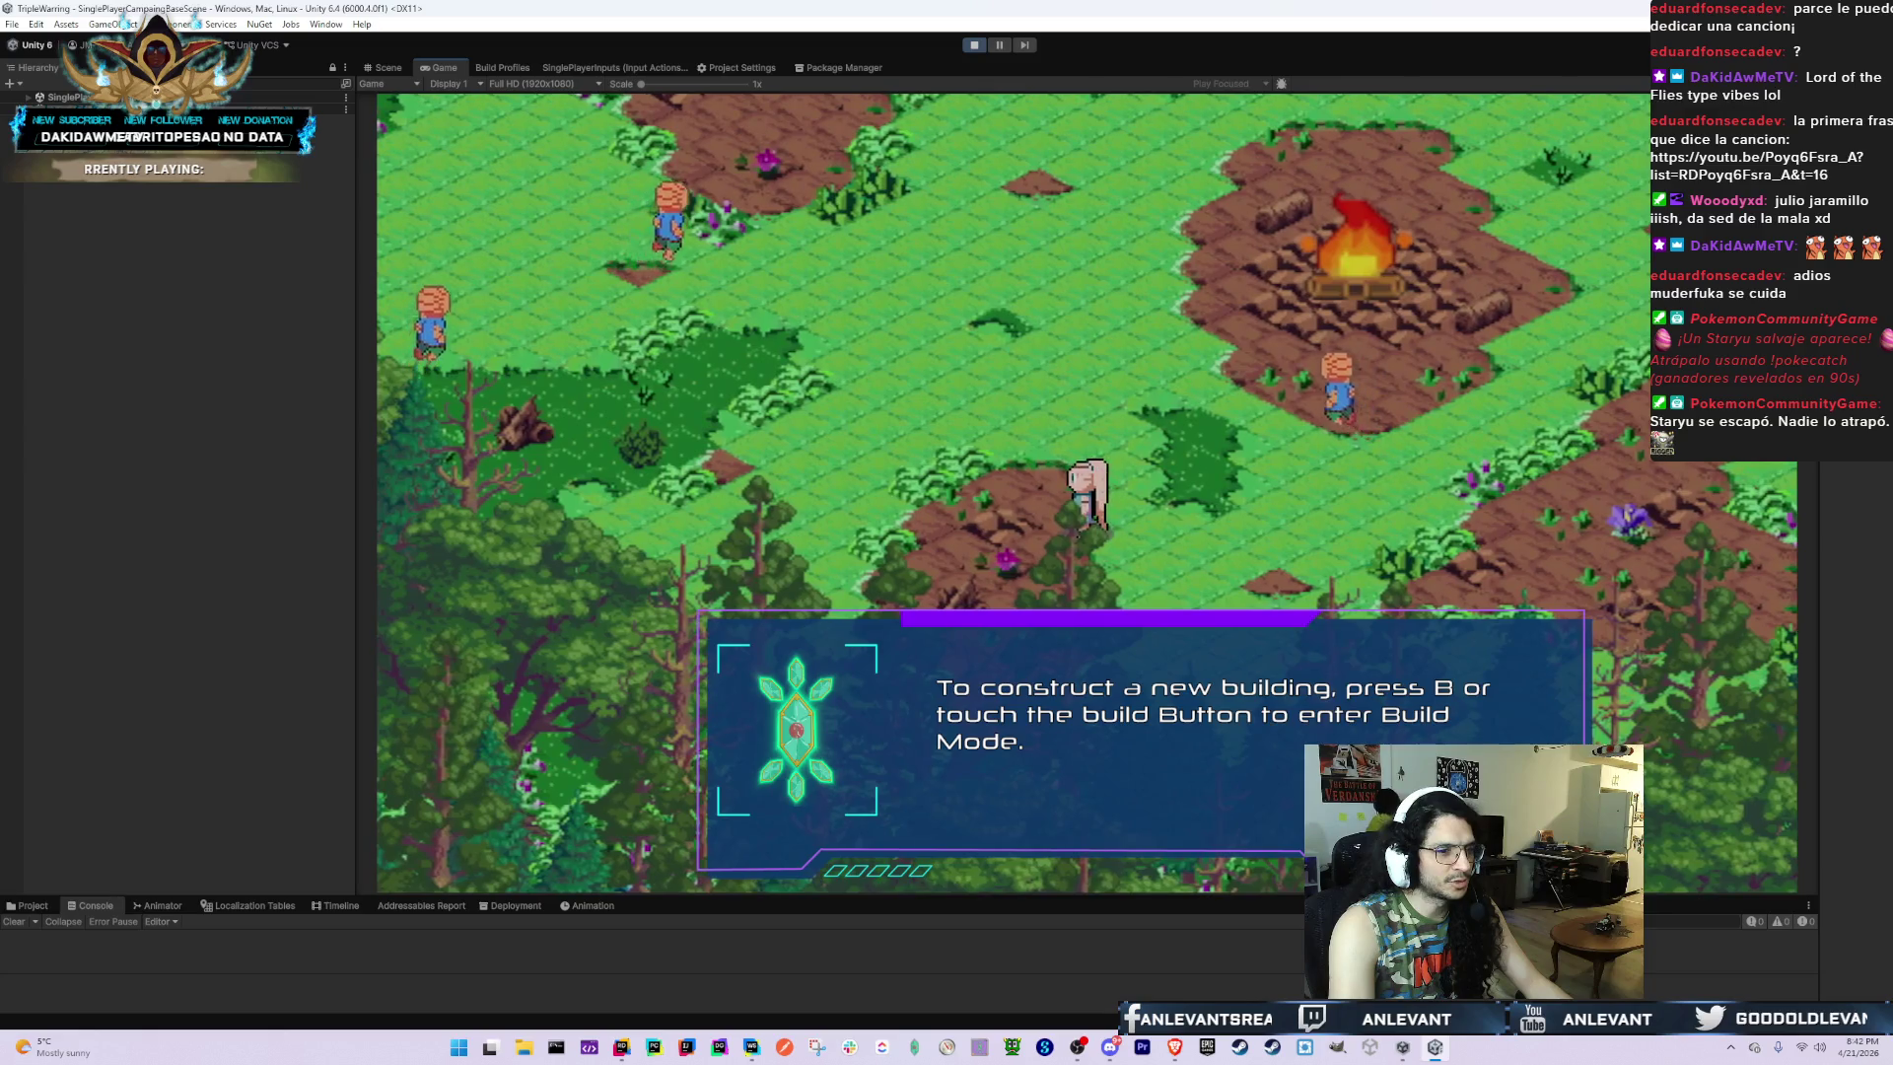
Step: Finish the build tutorial and place a Recycle Factory just north of the campfire
{"action": "key", "text": "b"}
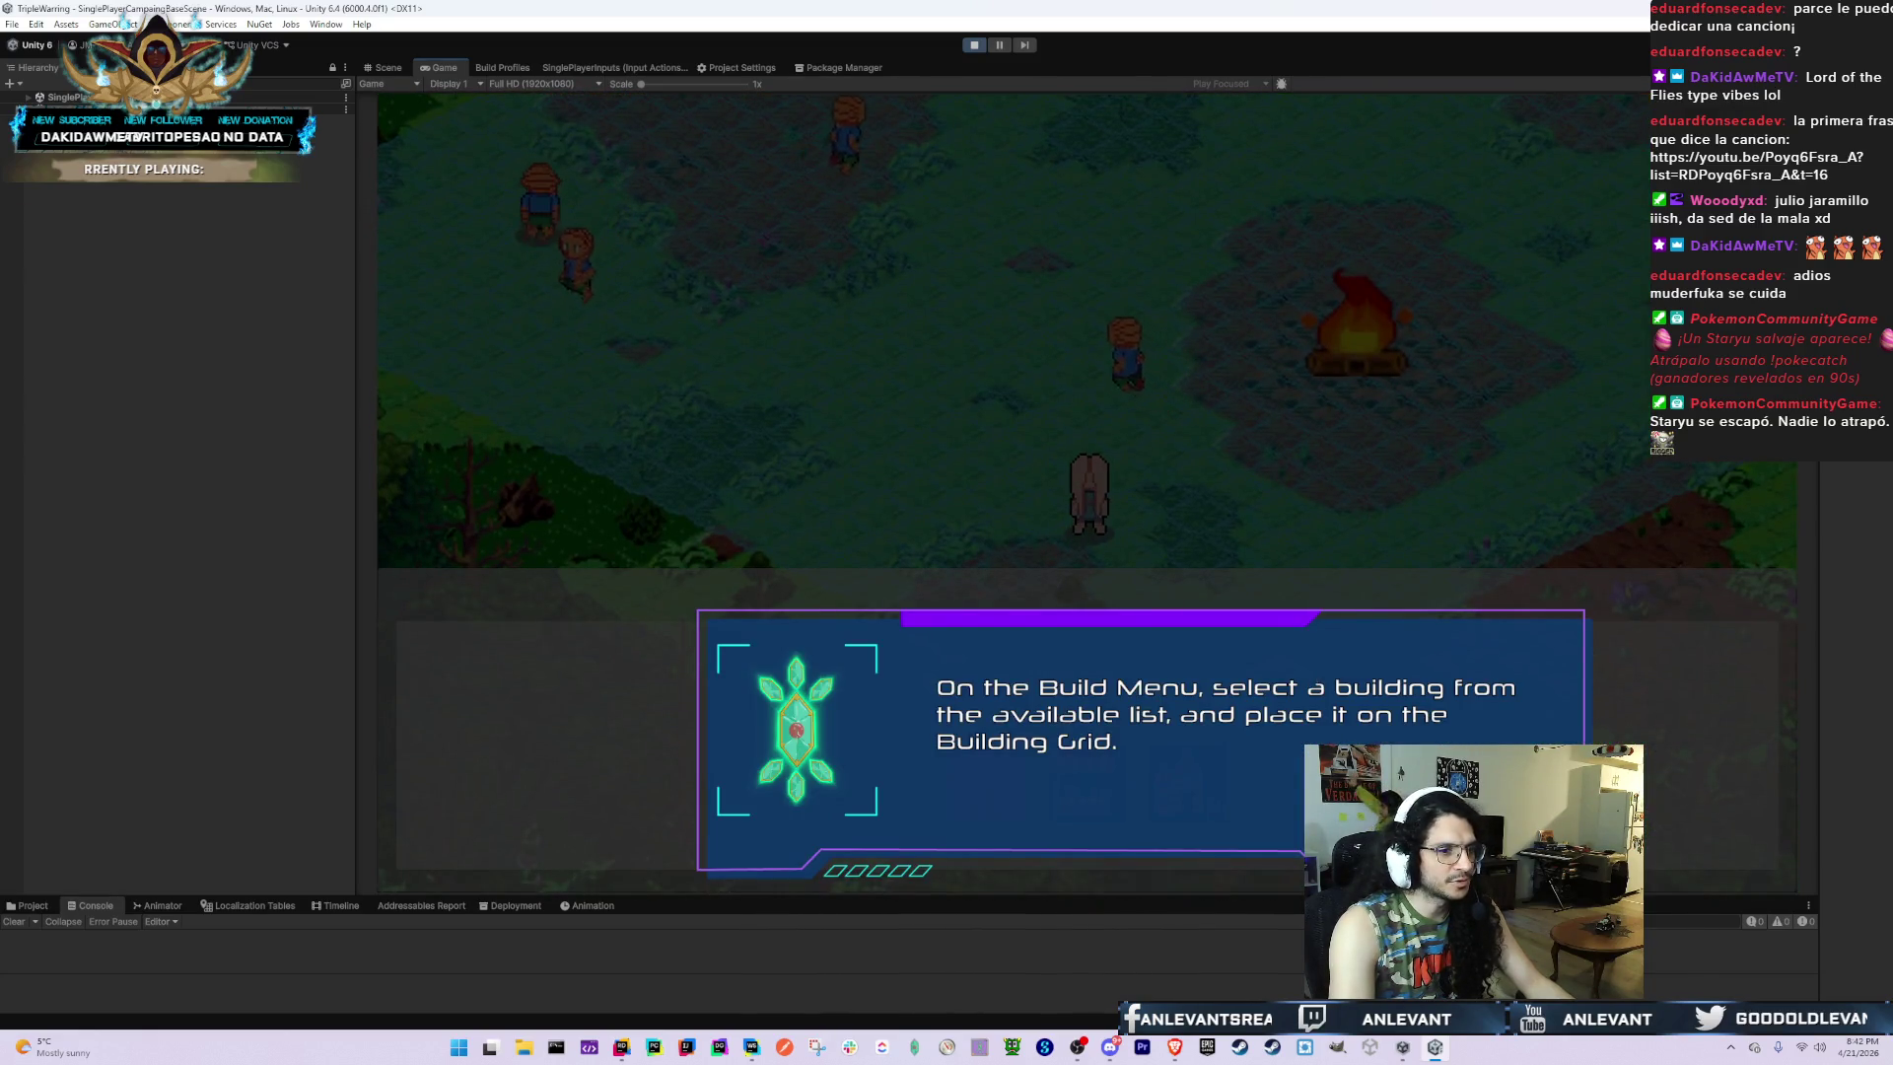
{"action": "key", "text": "Return"}
{"action": "key", "text": "Return"}
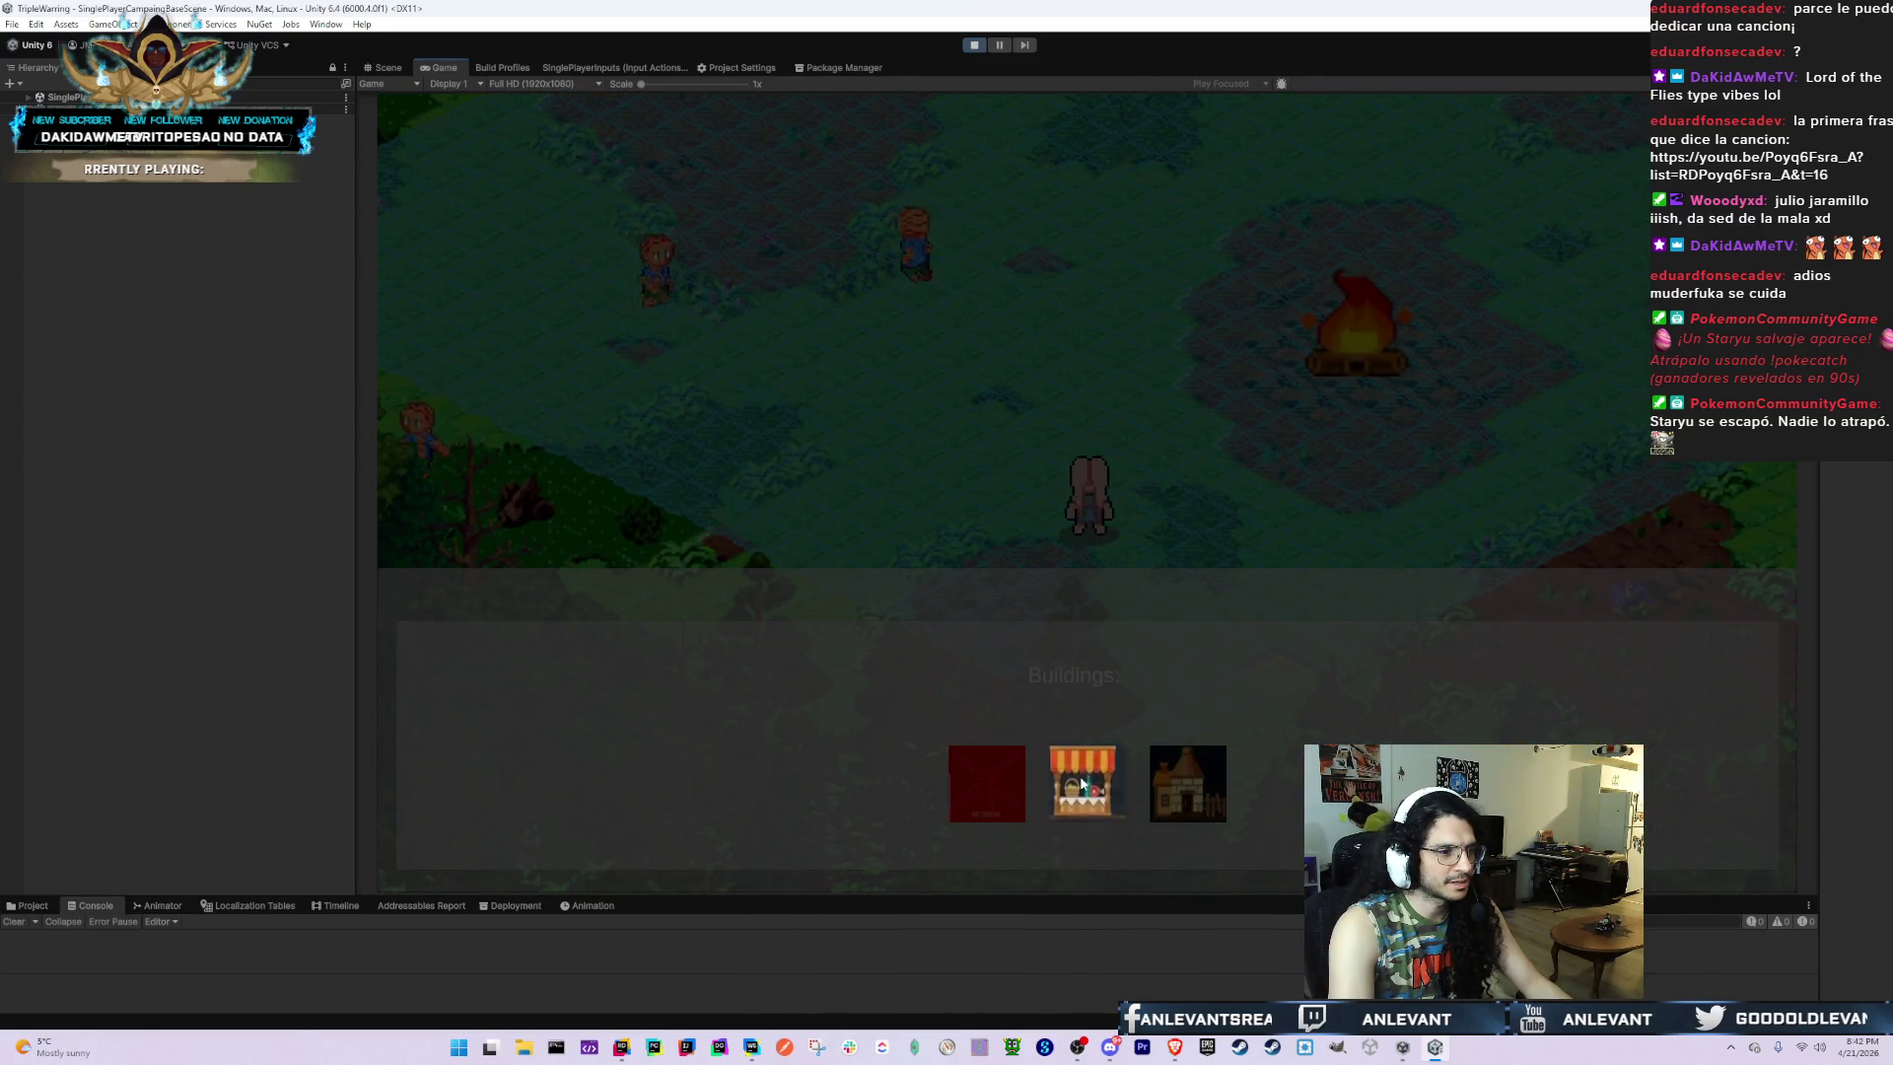
{"action": "left_click", "coordinate": [1082, 783]}
{"action": "key", "text": "w"}
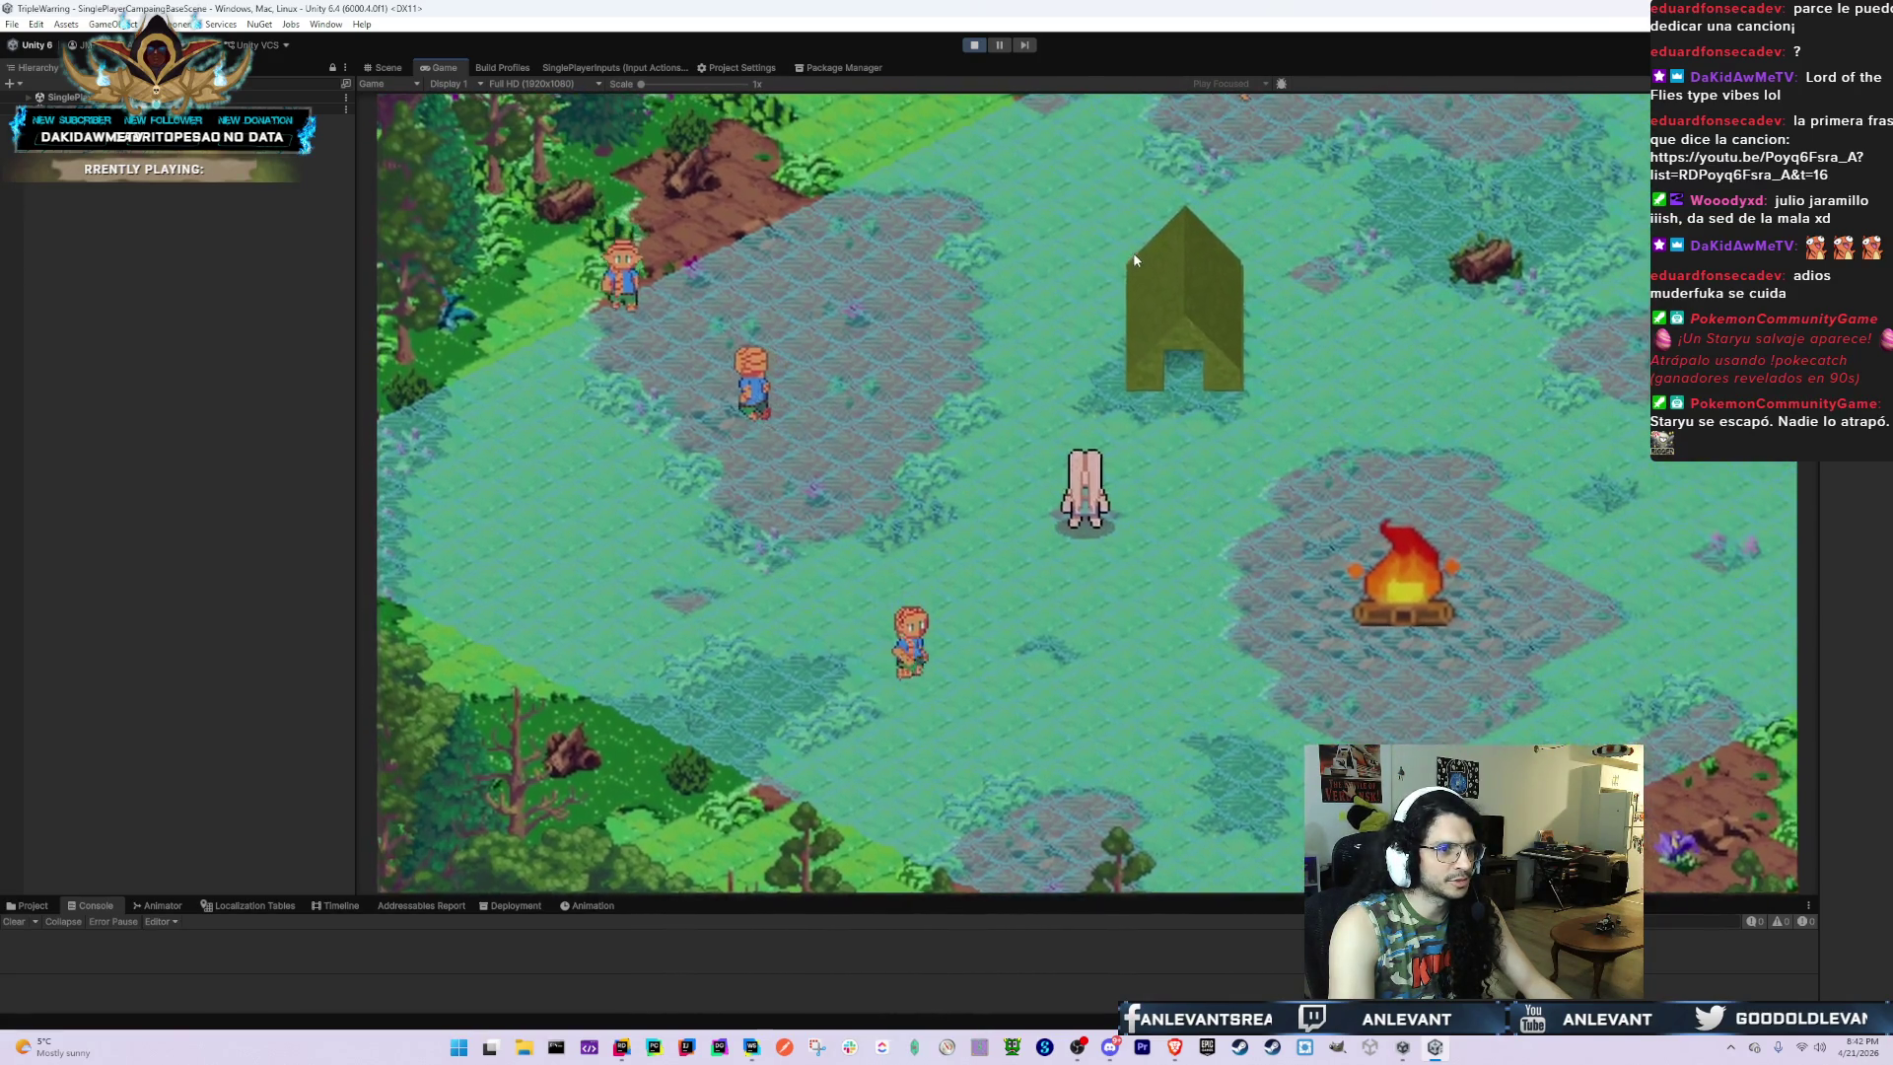
{"action": "left_click", "coordinate": [1134, 259]}
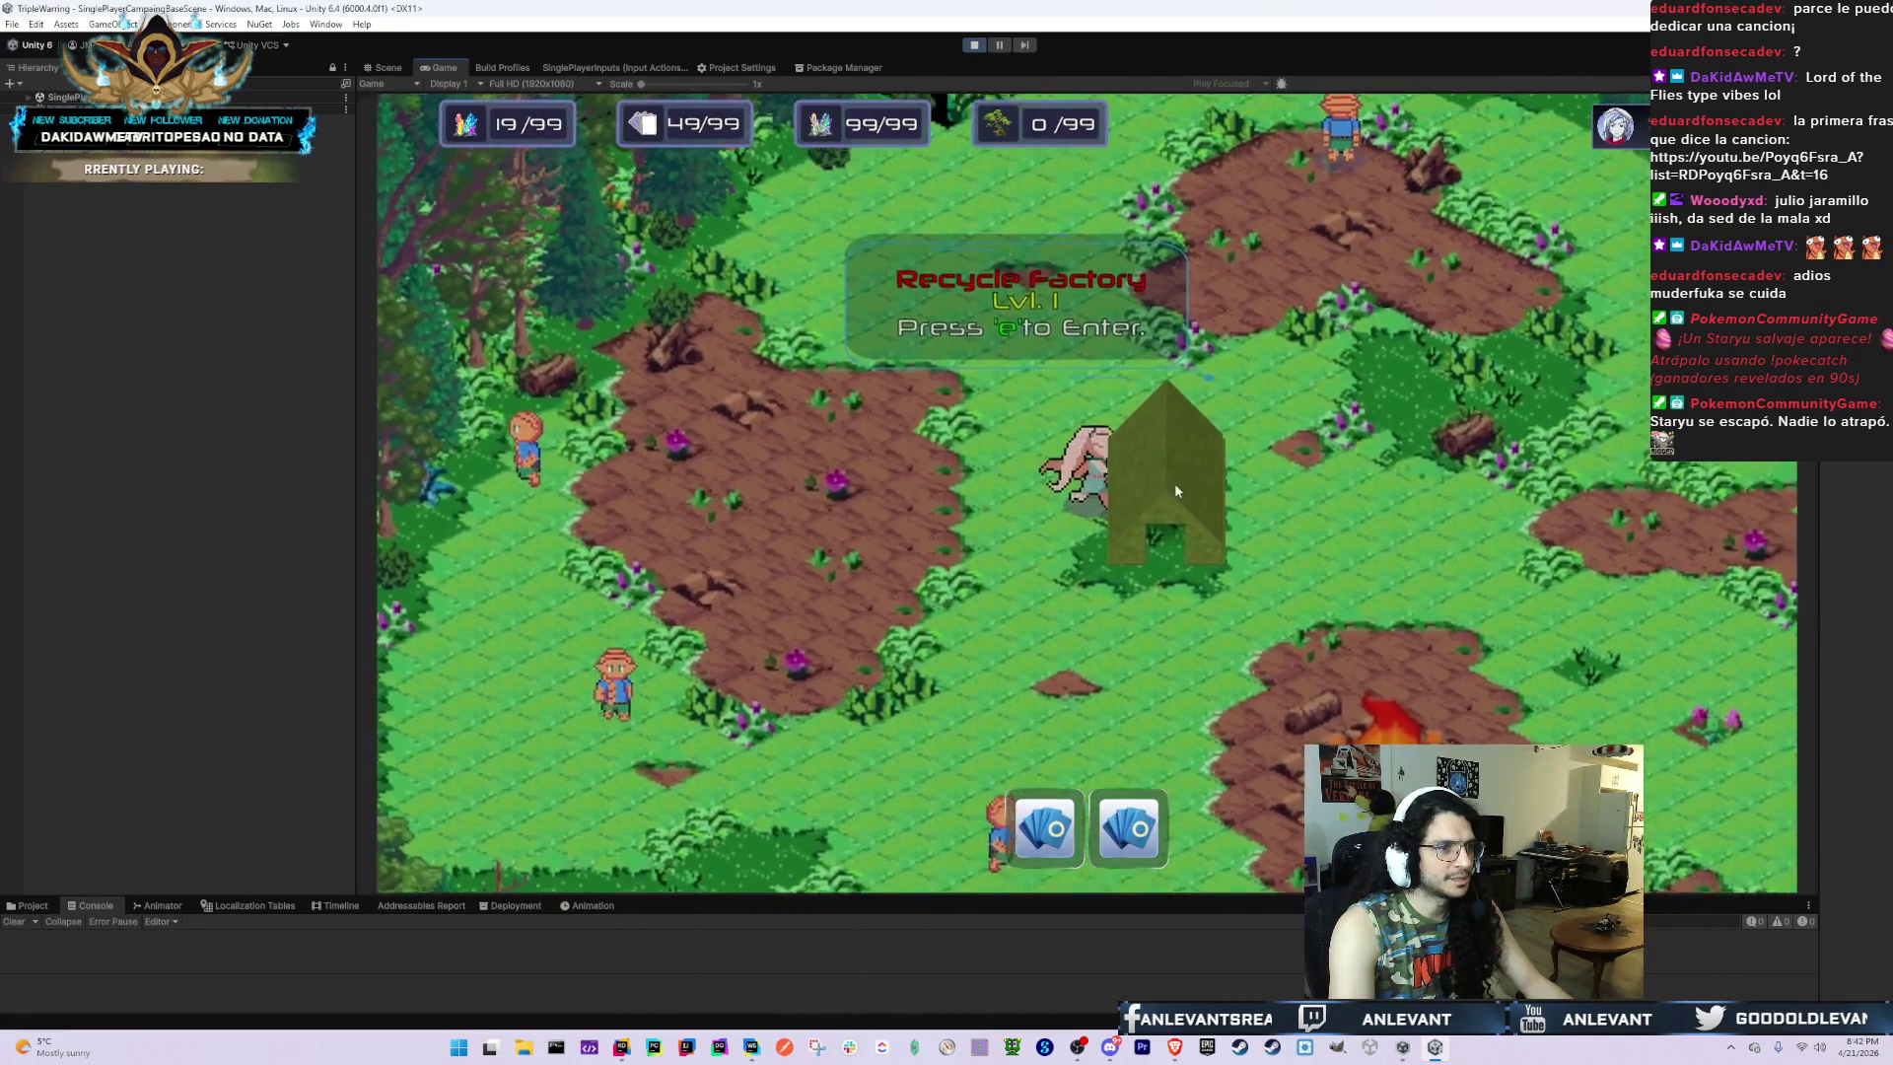
Step: Walk up to the Recycle Factory, view its Recycle House panel, and close it
{"action": "key", "text": "d"}
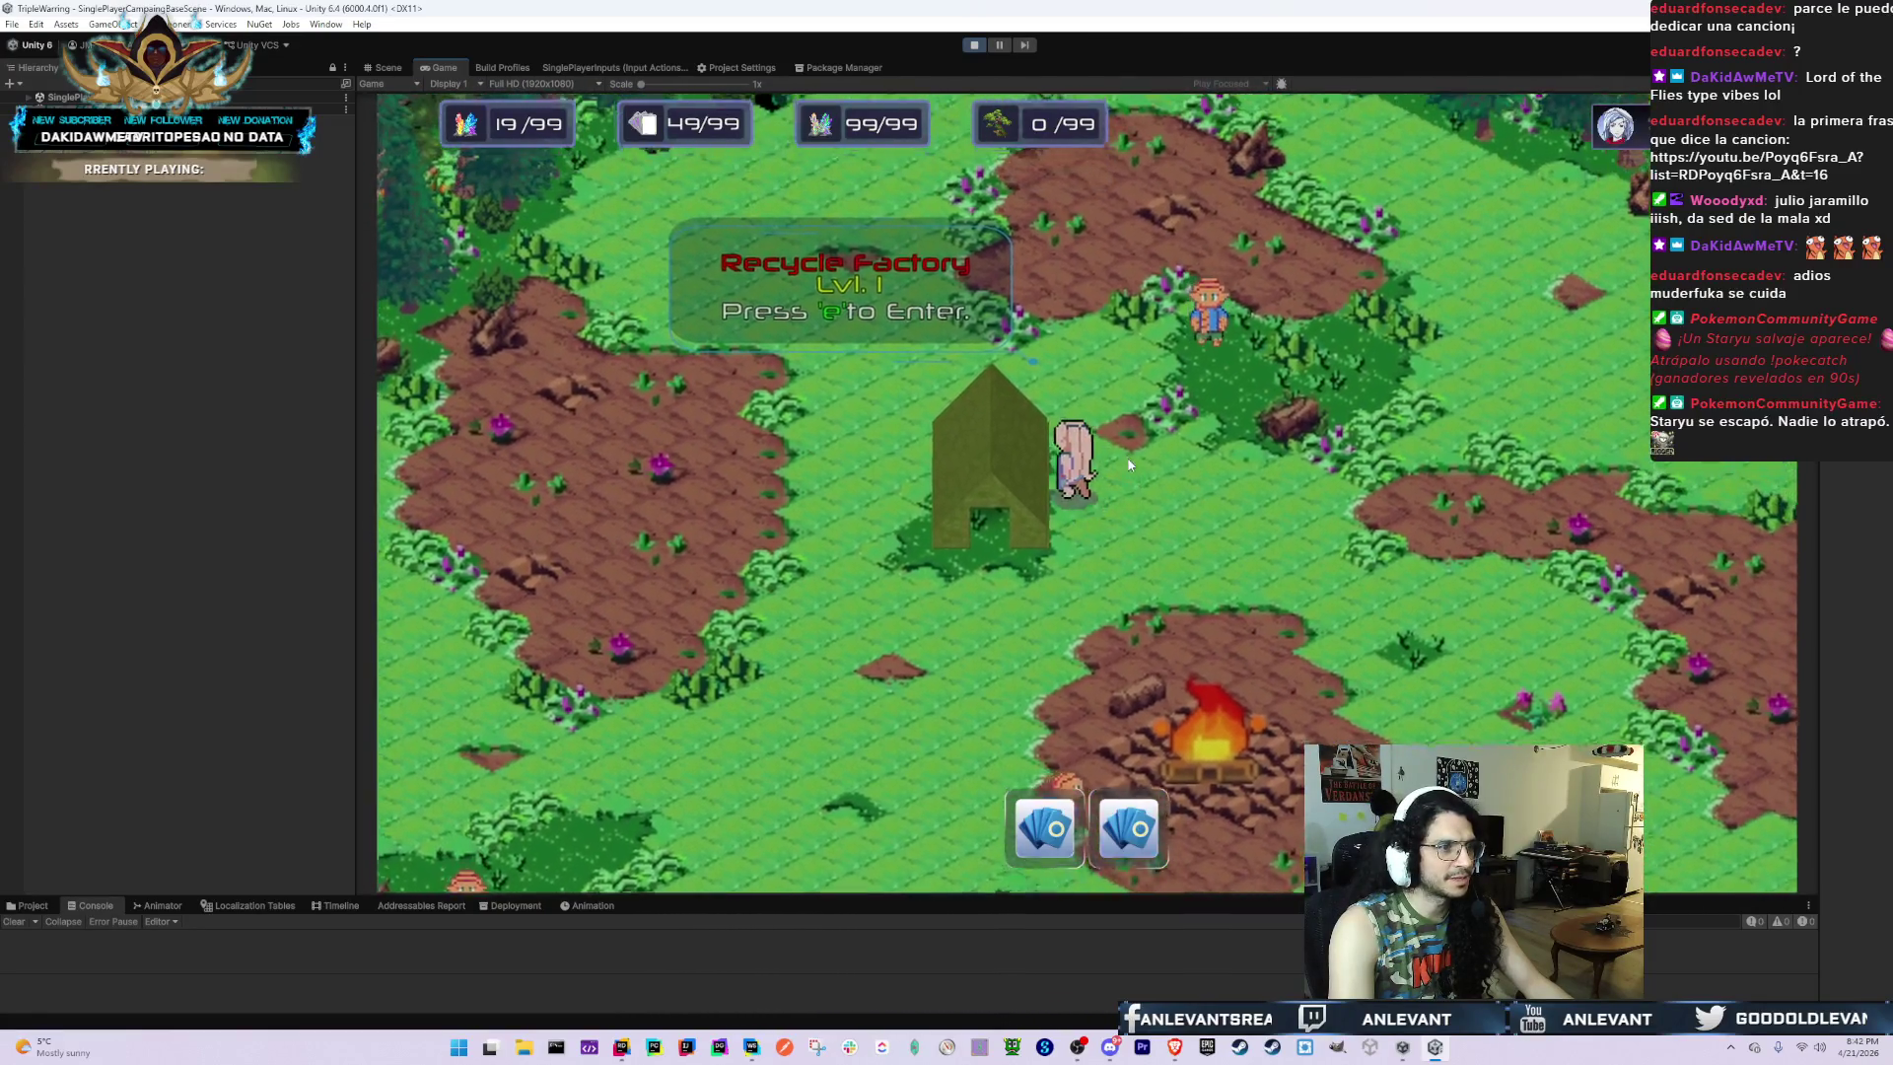
{"action": "key", "text": "s"}
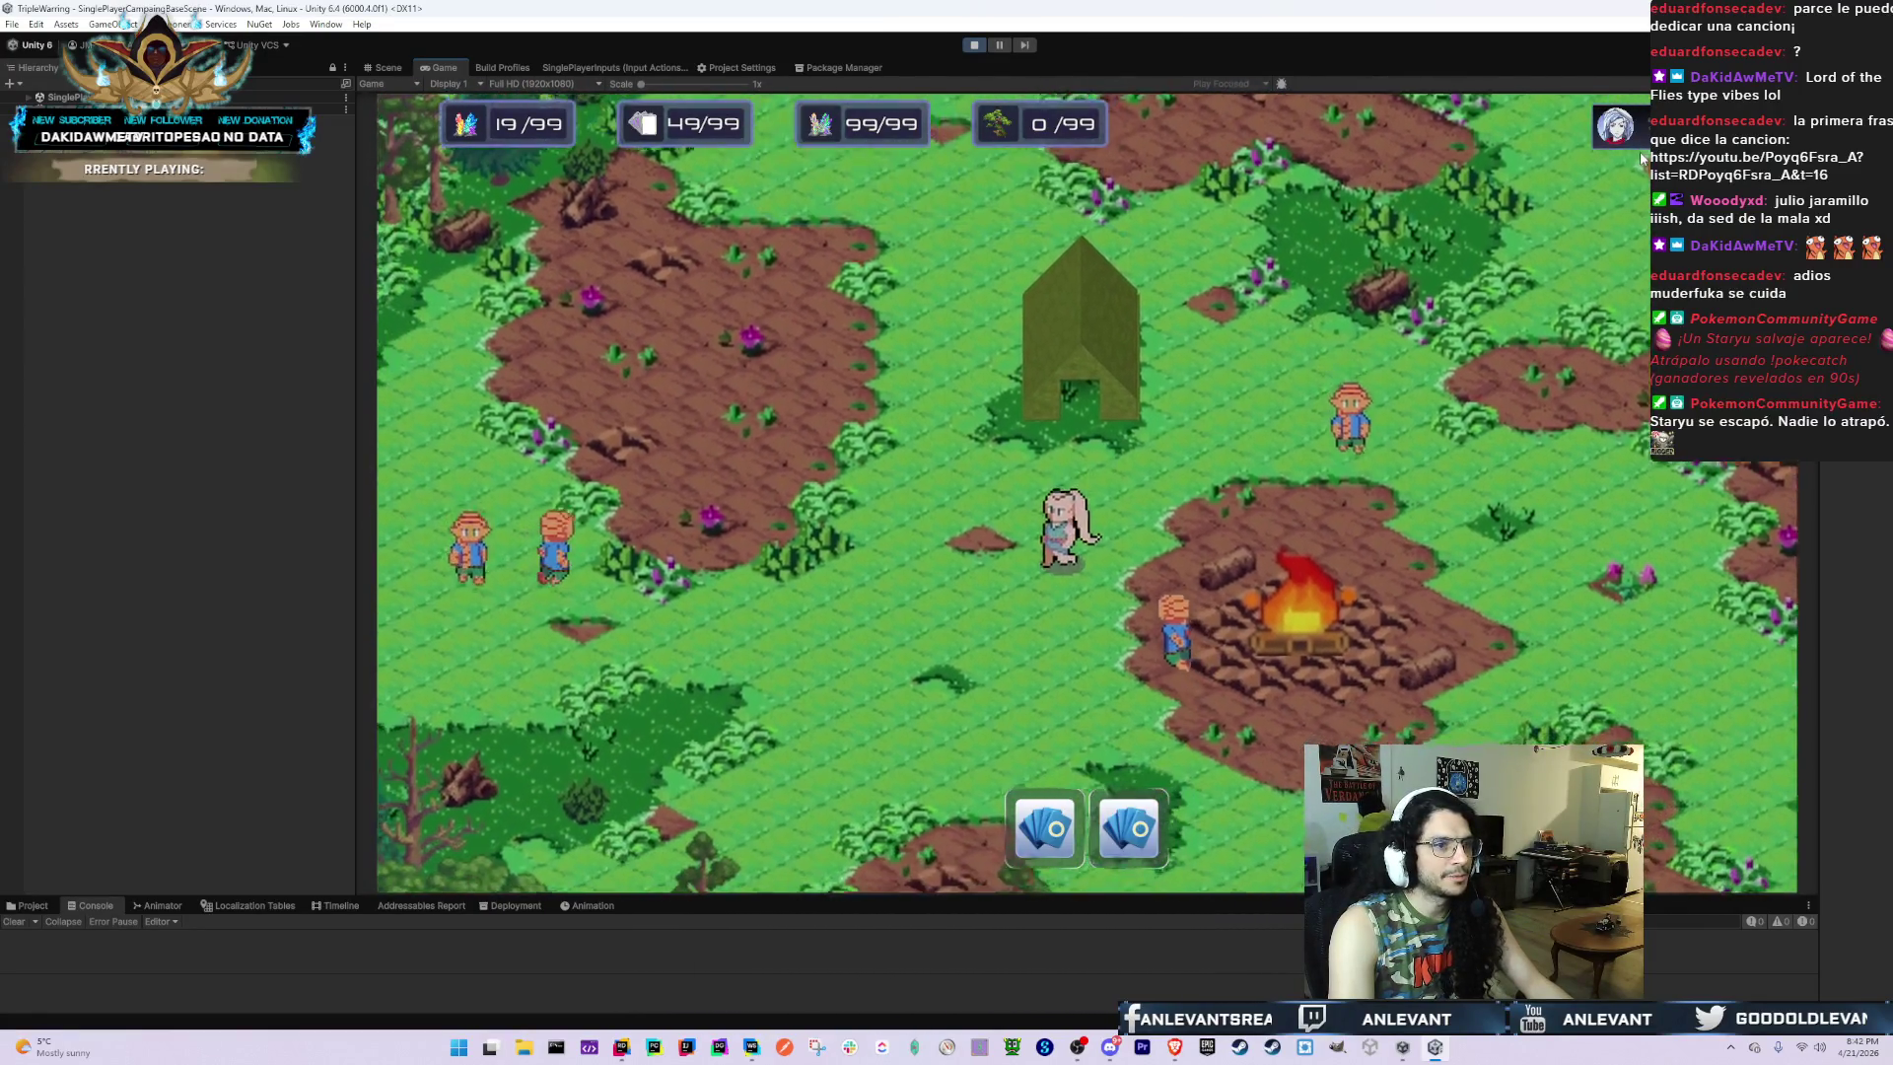
{"action": "key", "text": "w"}
{"action": "key", "text": "e"}
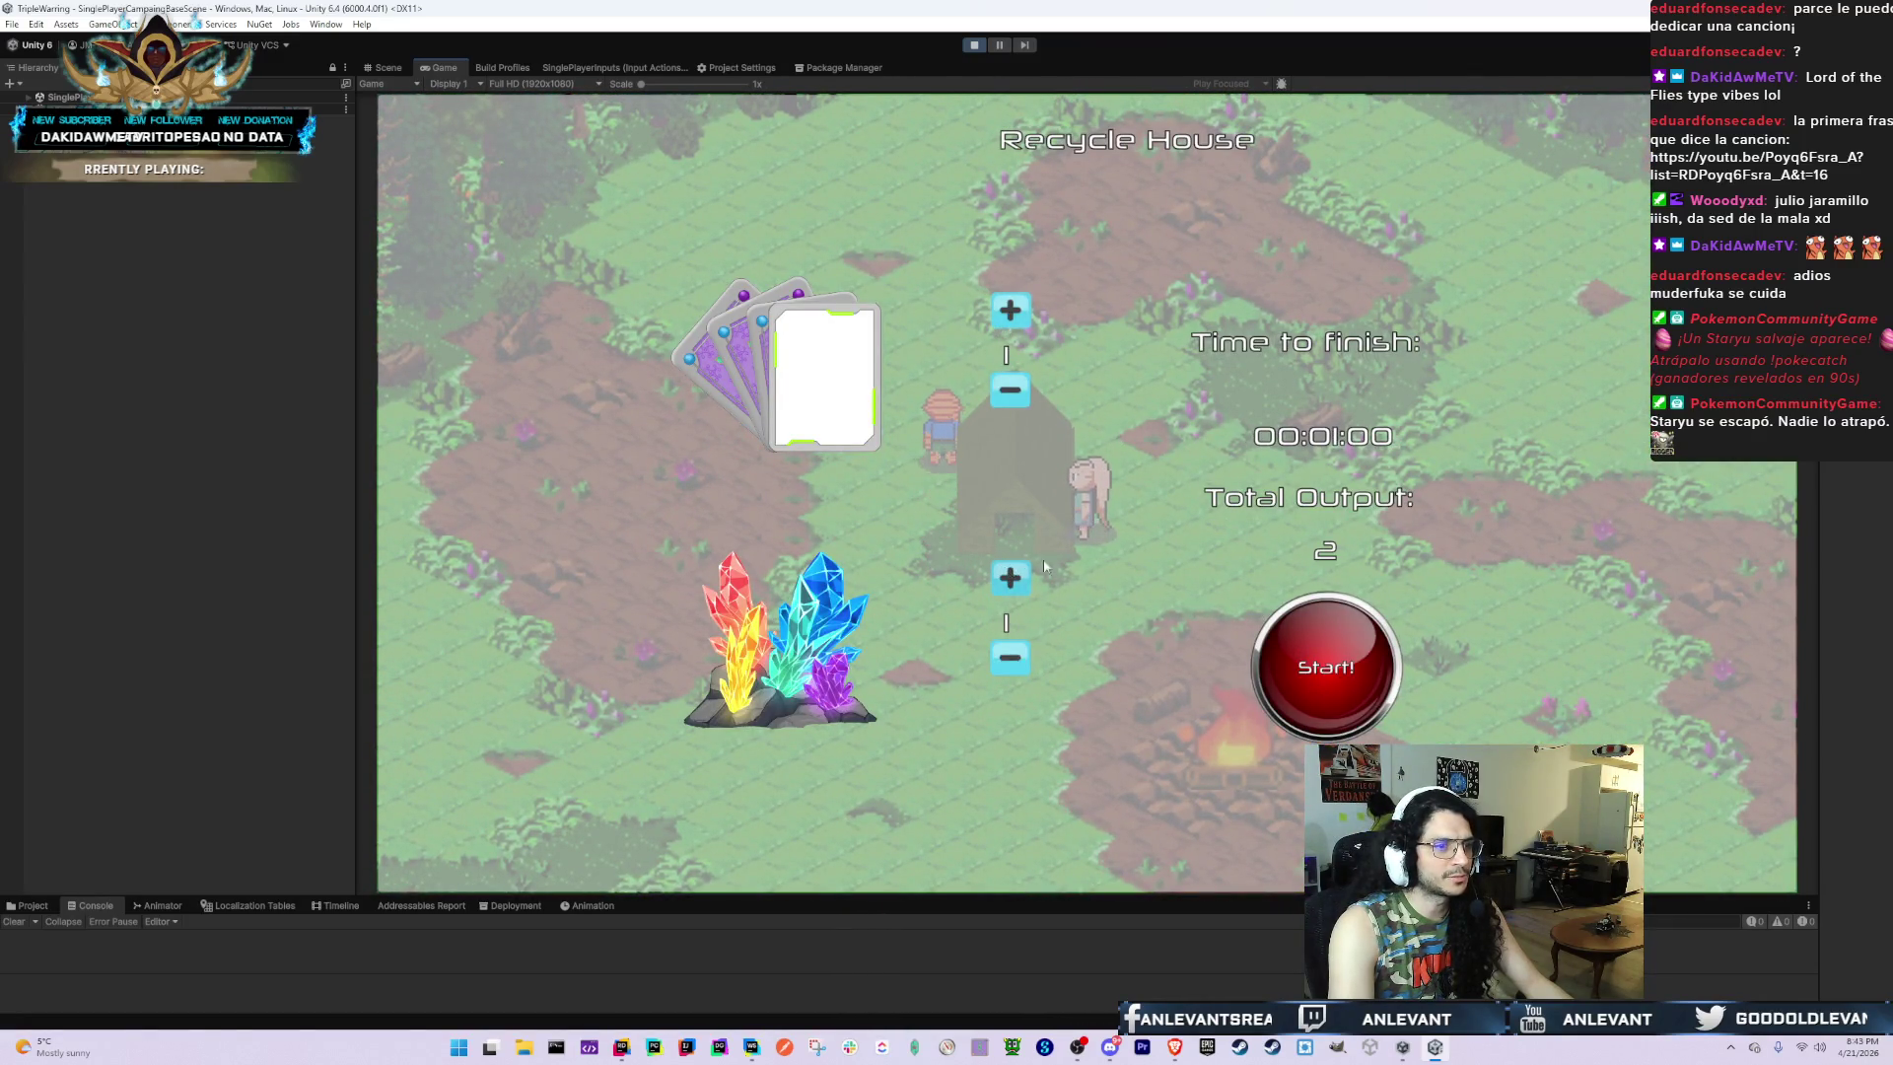
{"action": "key", "text": "Escape"}
Step: Check the in-game settings panel, then switch to the triple-warring-web project window
{"action": "key", "text": "Escape"}
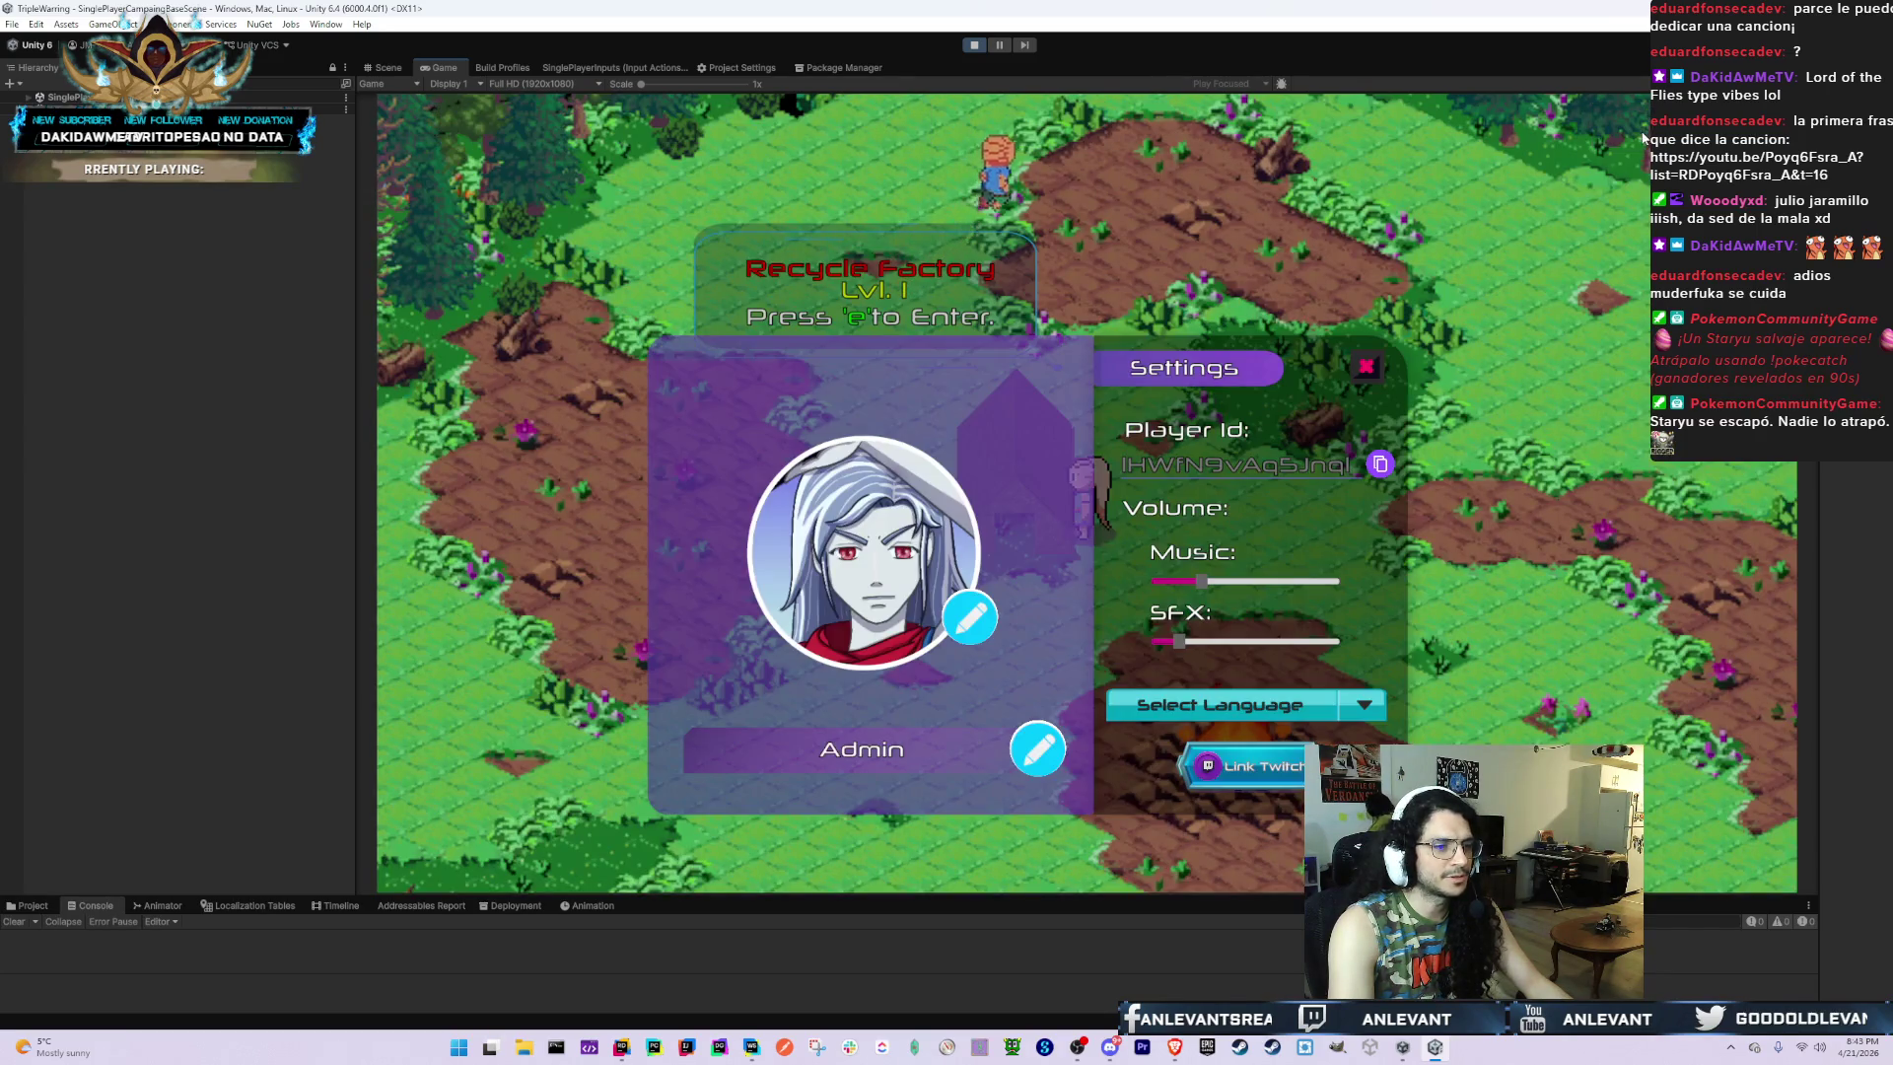
{"action": "key", "text": "Escape"}
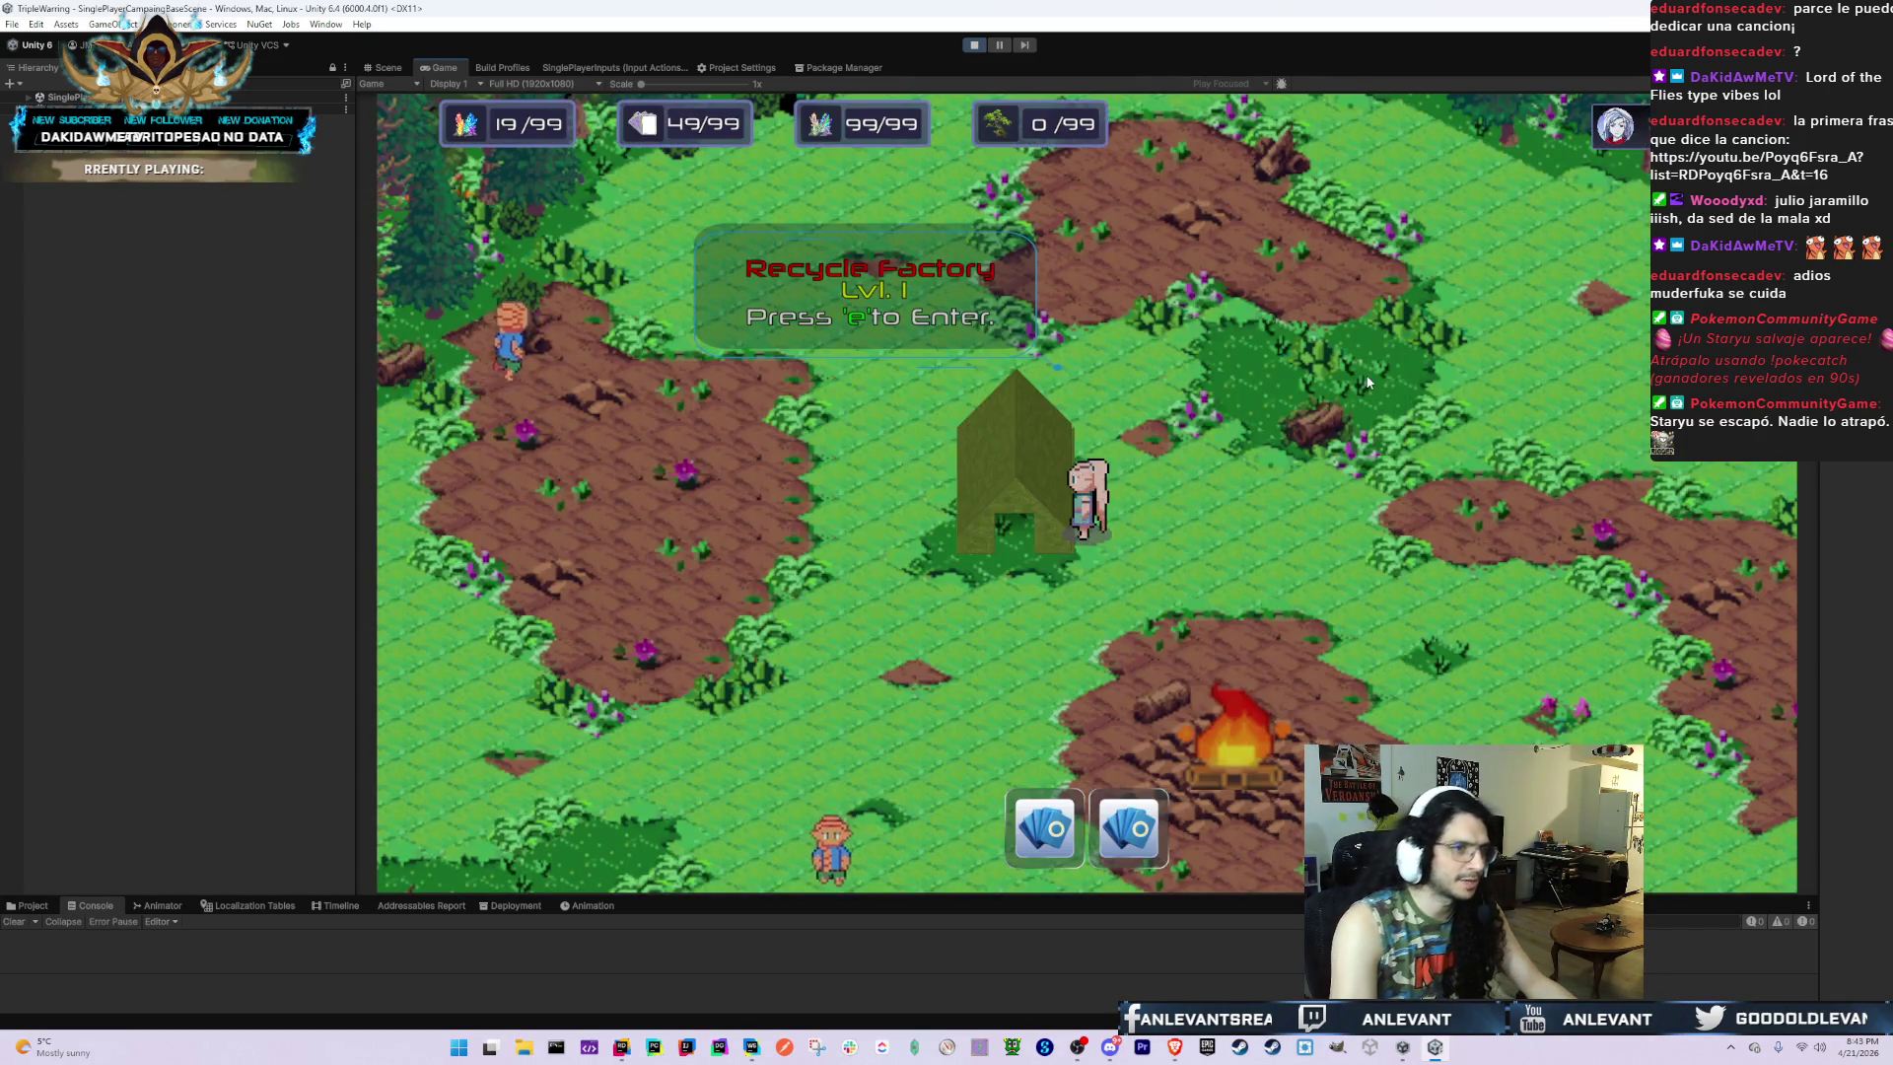
{"action": "key", "text": "alt+Tab"}
{"action": "key", "text": "alt+Tab"}
{"action": "key", "text": "Escape"}
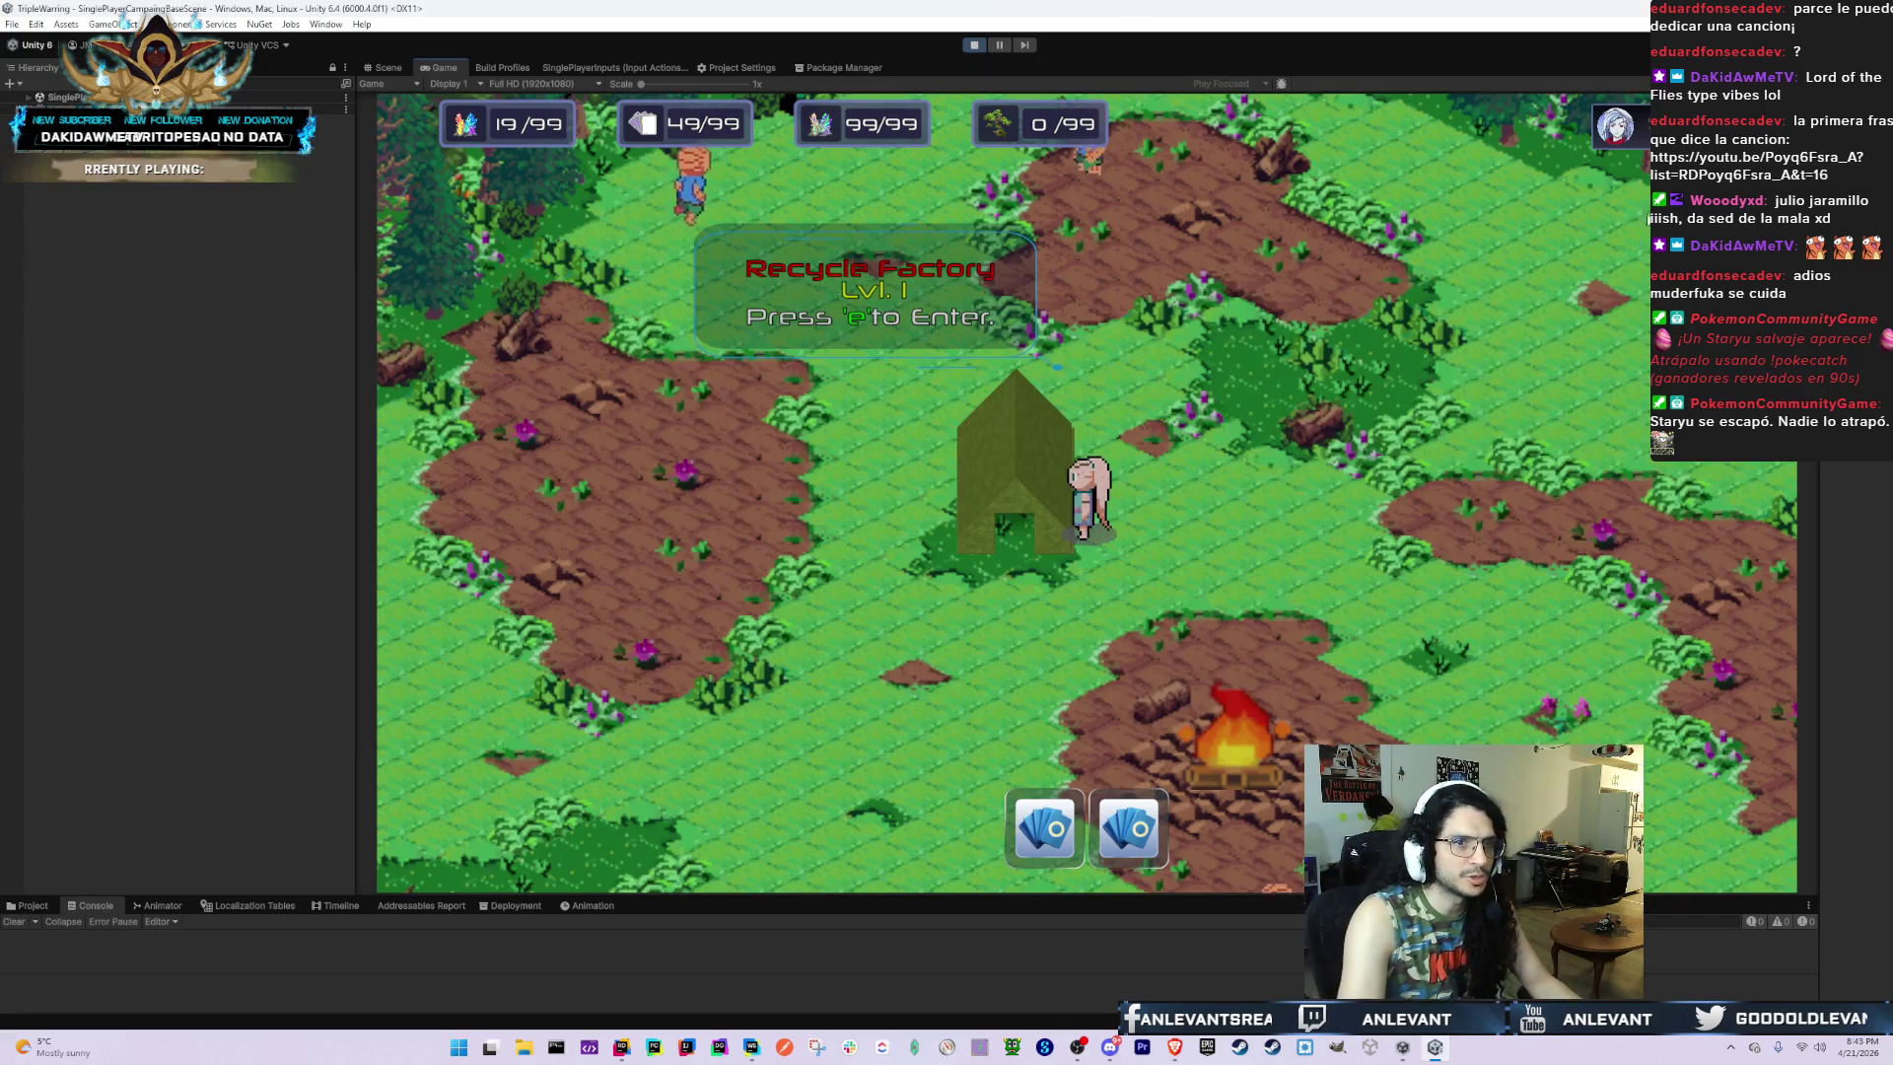
{"action": "key", "text": "Escape"}
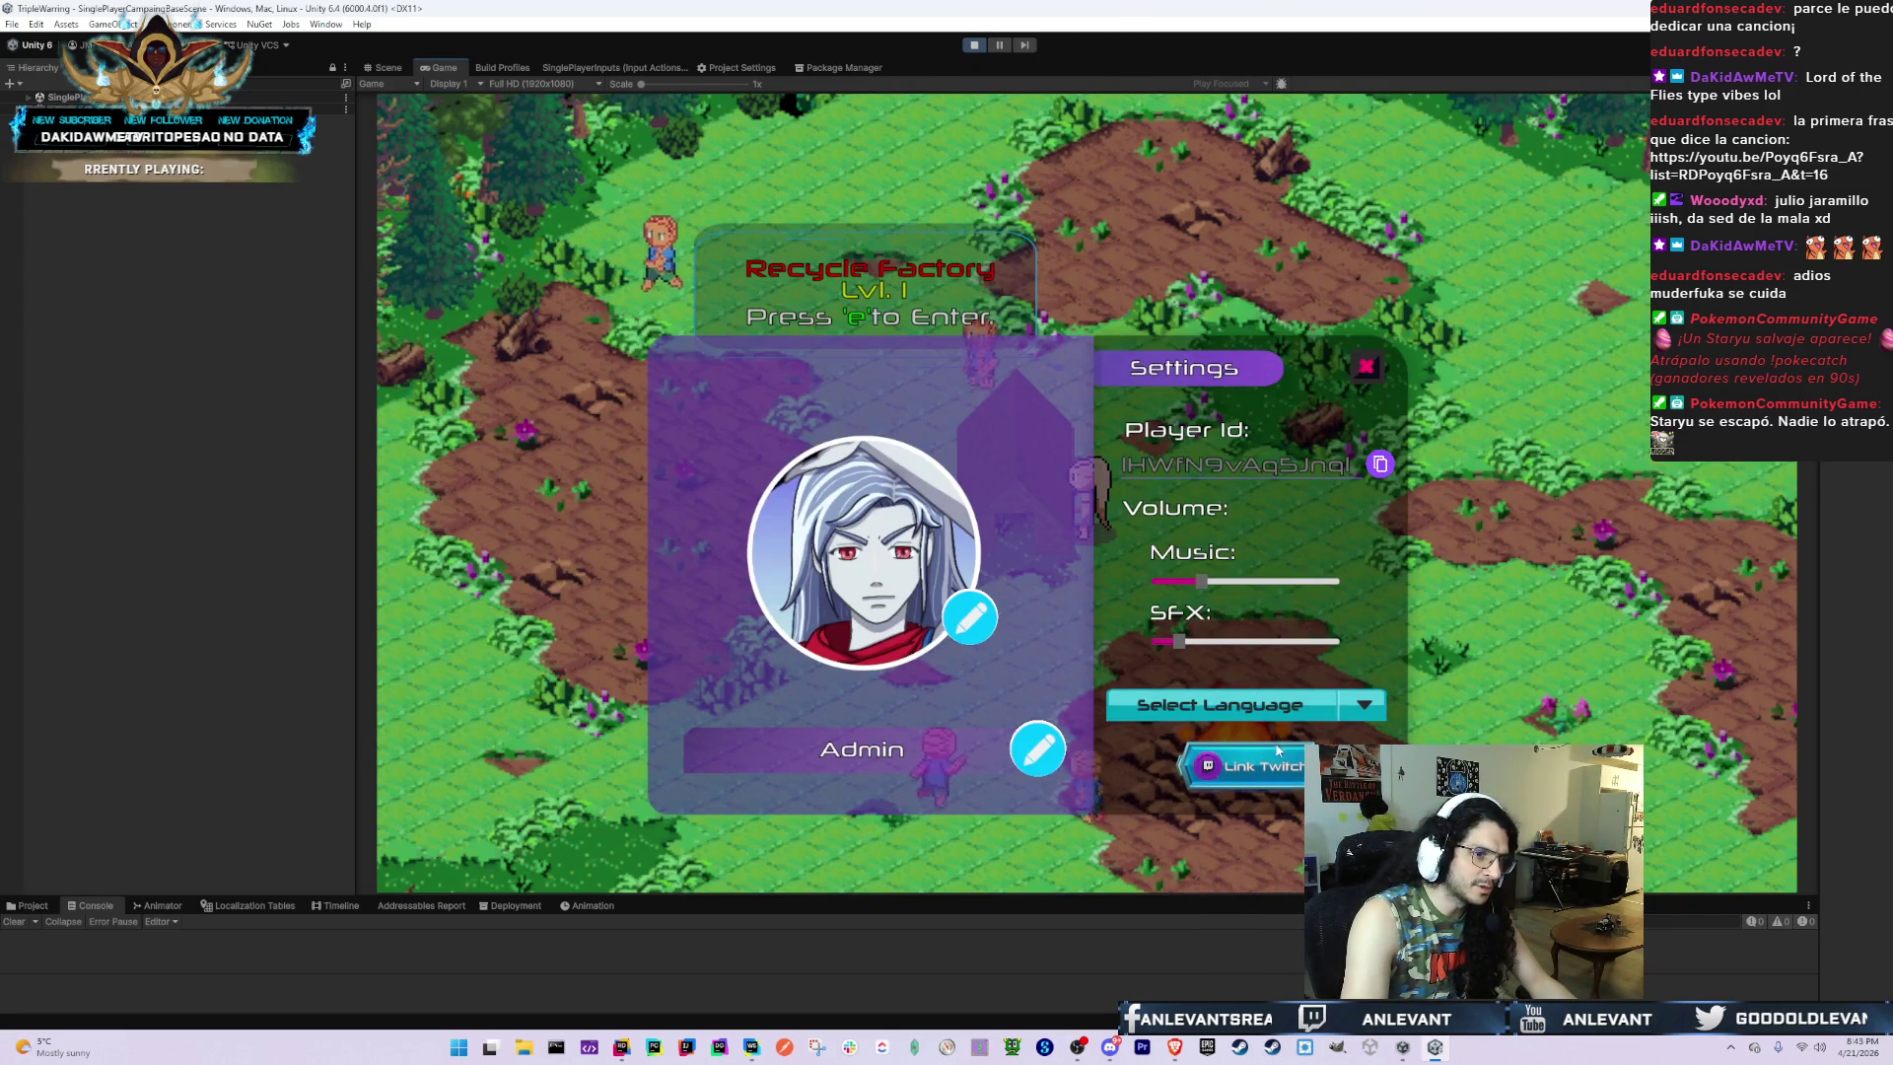
{"action": "left_click", "coordinate": [1374, 374]}
{"action": "key", "text": "alt+Tab"}
{"action": "key", "text": "alt+Tab"}
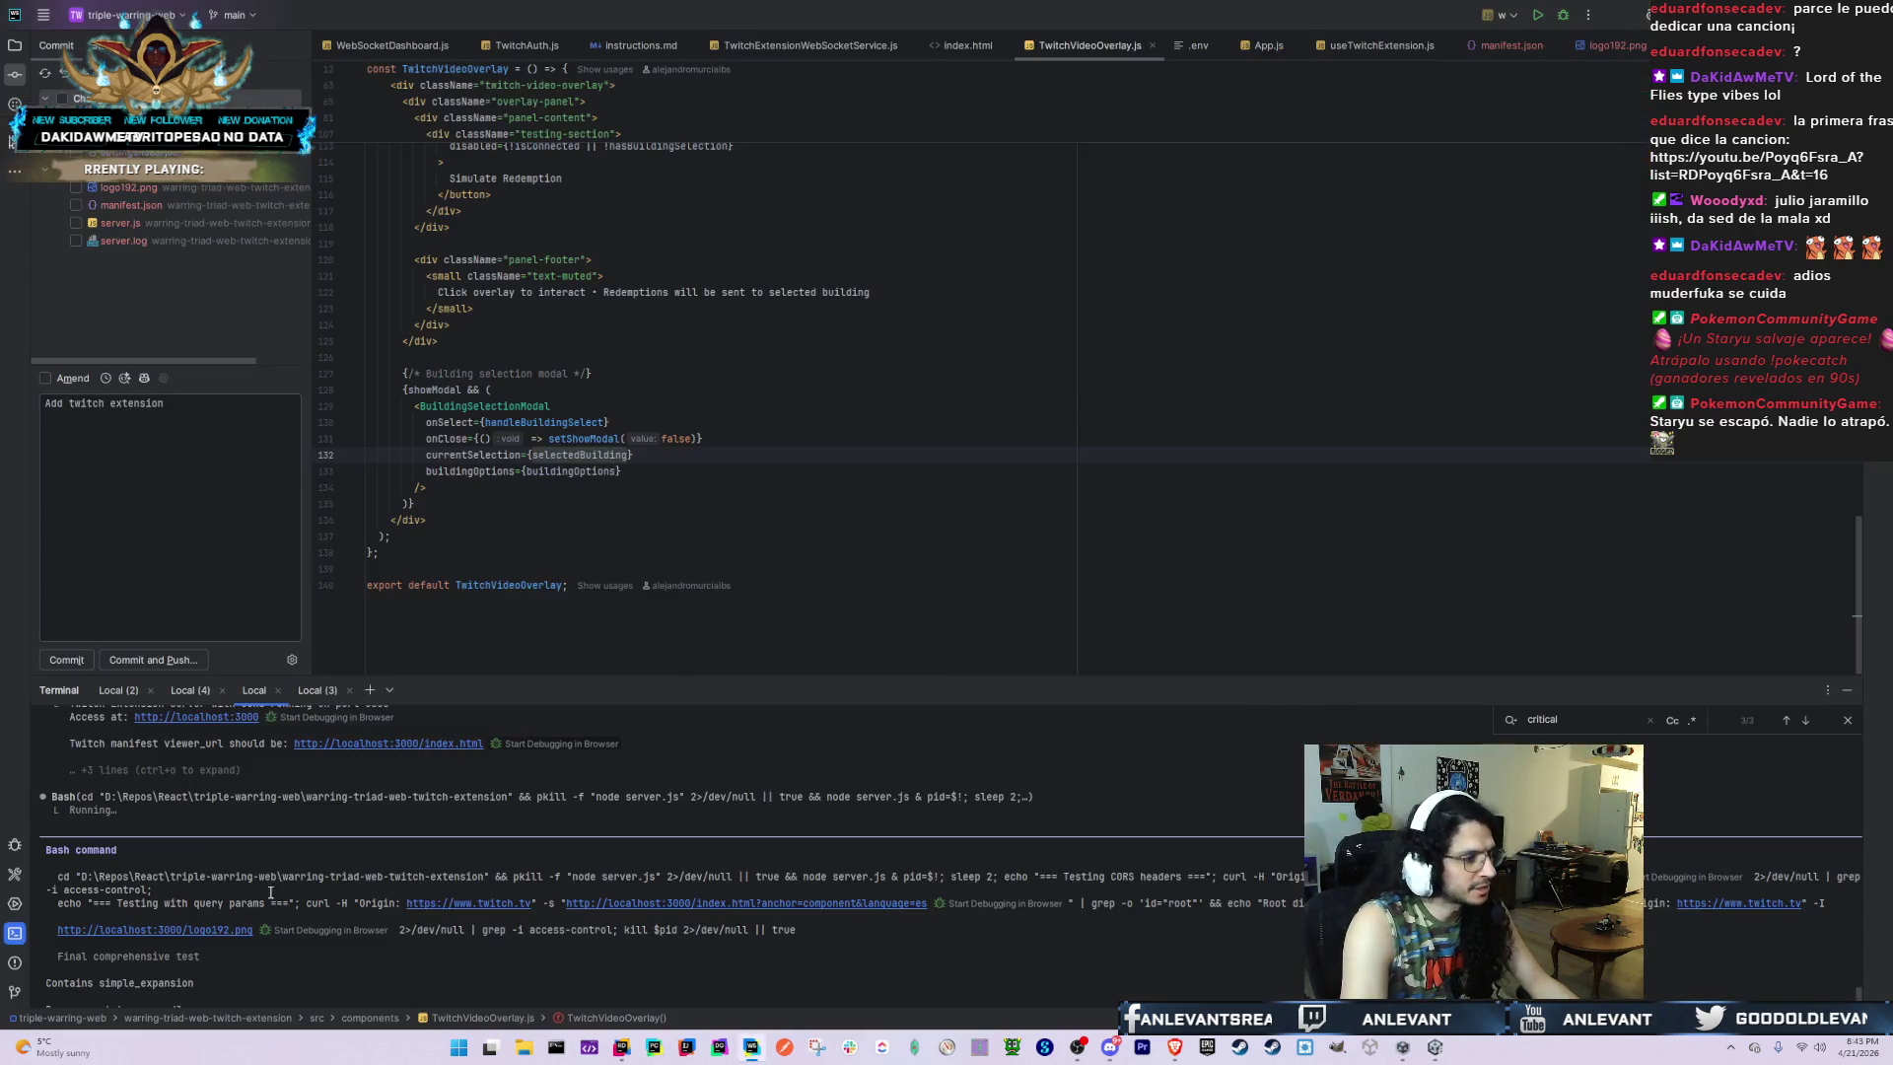
Step: Review the backend WebSocket, idle PowerShell and npm start terminal sessions
{"action": "left_click", "coordinate": [118, 690]}
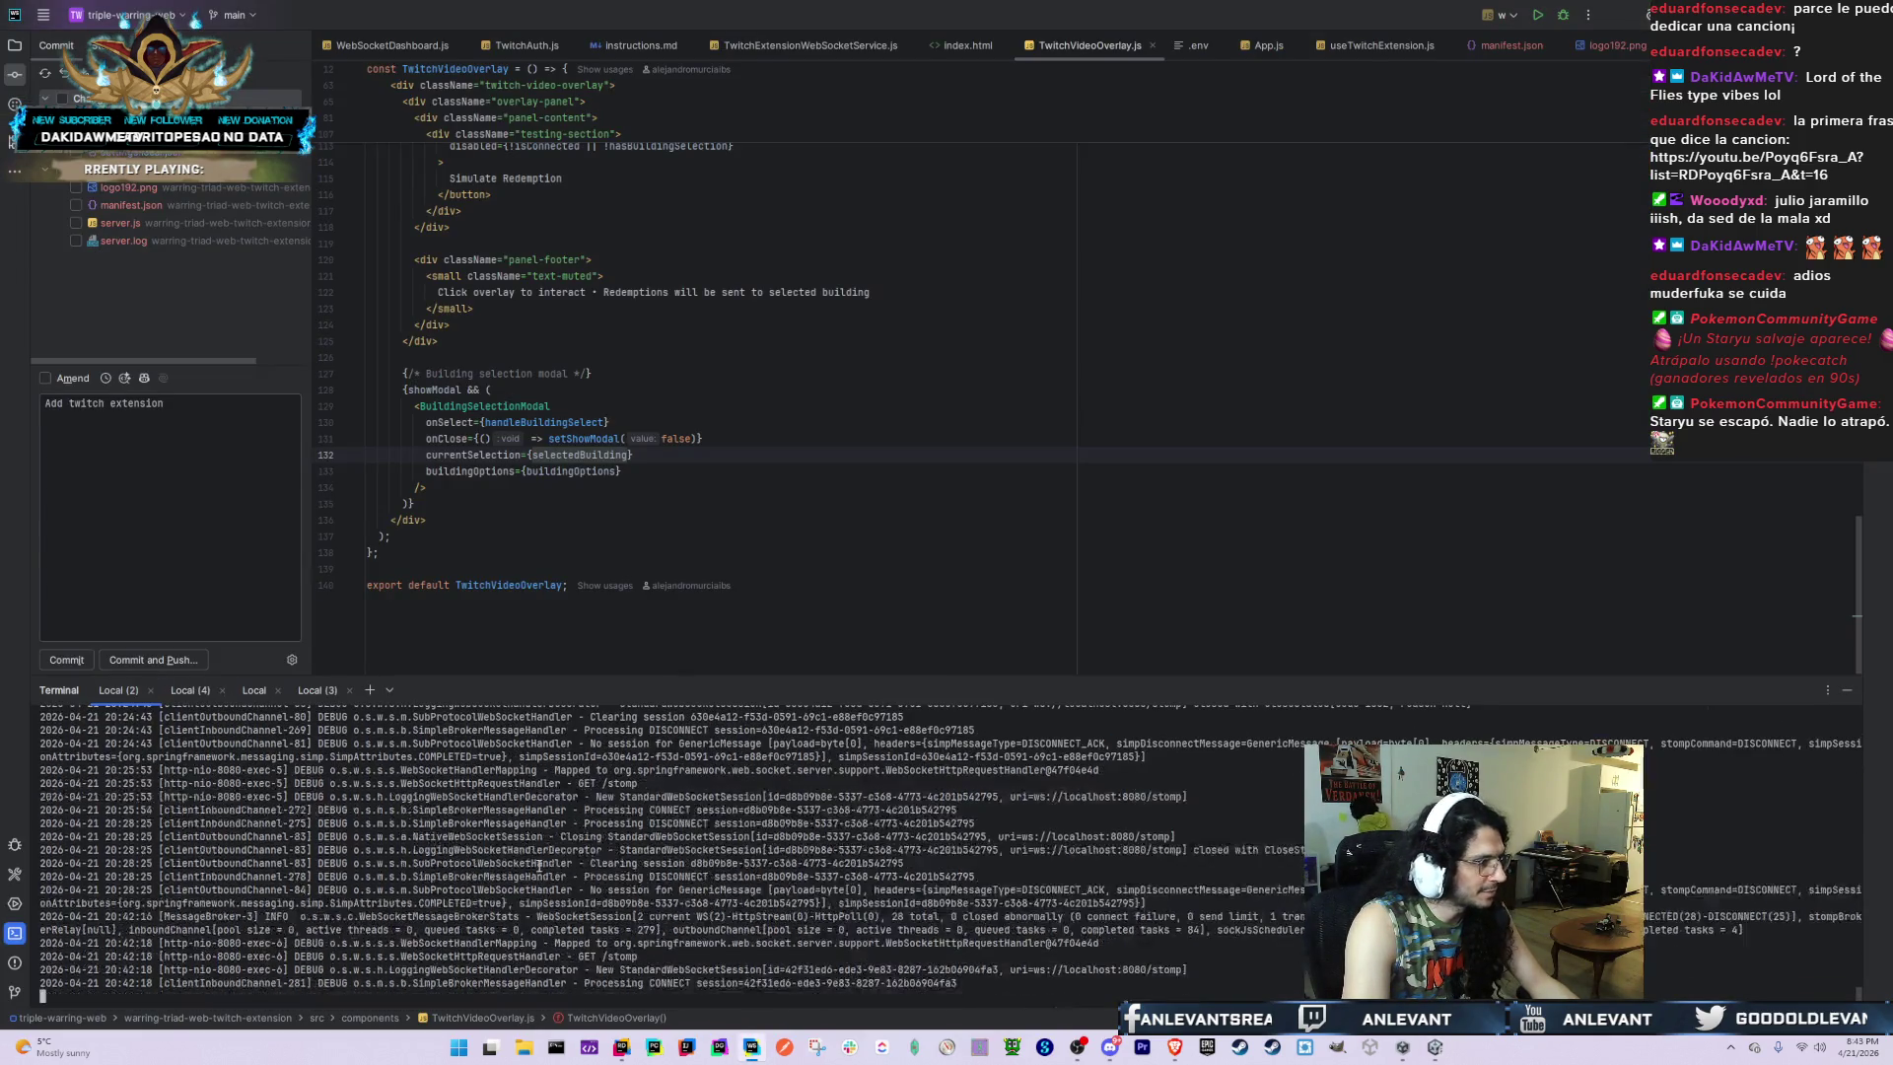
{"action": "left_click", "coordinate": [197, 689]}
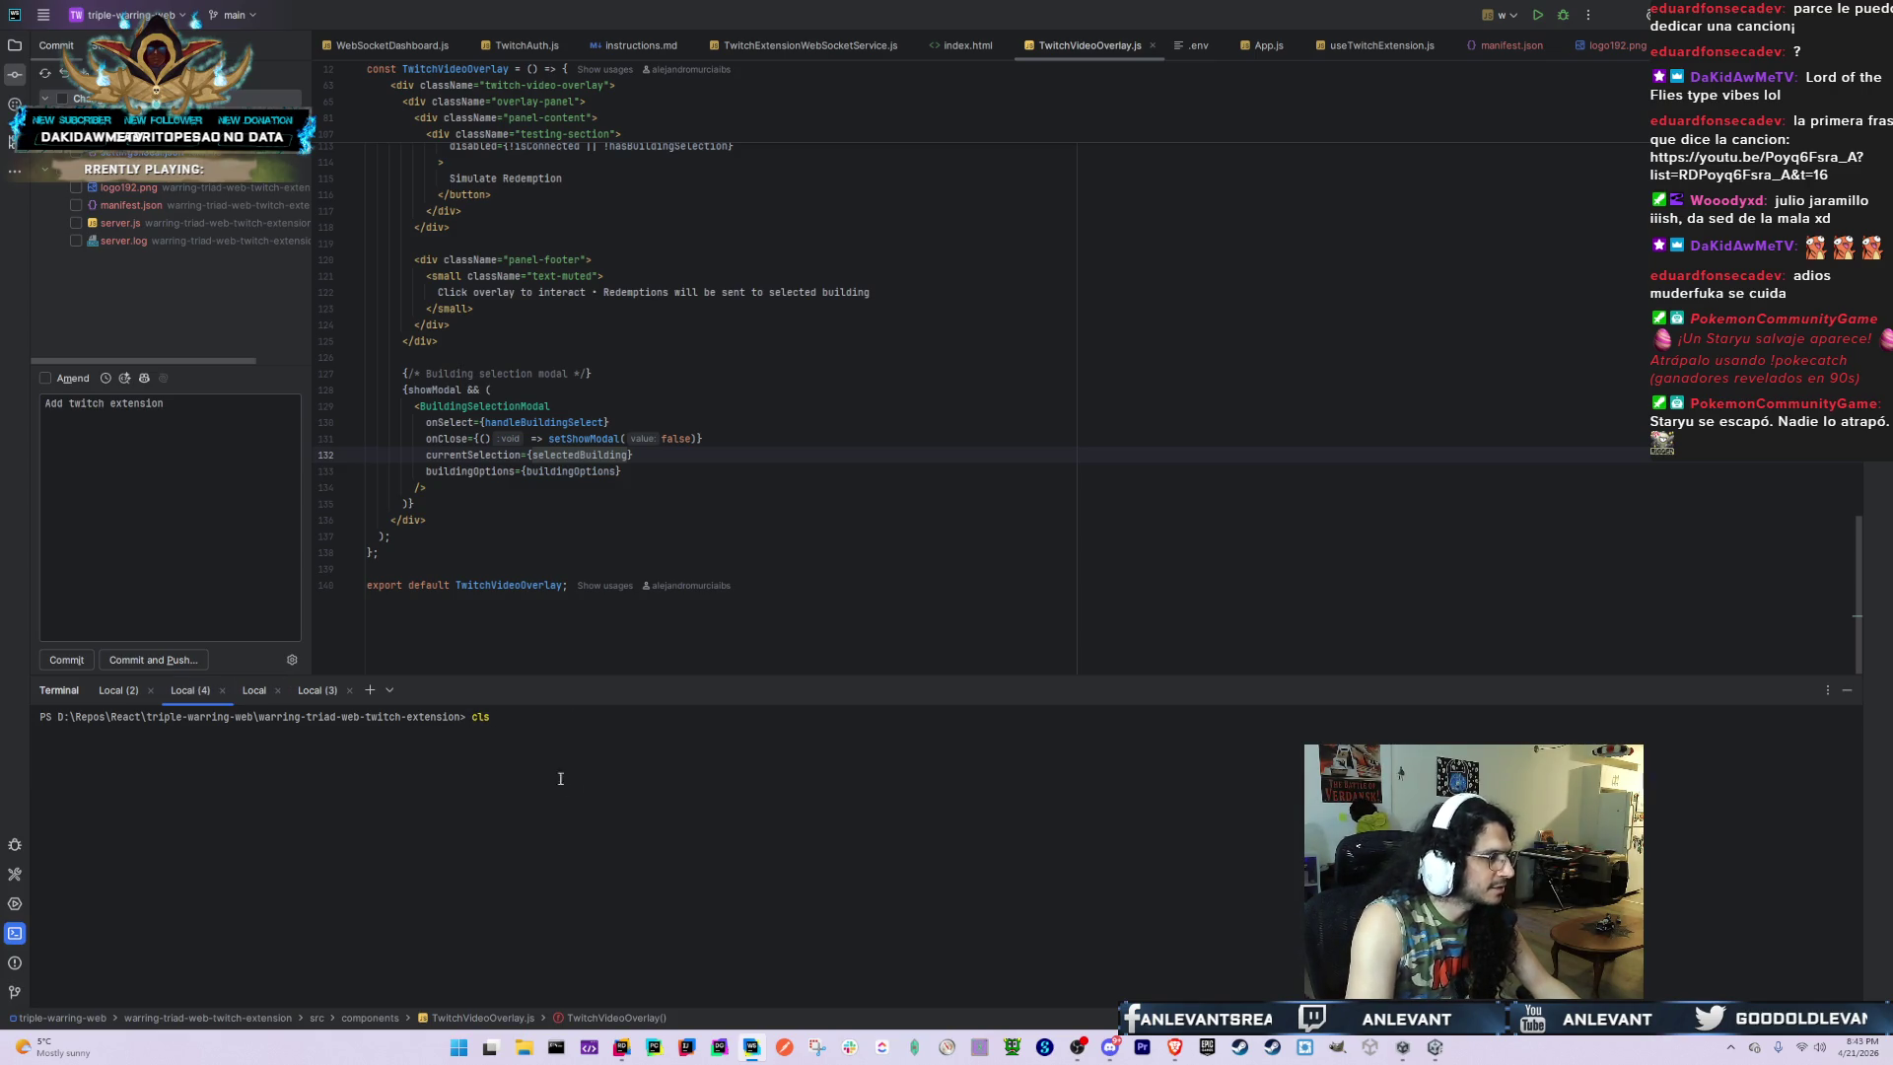
{"action": "left_click", "coordinate": [255, 690]}
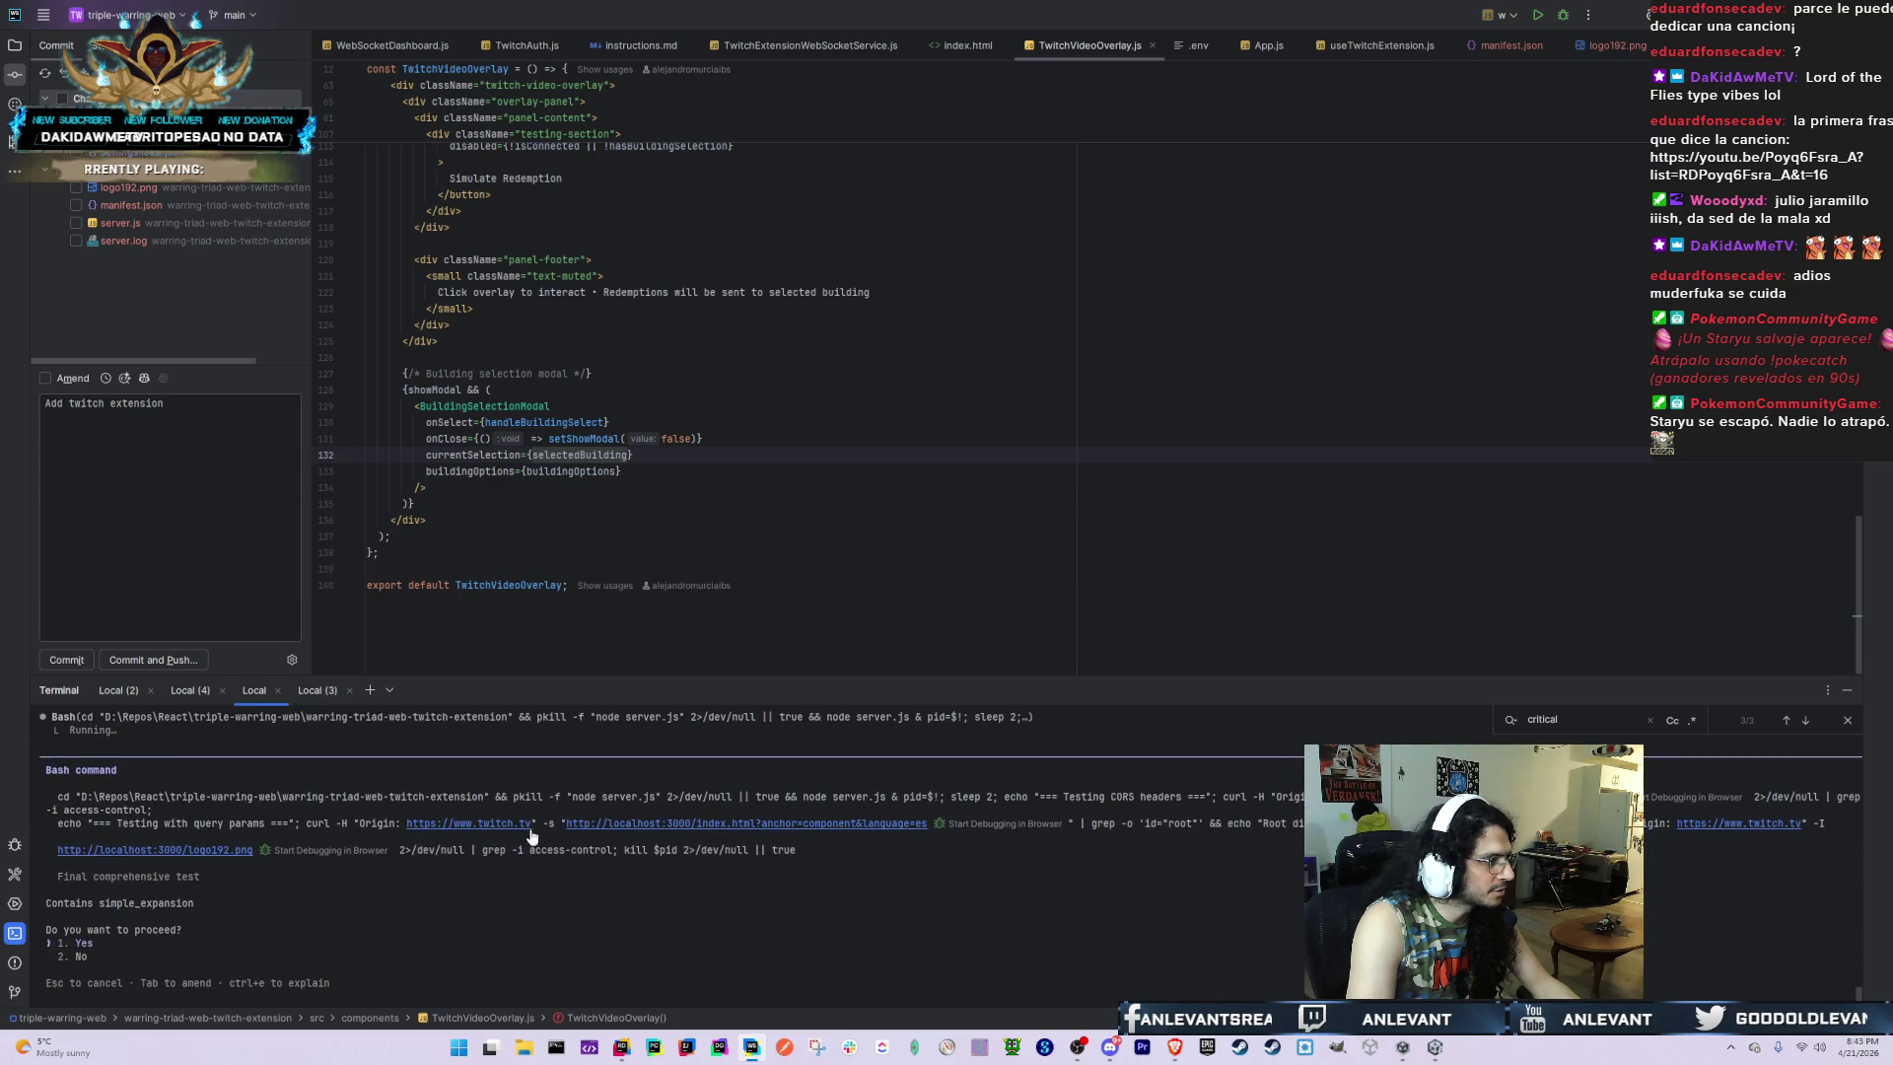
{"action": "left_click", "coordinate": [307, 692]}
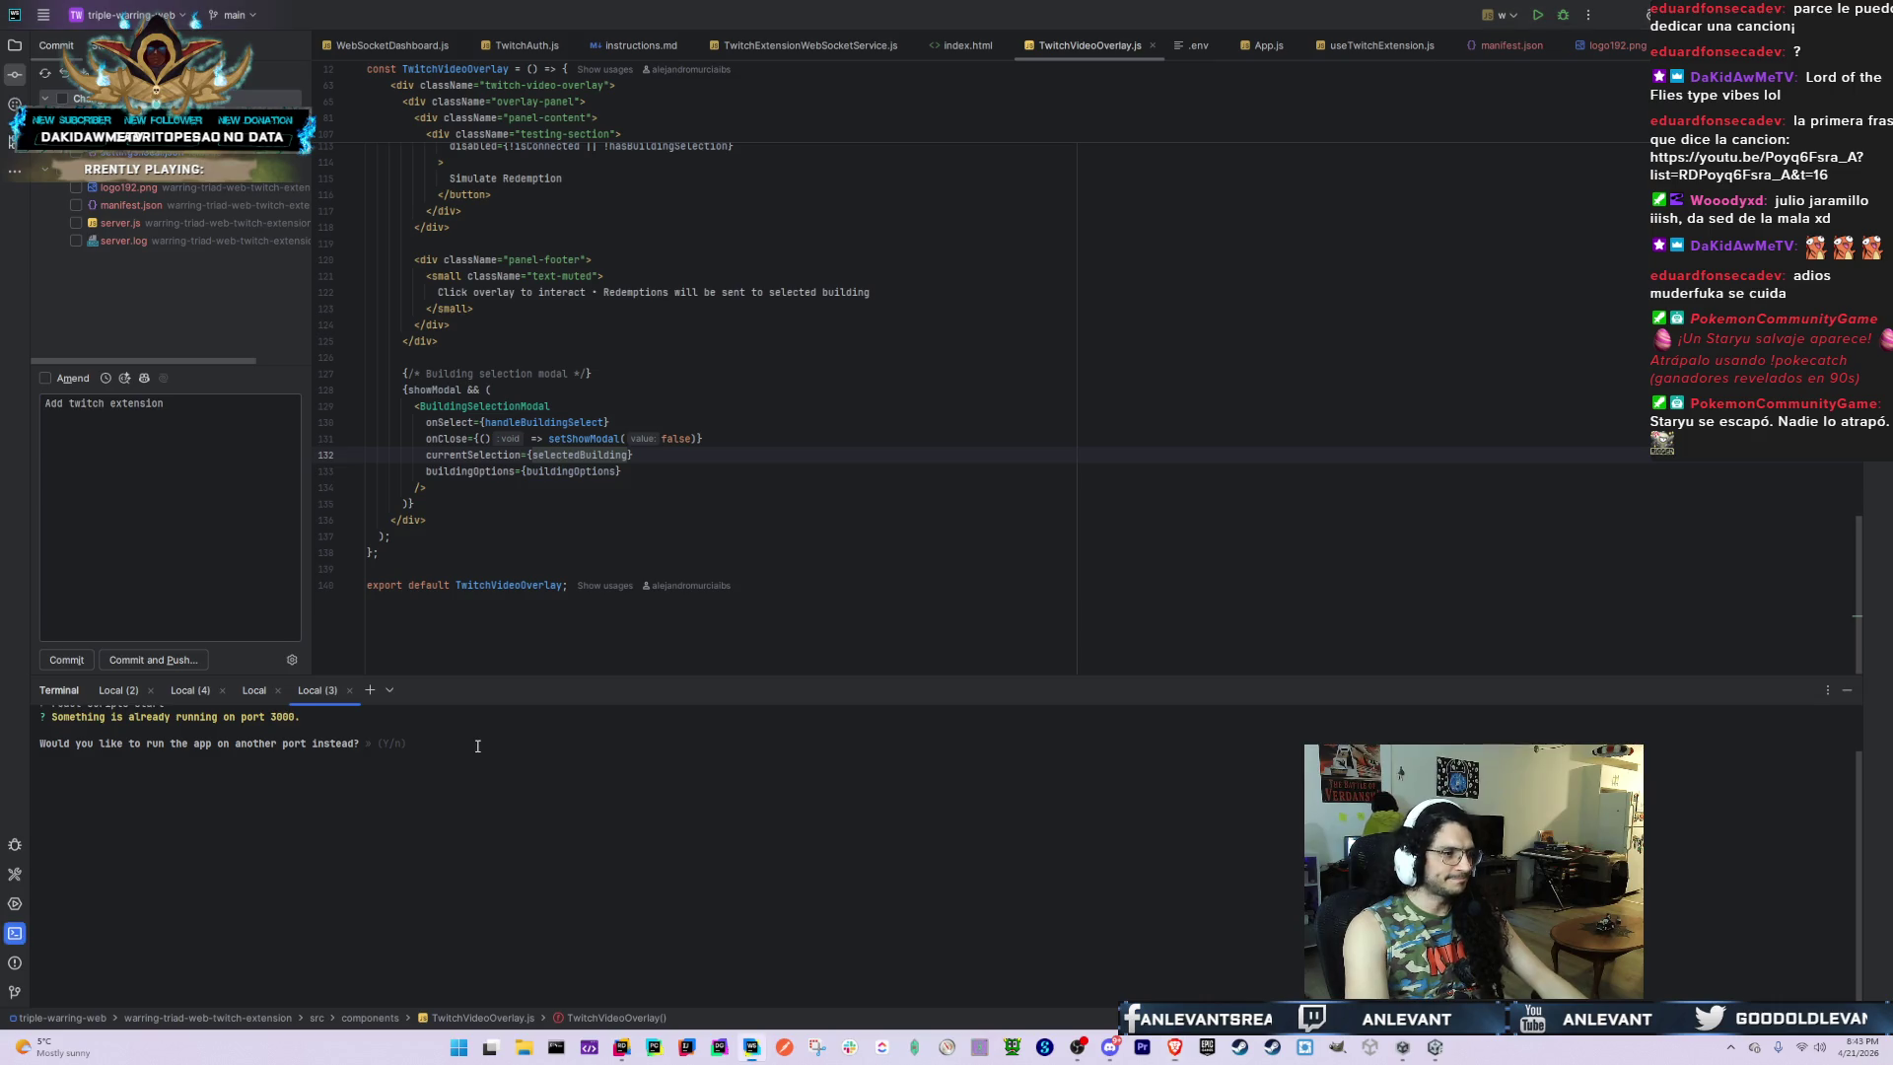
{"action": "scroll", "coordinate": [511, 790], "scroll_direction": "up", "scroll_amount": 2}
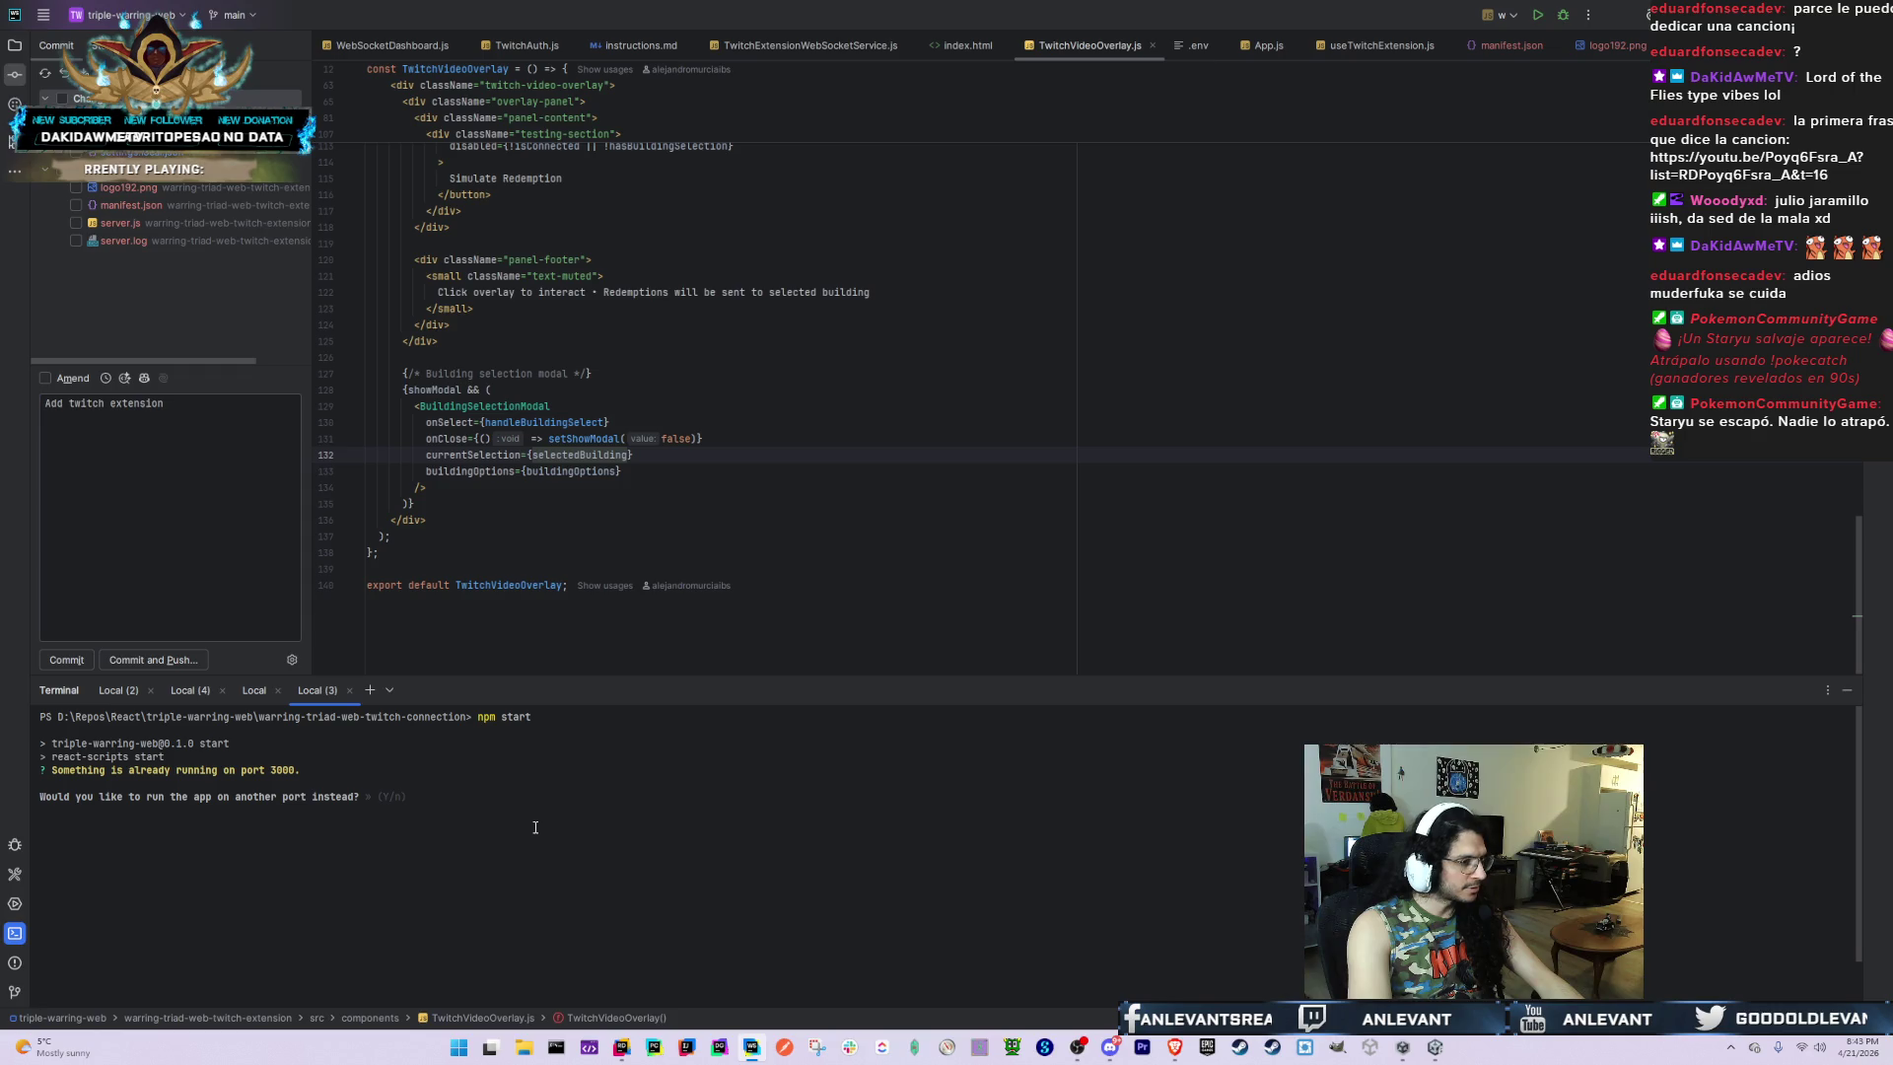
Step: Approve the assistant's command restarting the Twitch extension server on port 3000
{"action": "left_click", "coordinate": [249, 691]}
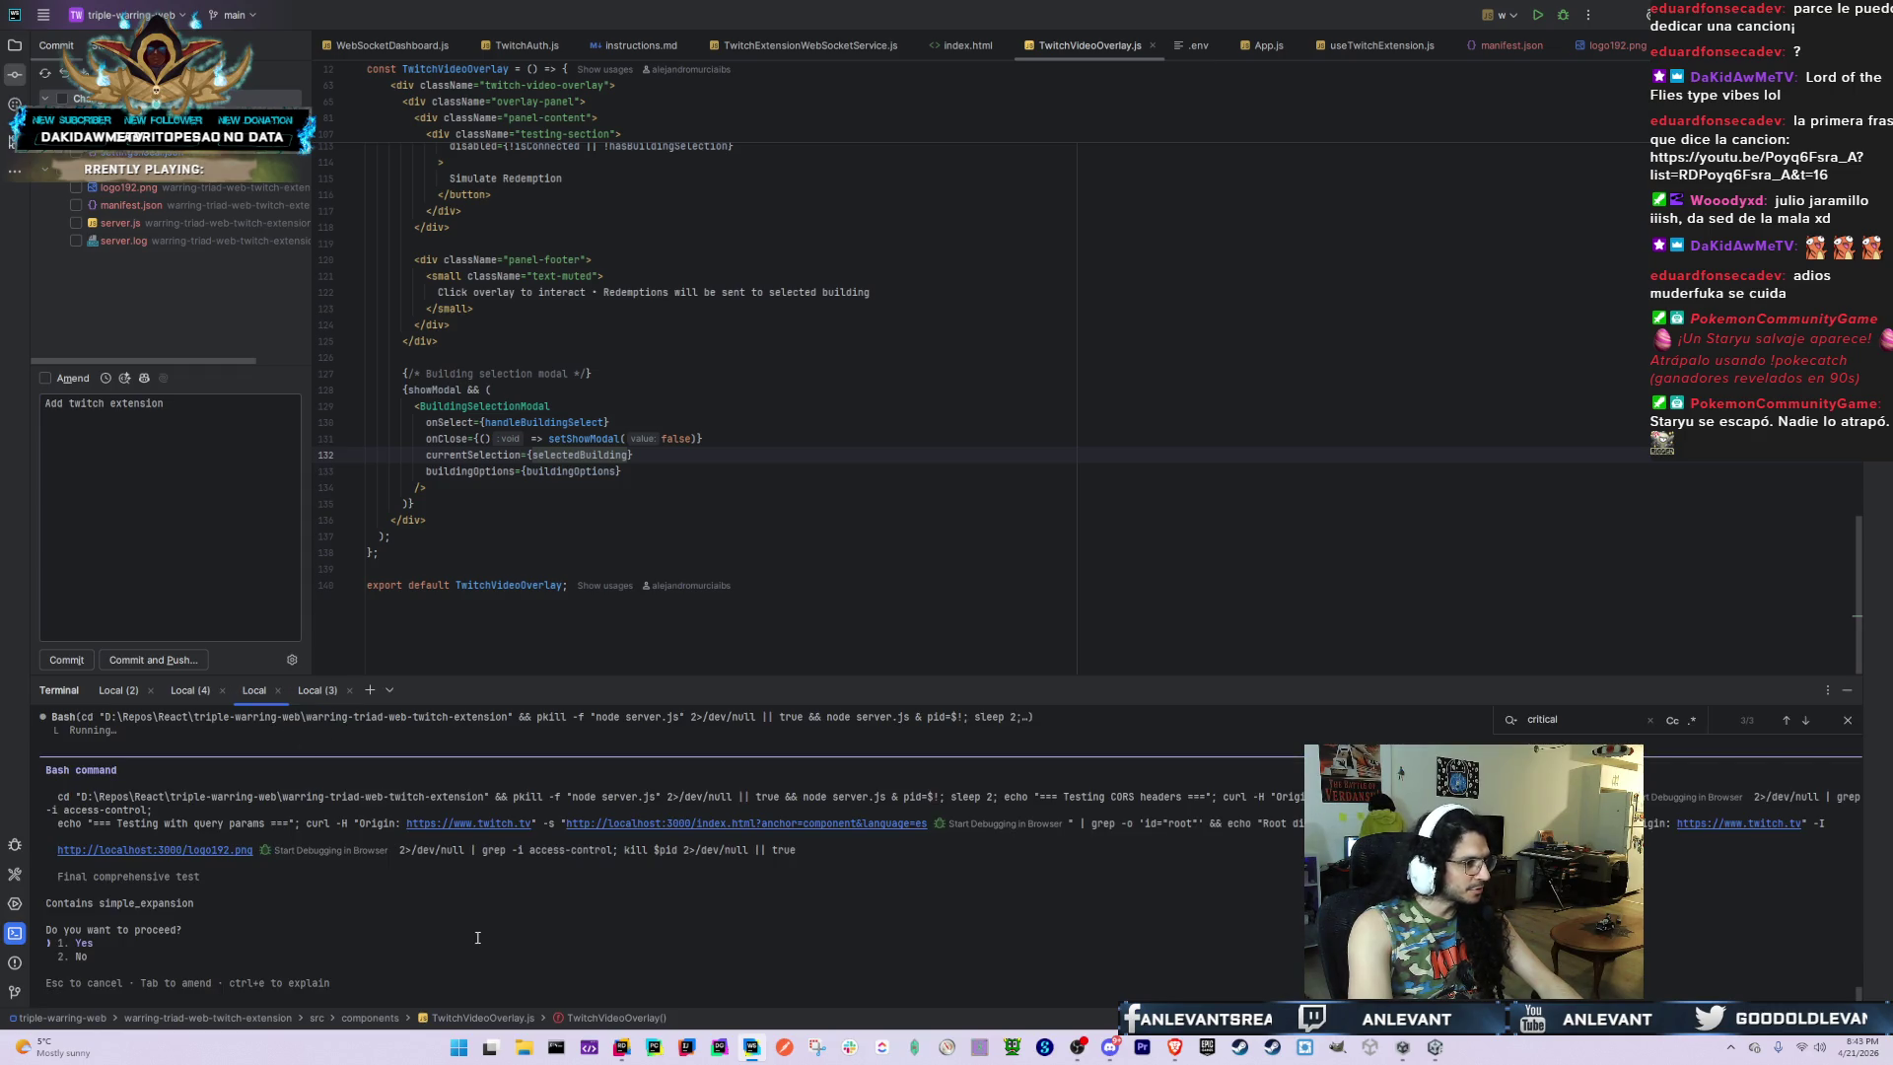
{"action": "key", "text": "Return"}
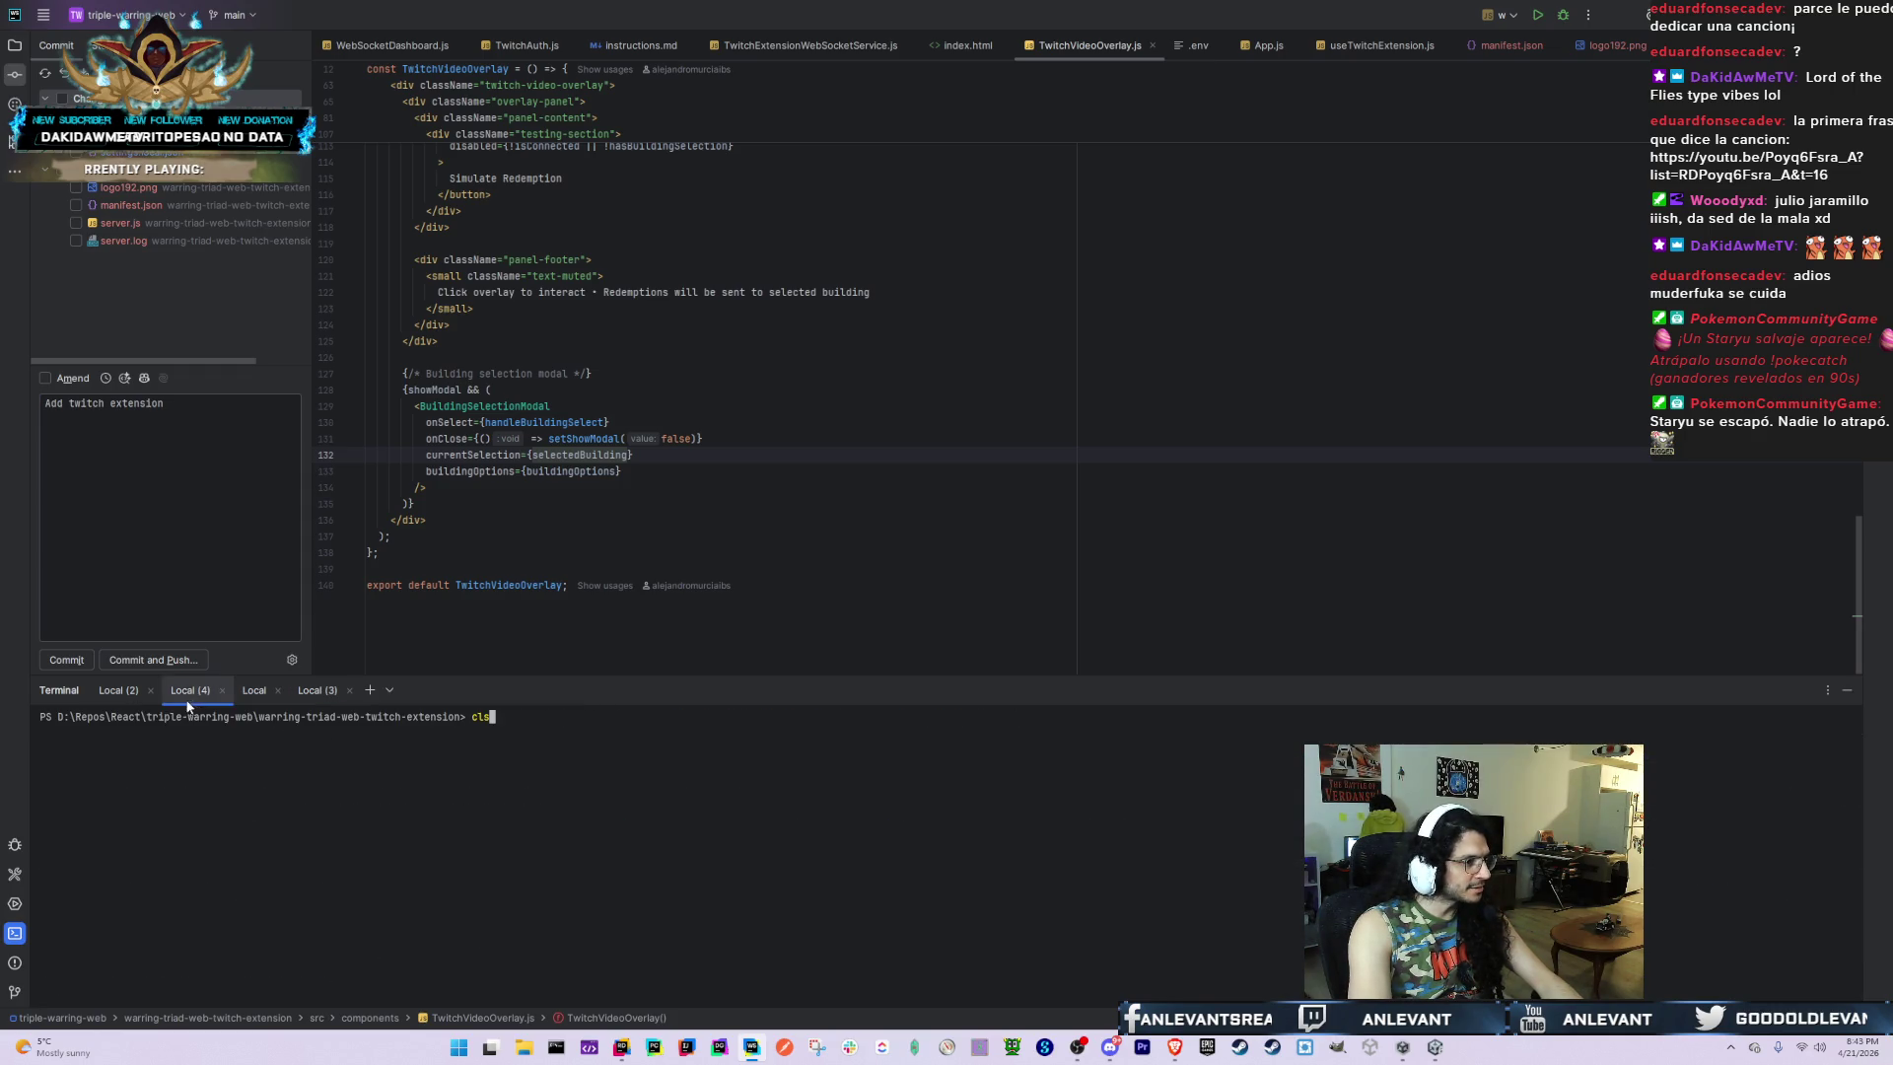
{"action": "left_click", "coordinate": [118, 695]}
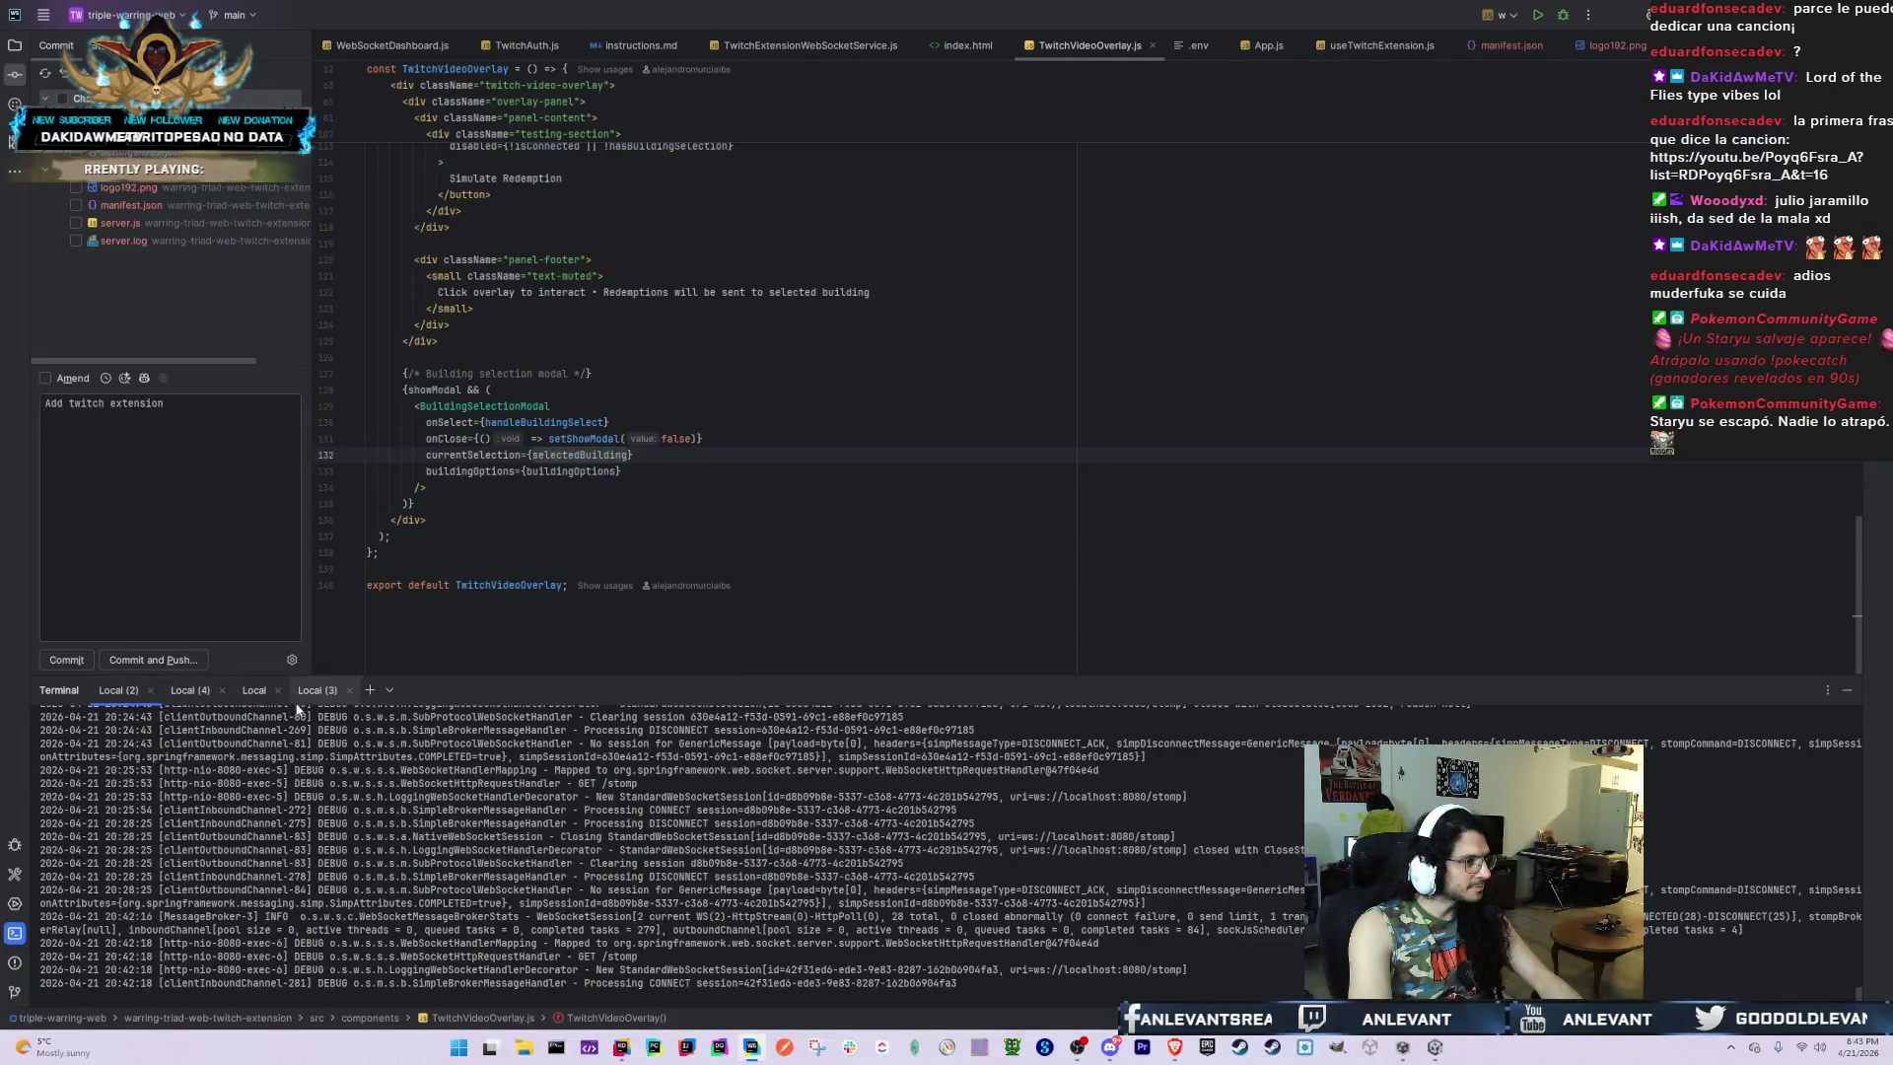
{"action": "left_click", "coordinate": [253, 690]}
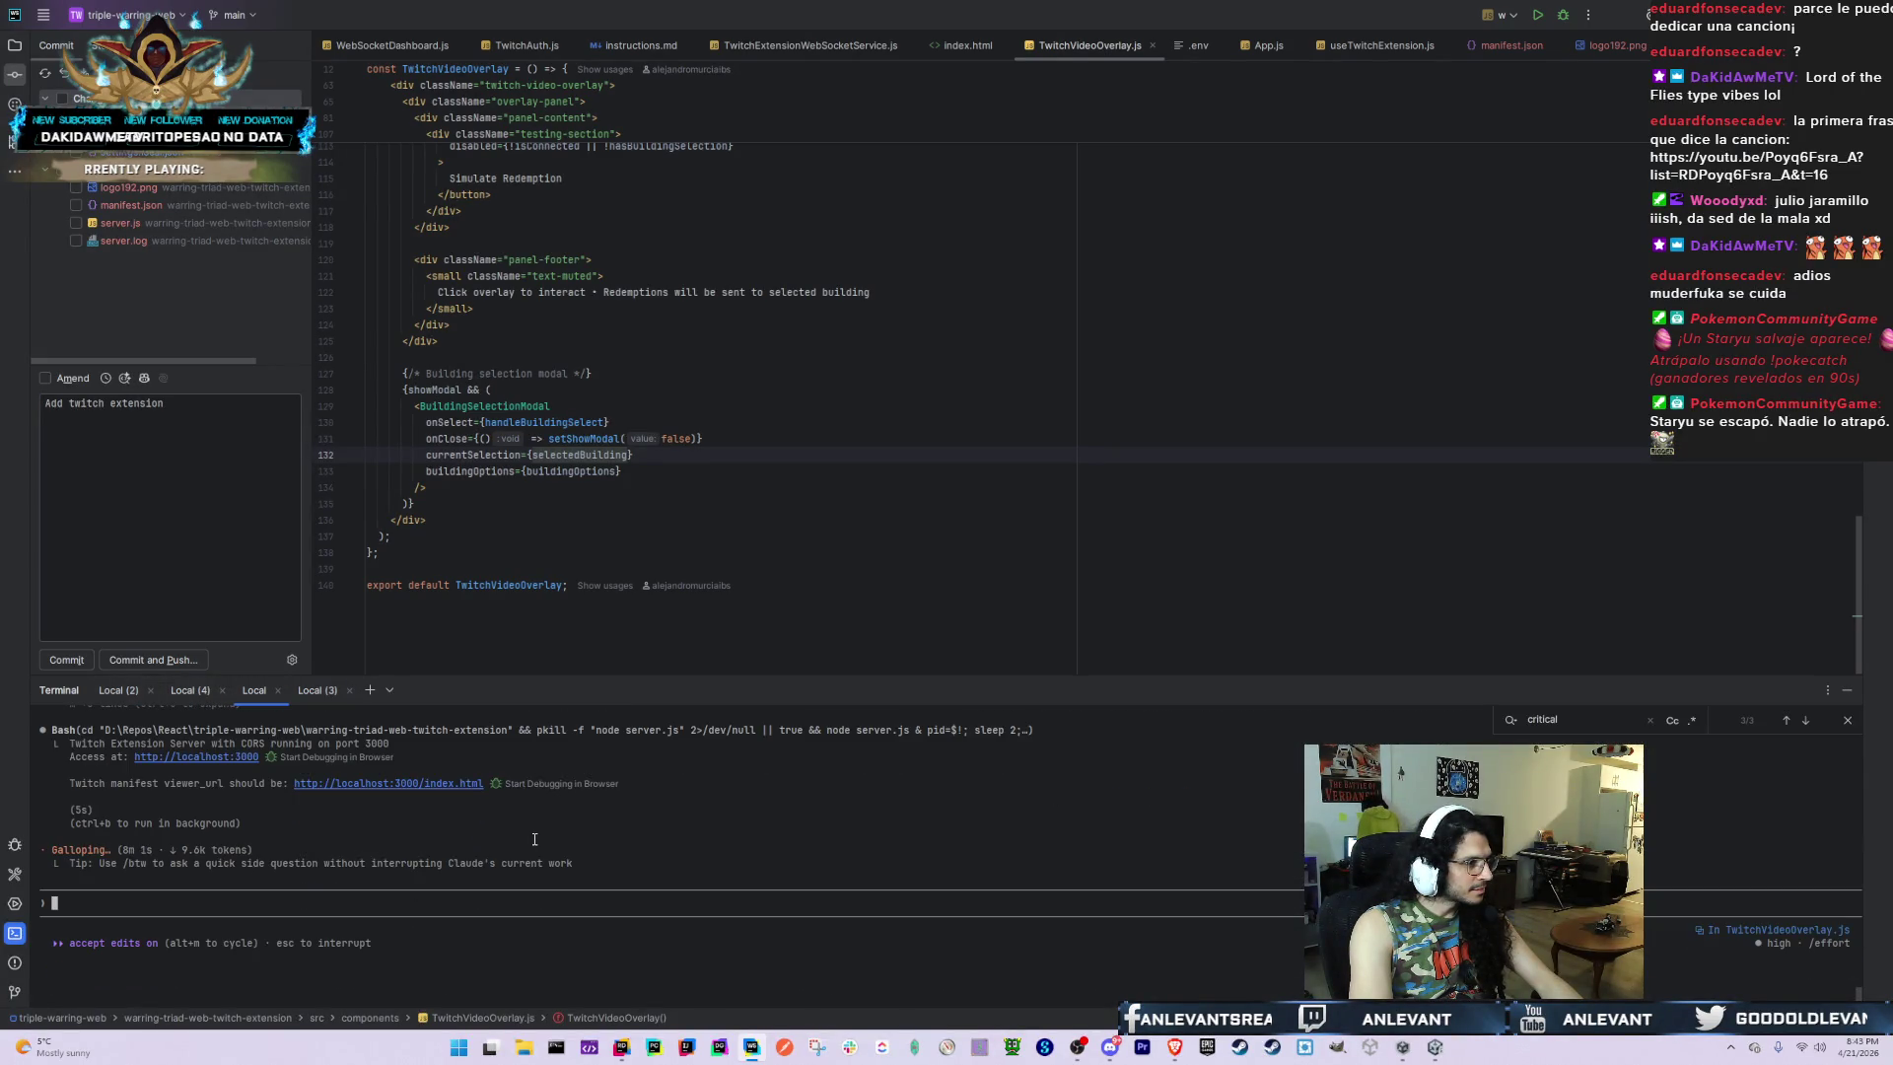
Step: Open the localhost:3000 extension page, then interrupt the assistant's running server task
{"action": "left_click", "coordinate": [230, 758]}
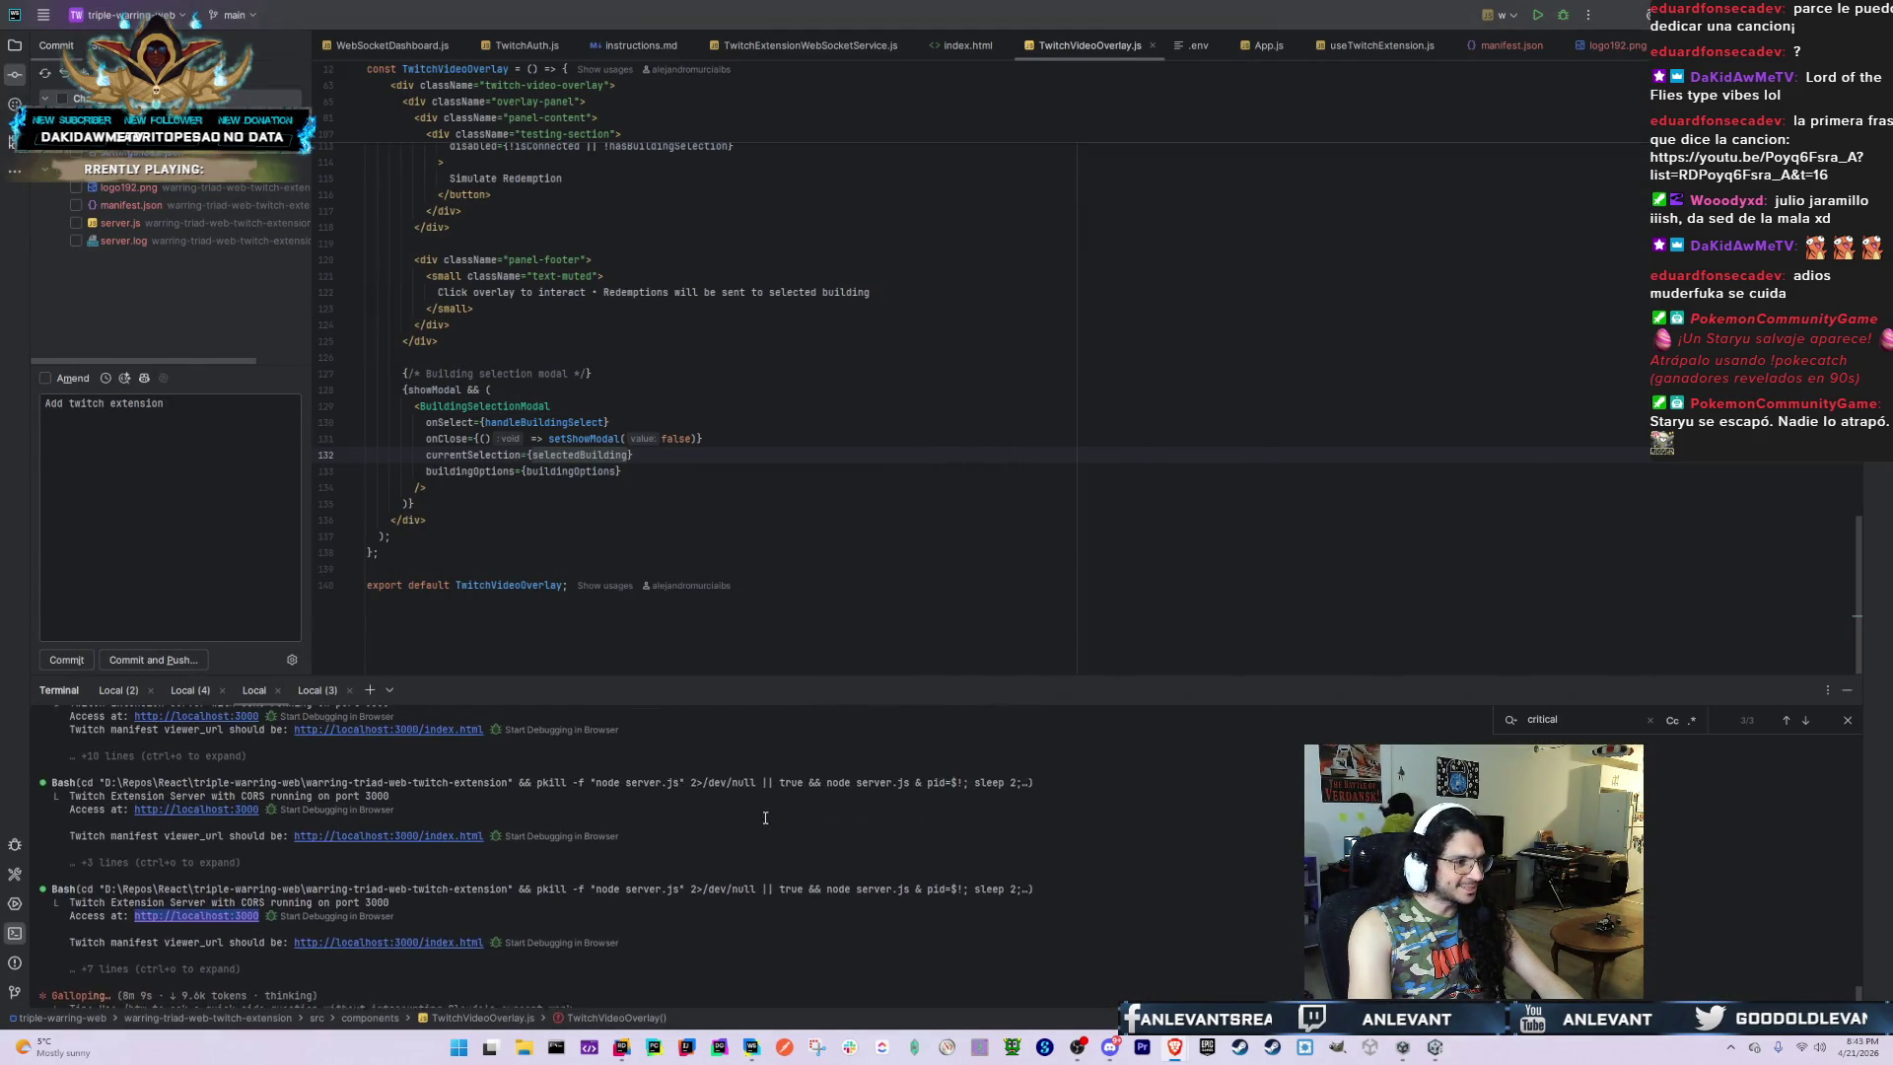
{"action": "left_click", "coordinate": [545, 887]}
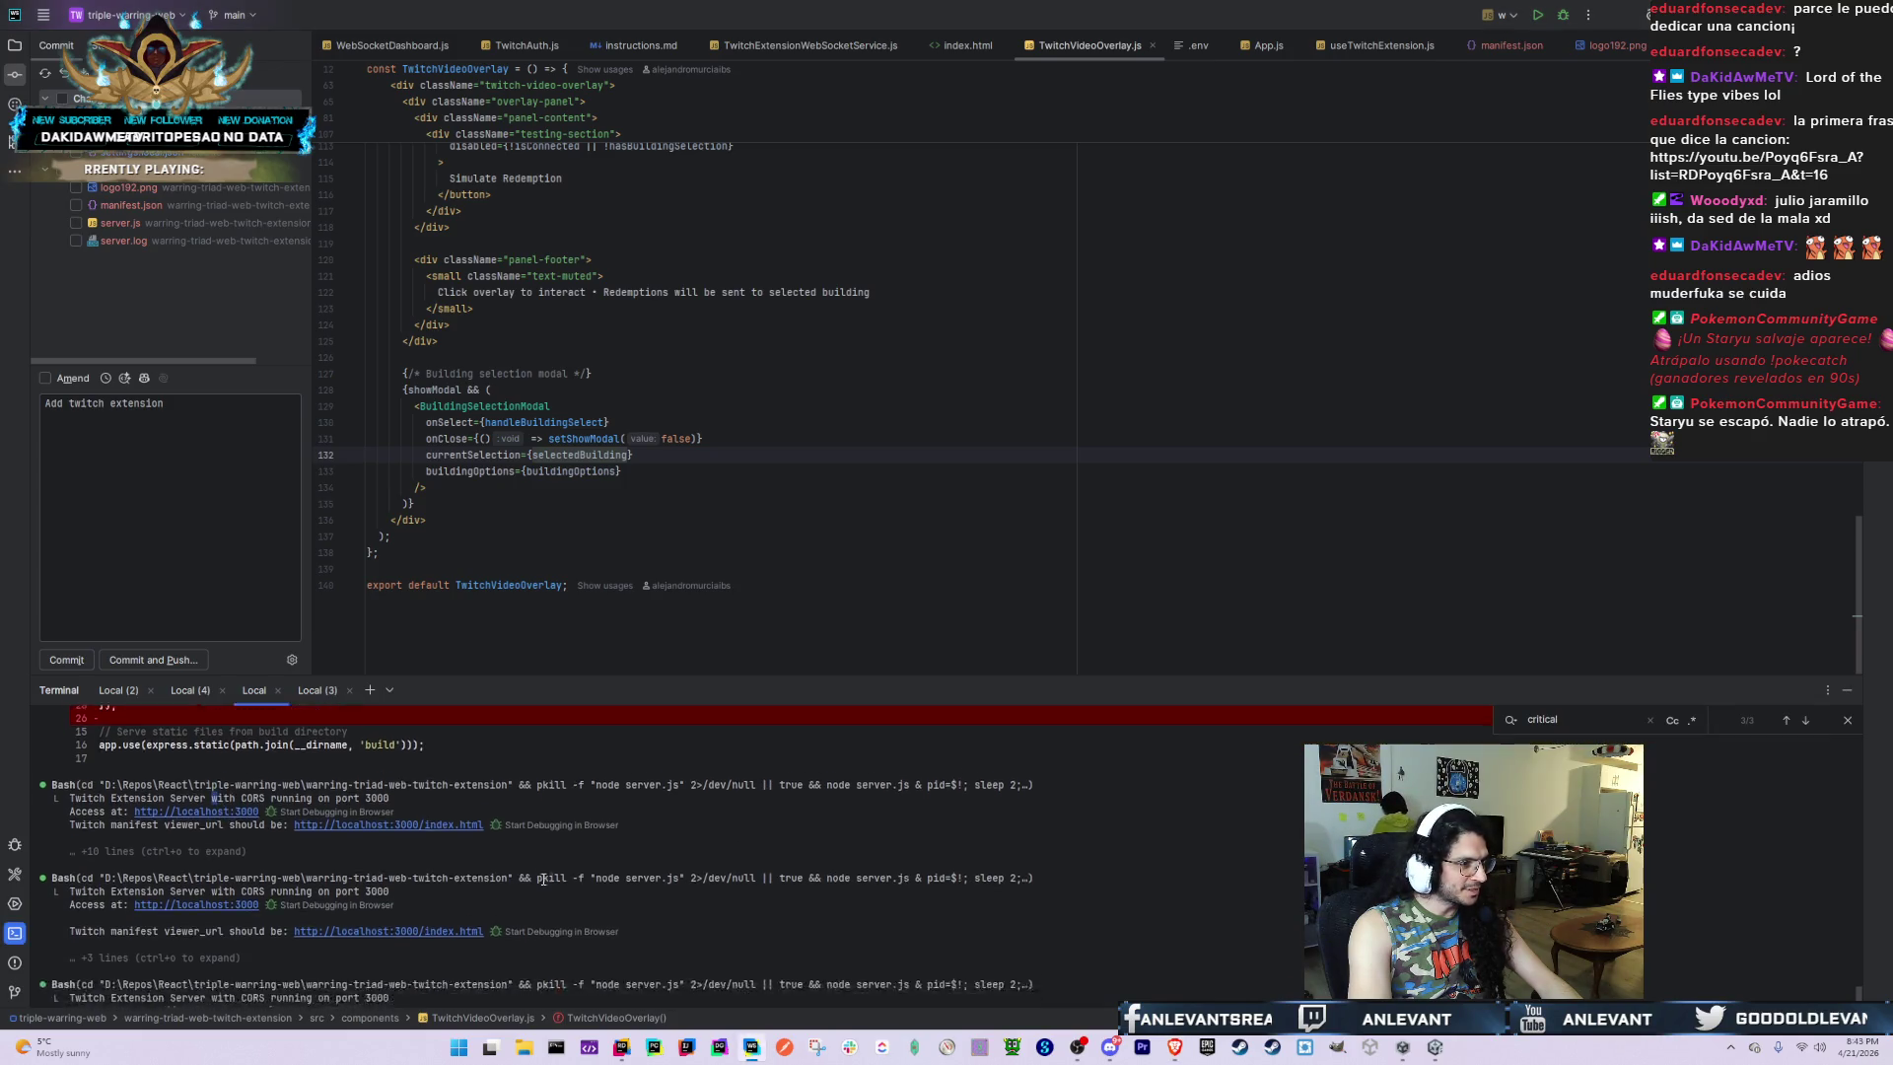
{"action": "key", "text": "Escape"}
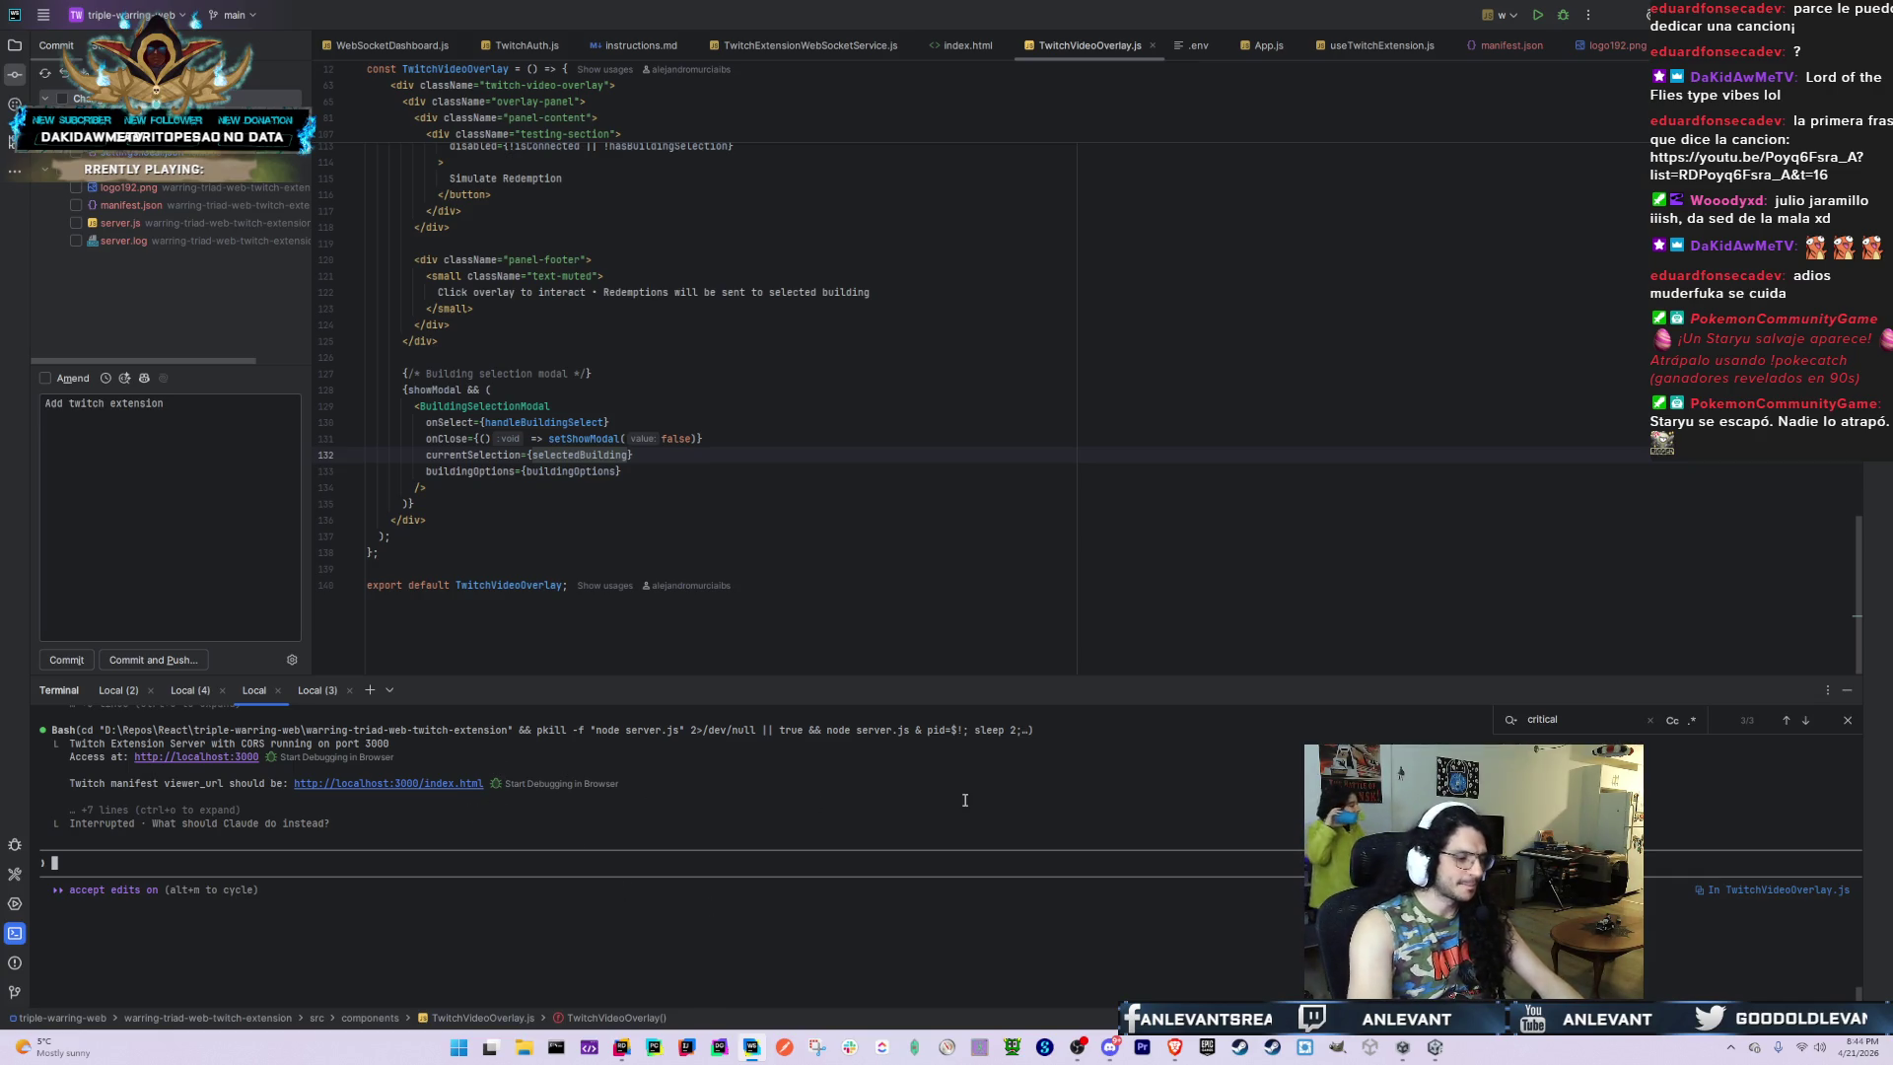
Step: Type the new request 'kill process in port 3000' to the assistant
{"action": "type", "text": "KILL TH"}
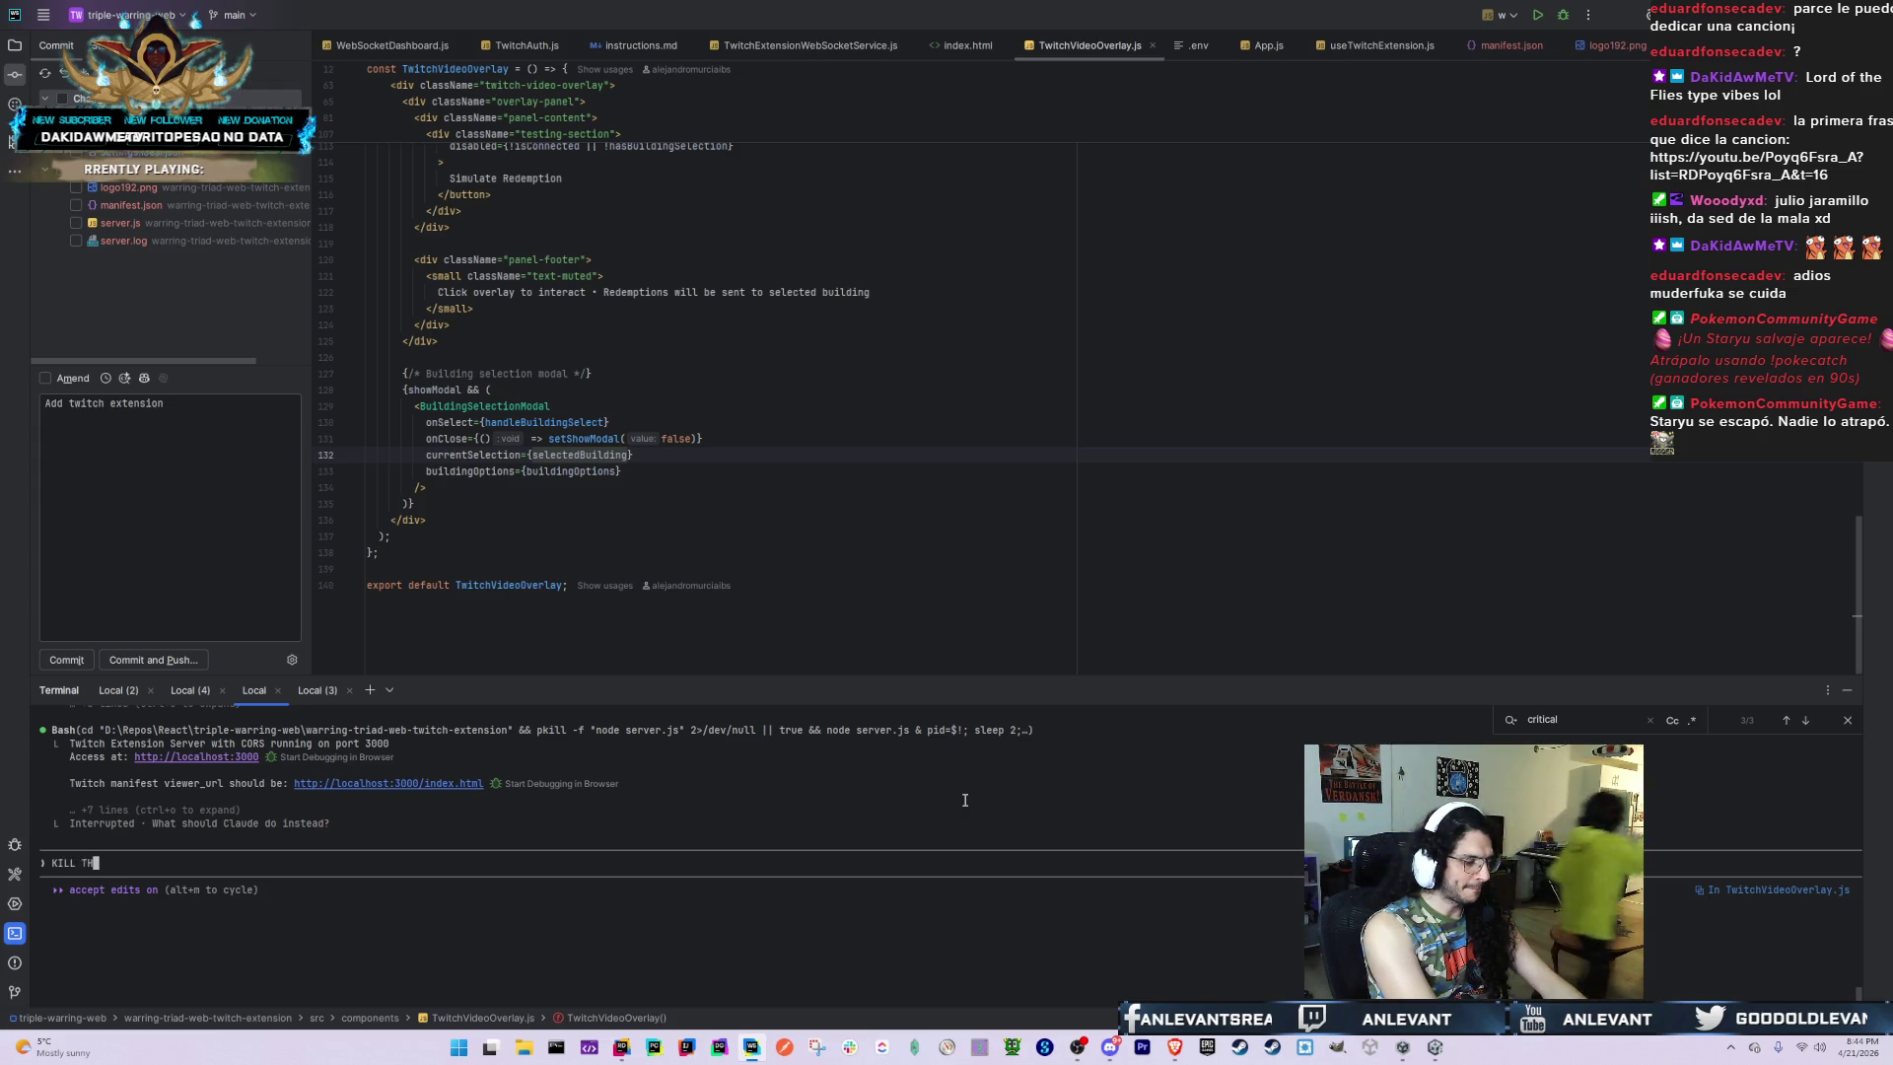
{"action": "type", "text": "E PP"}
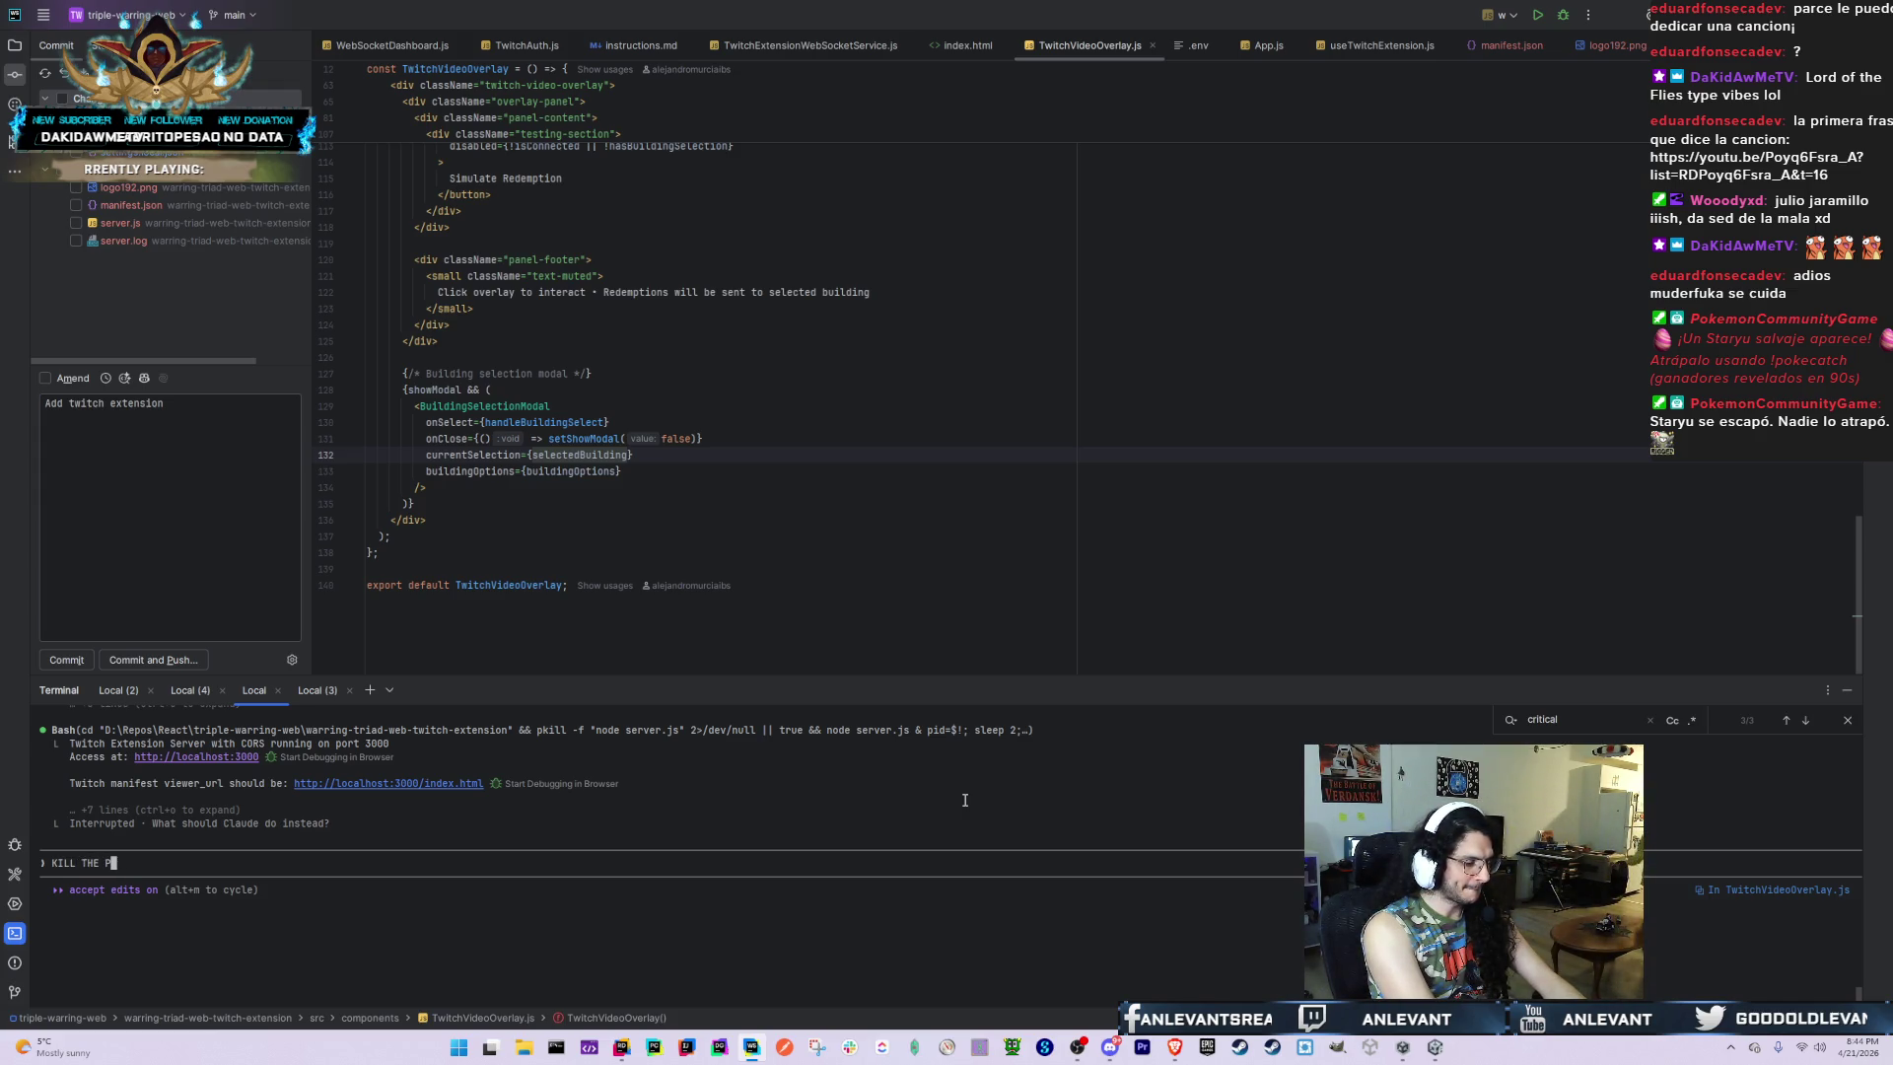
{"action": "key", "text": "BackSpace"}
{"action": "key", "text": "Home"}
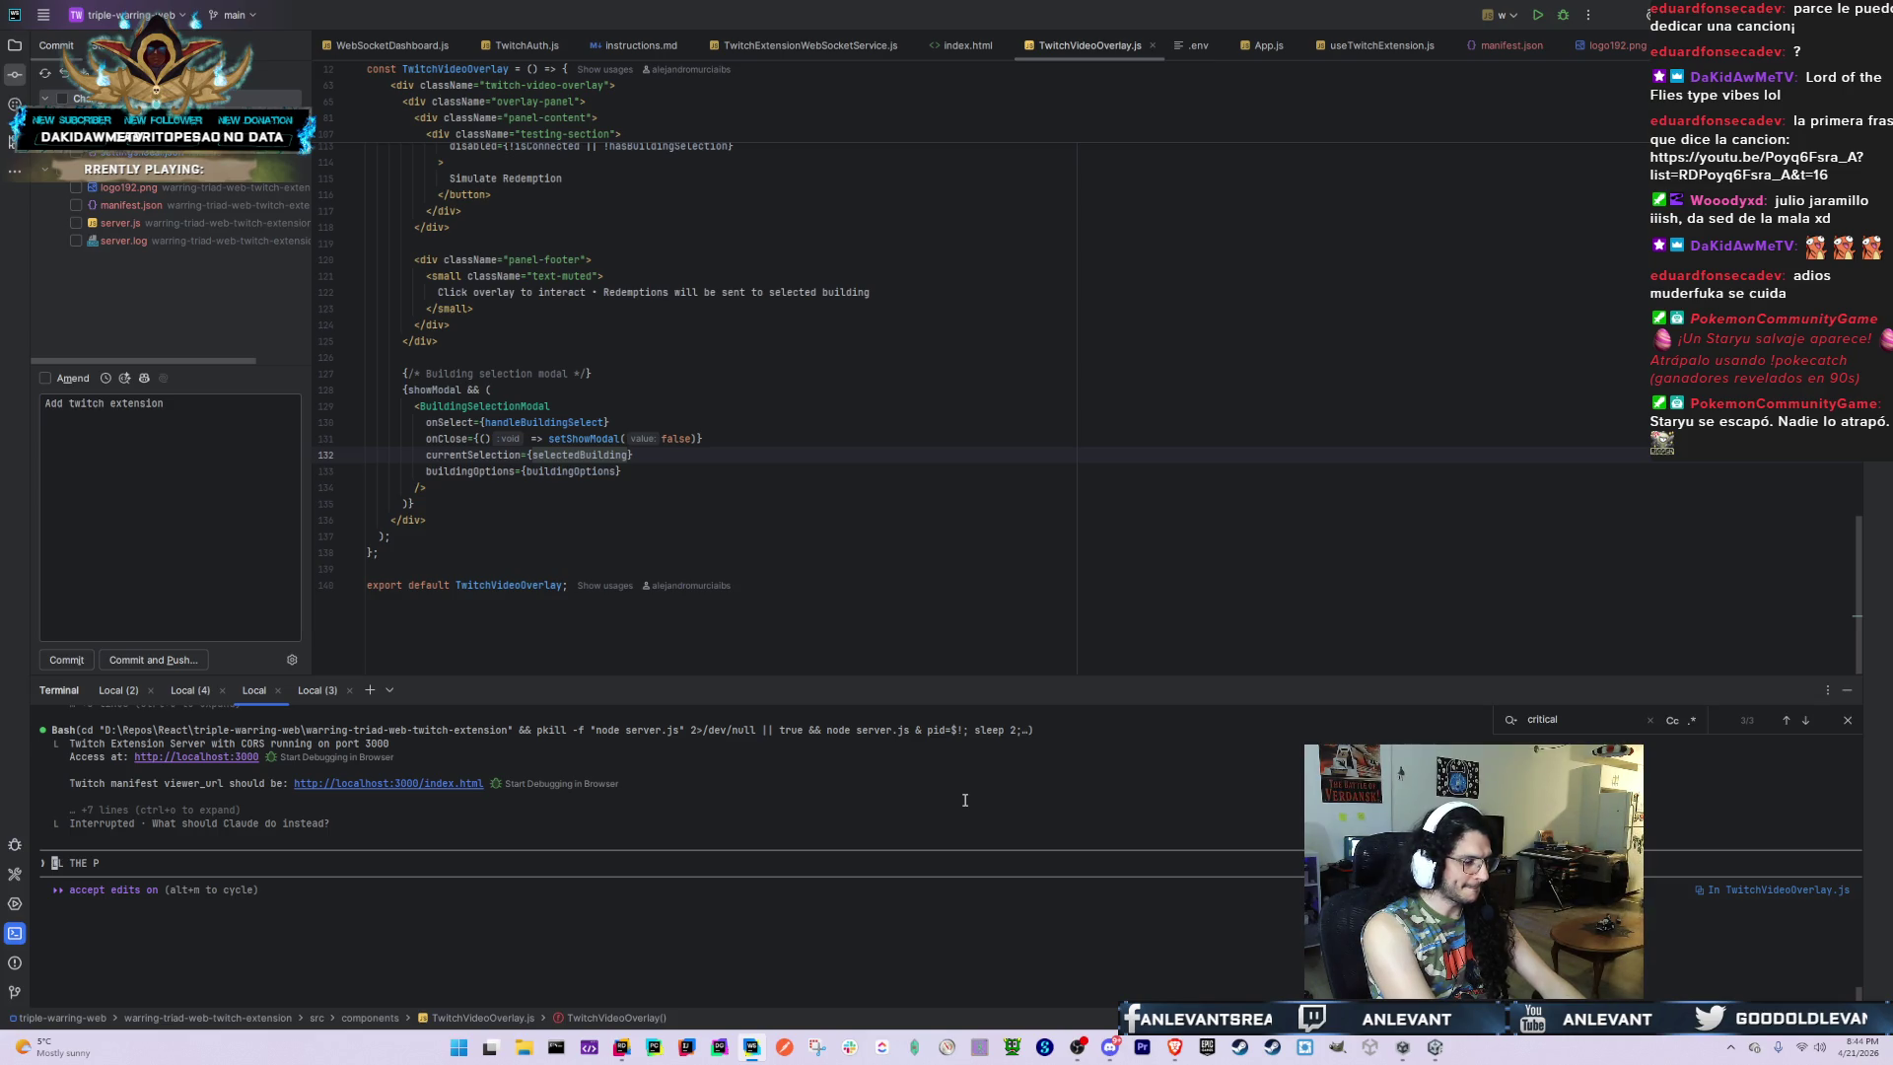
{"action": "key", "text": "ctrl+k"}
{"action": "type", "text": "kill"}
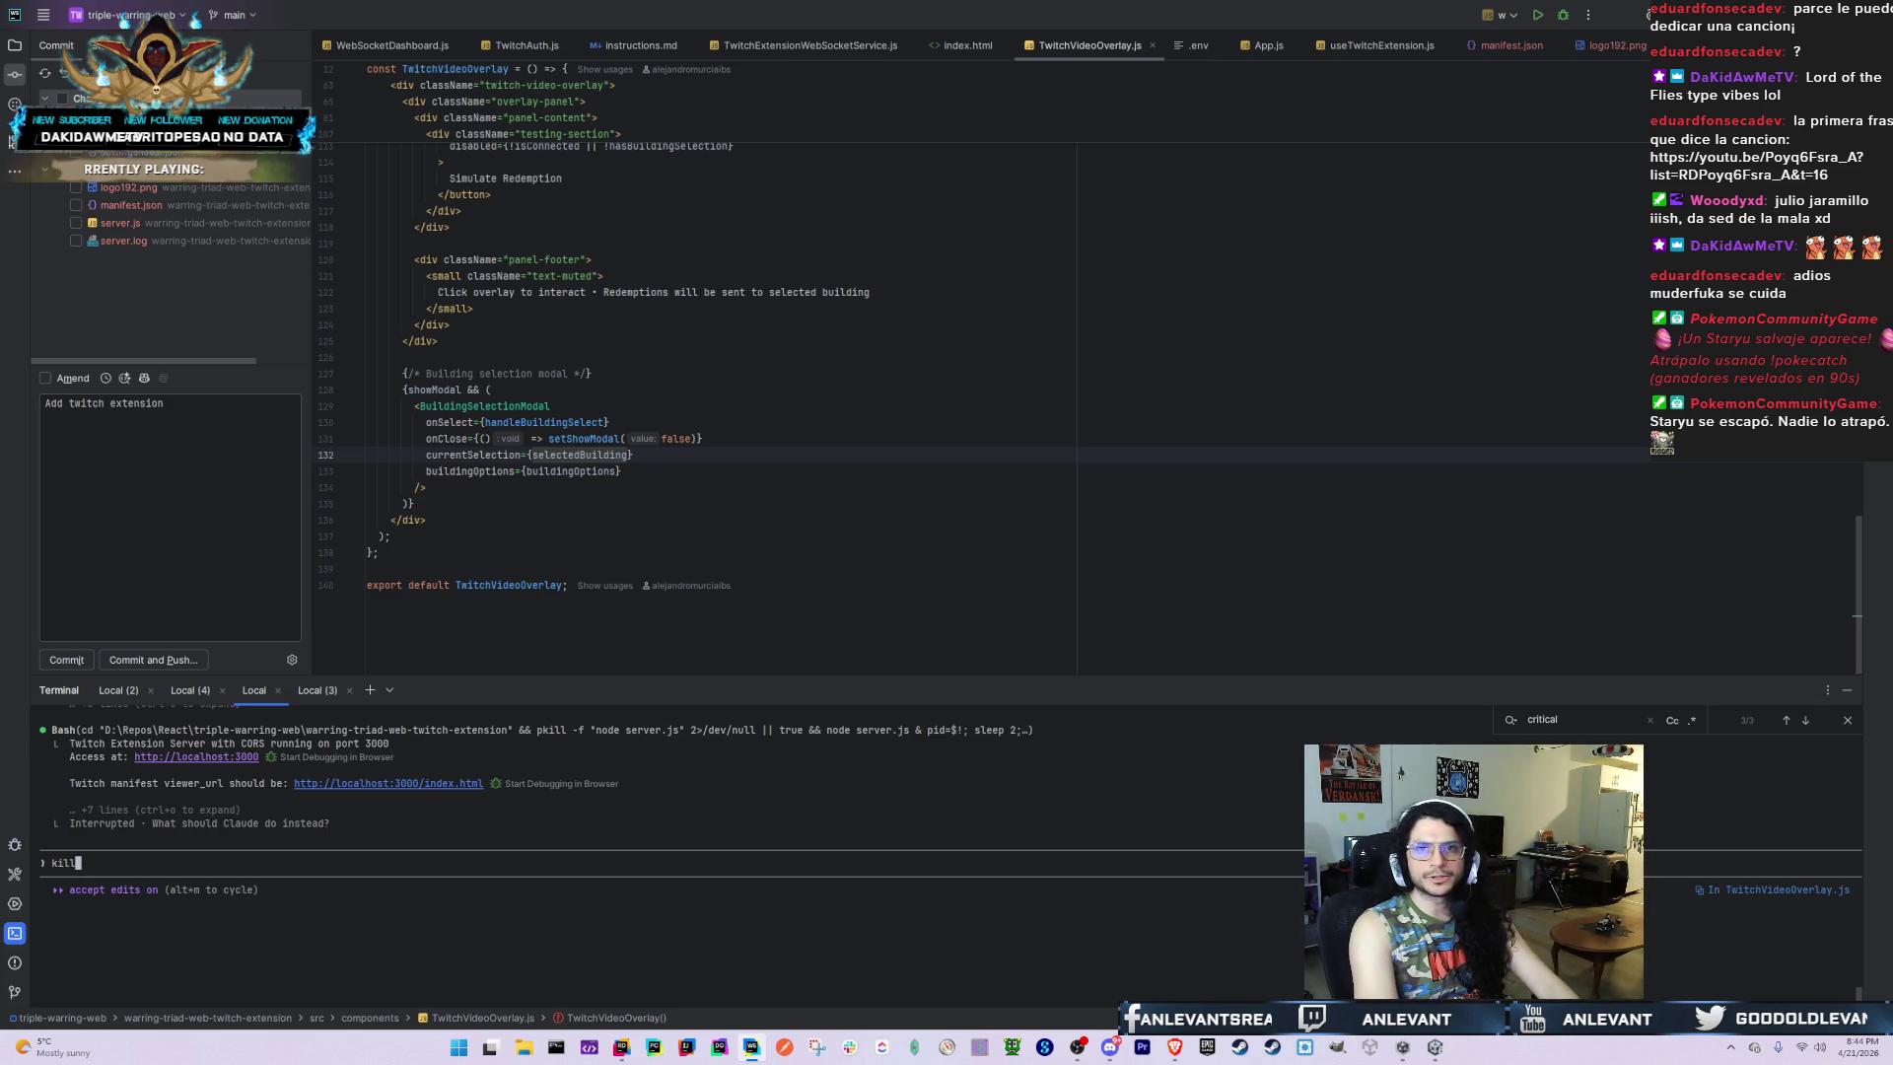
{"action": "key", "text": "alt+Tab"}
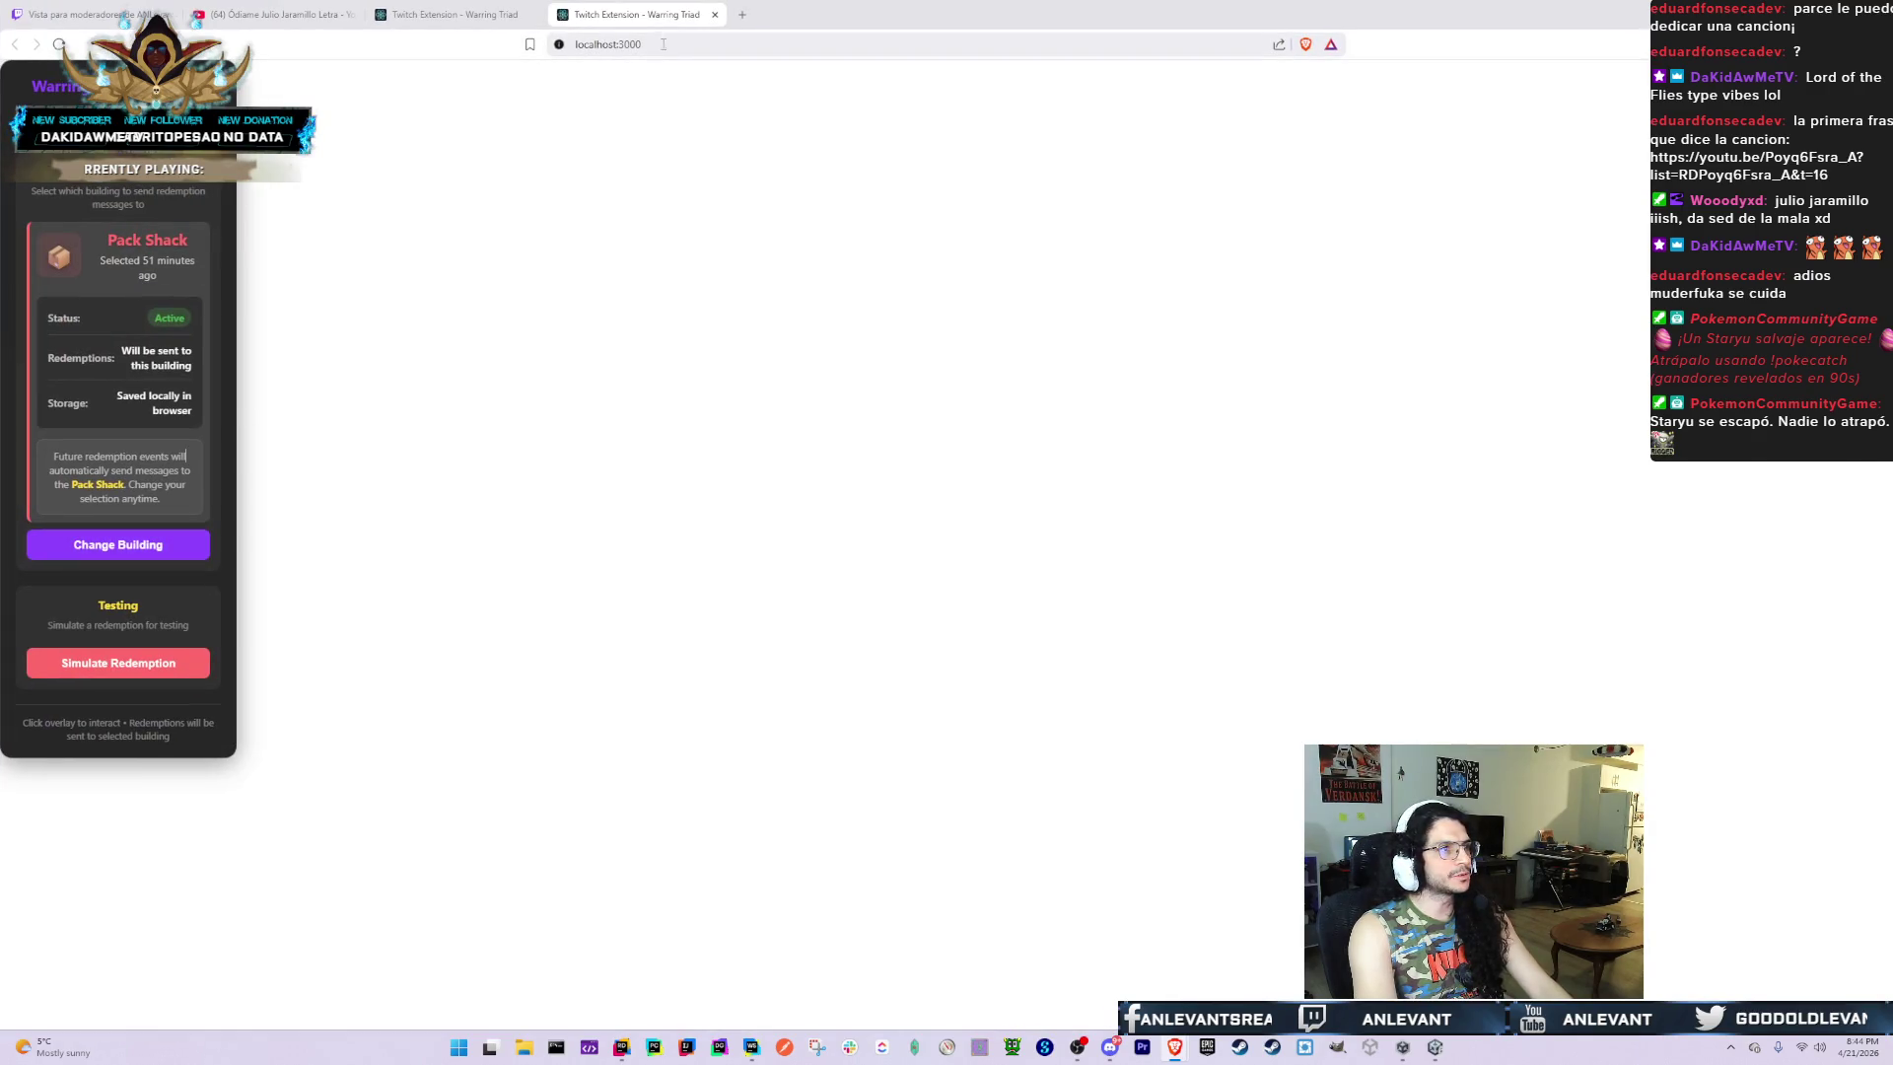
{"action": "key", "text": "alt+Tab"}
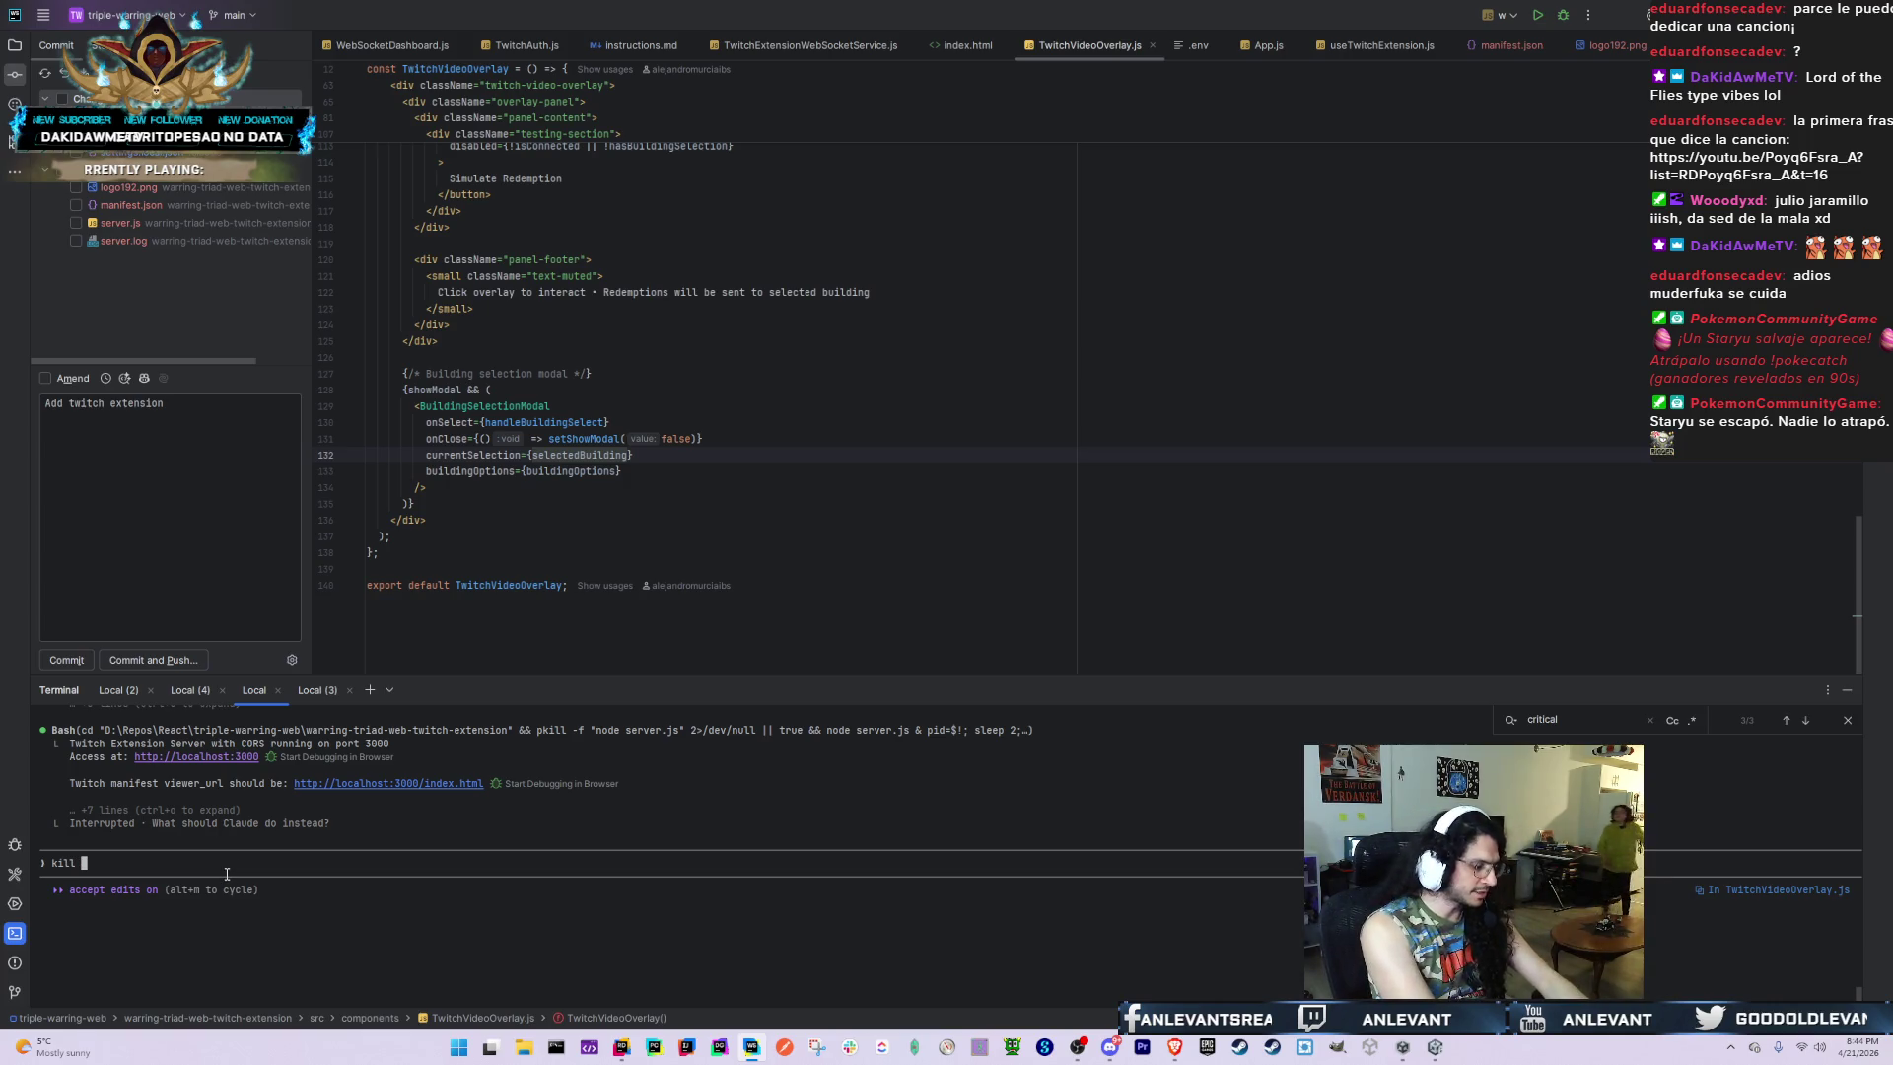
{"action": "type", "text": "process in port "}
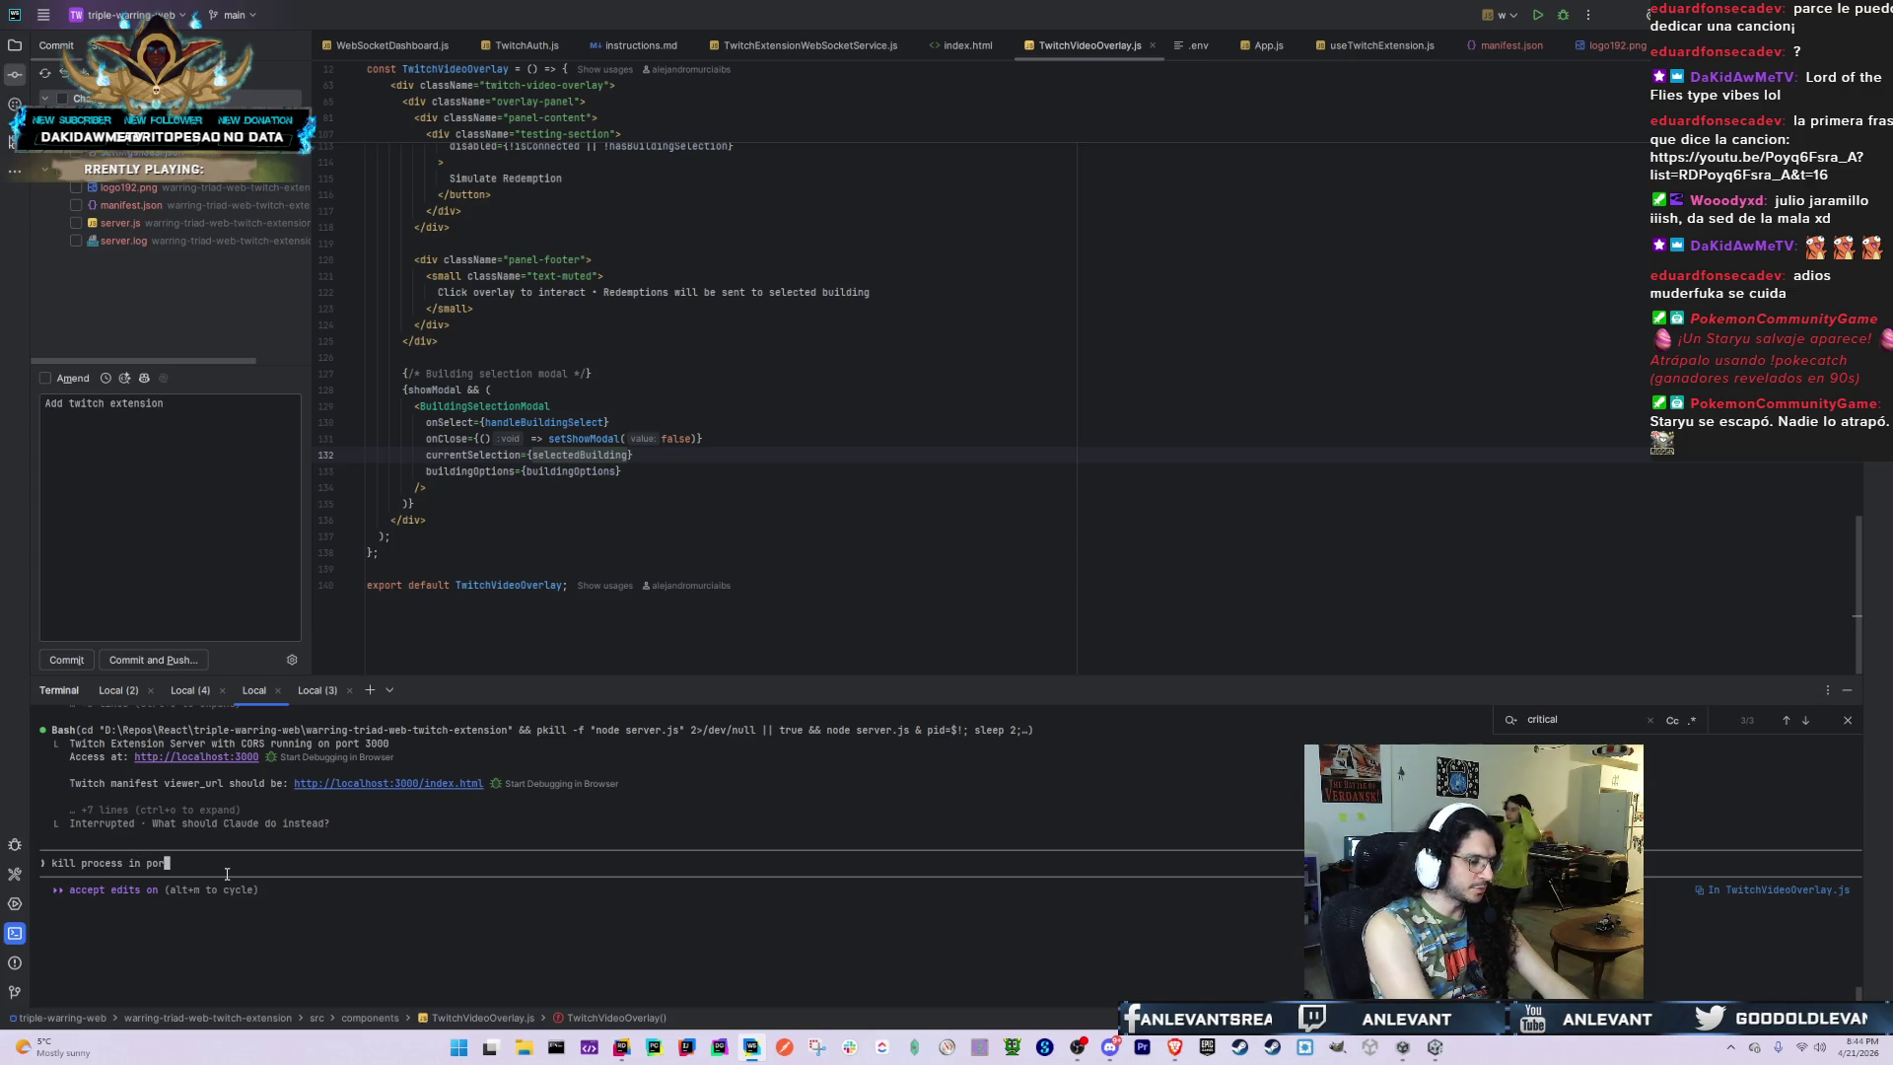
{"action": "type", "text": "3000"}
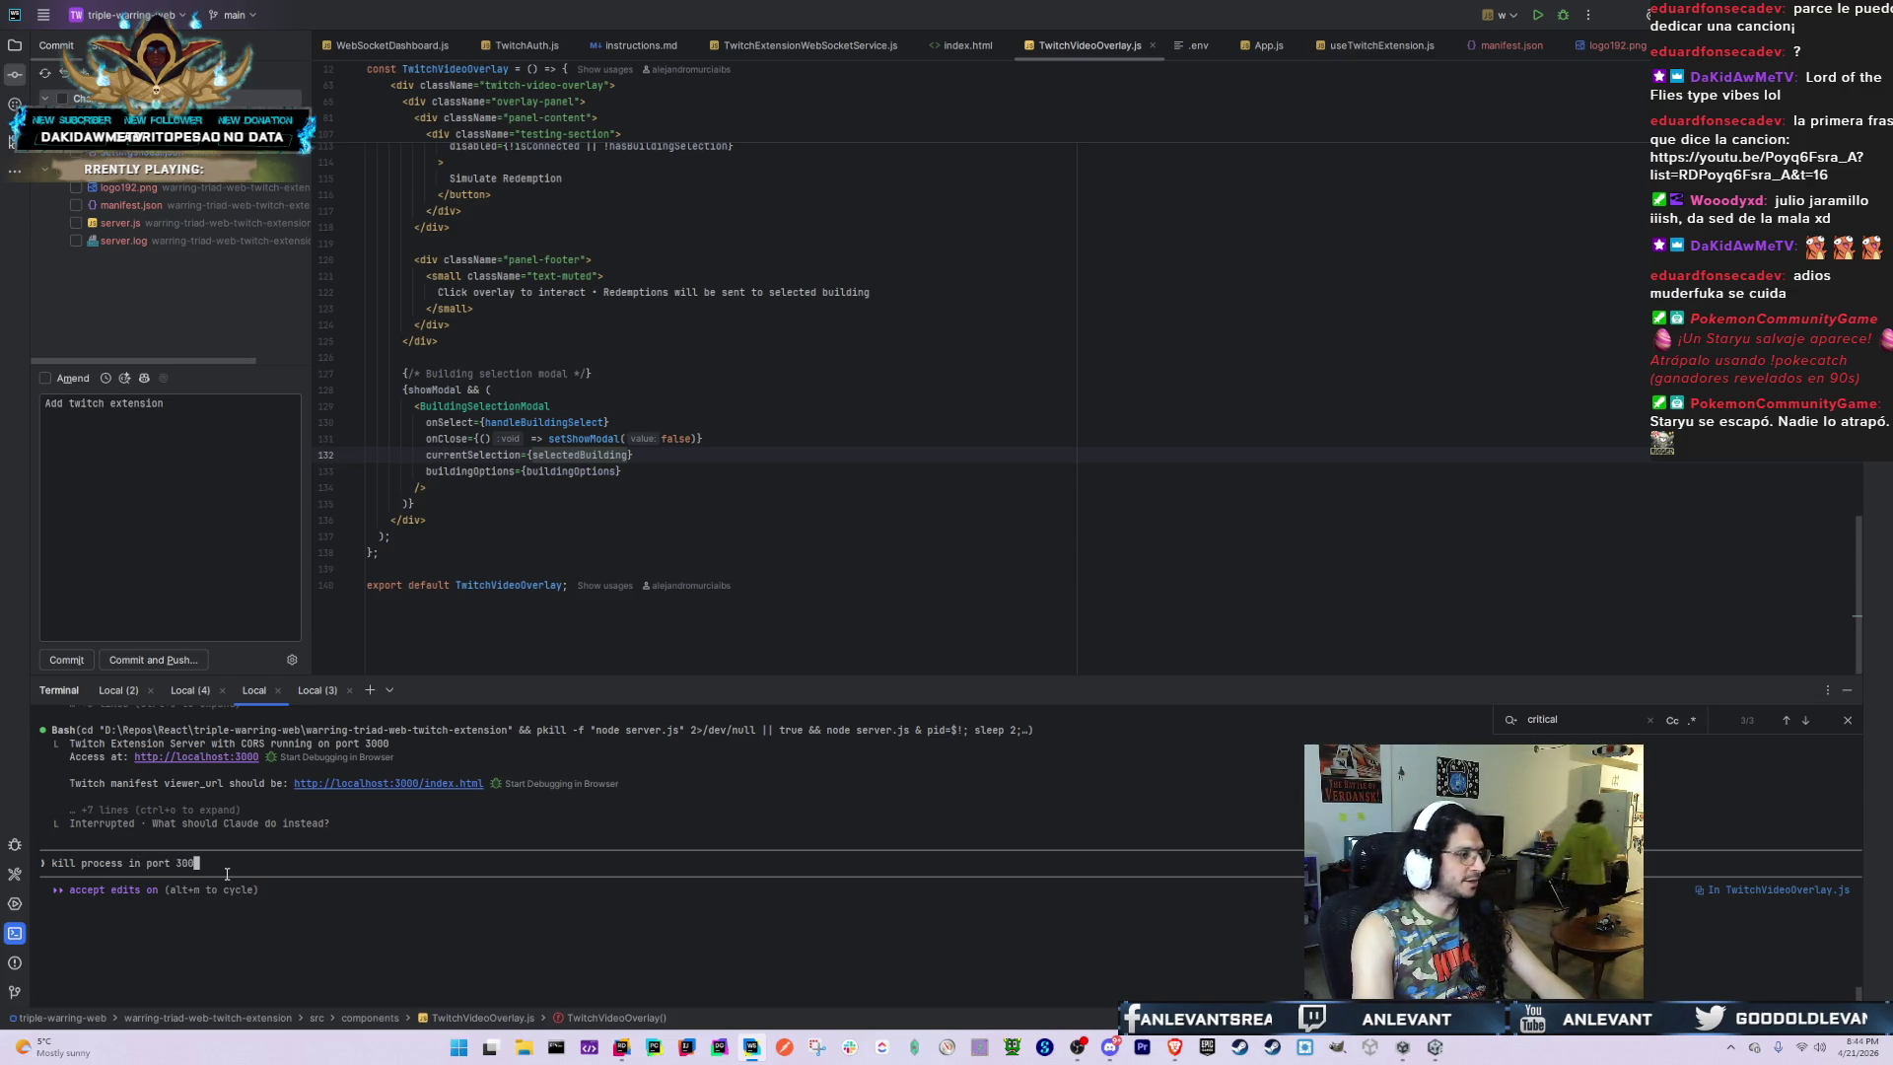
Step: Send 'kill process in port 3000' to the assistant and bring up the Brave extension page
{"action": "key", "text": "Return"}
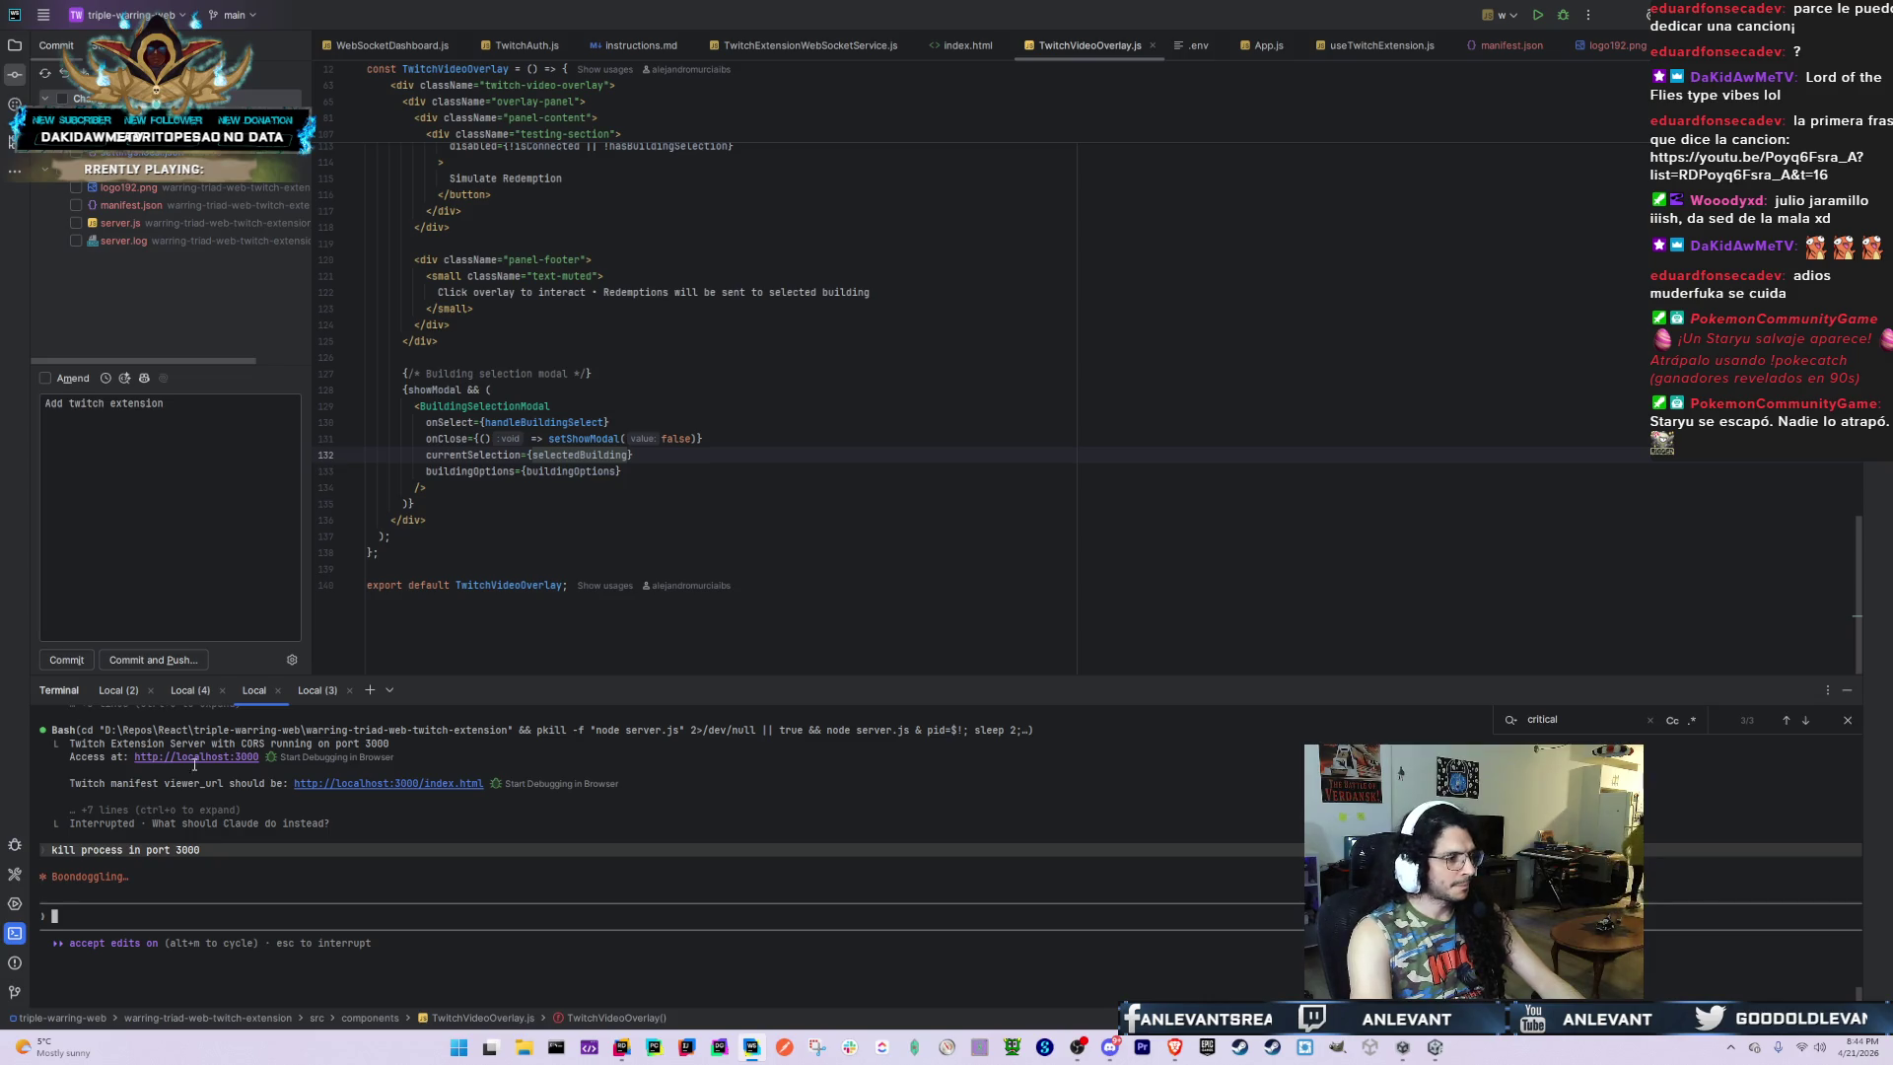
{"action": "key", "text": "alt+Tab"}
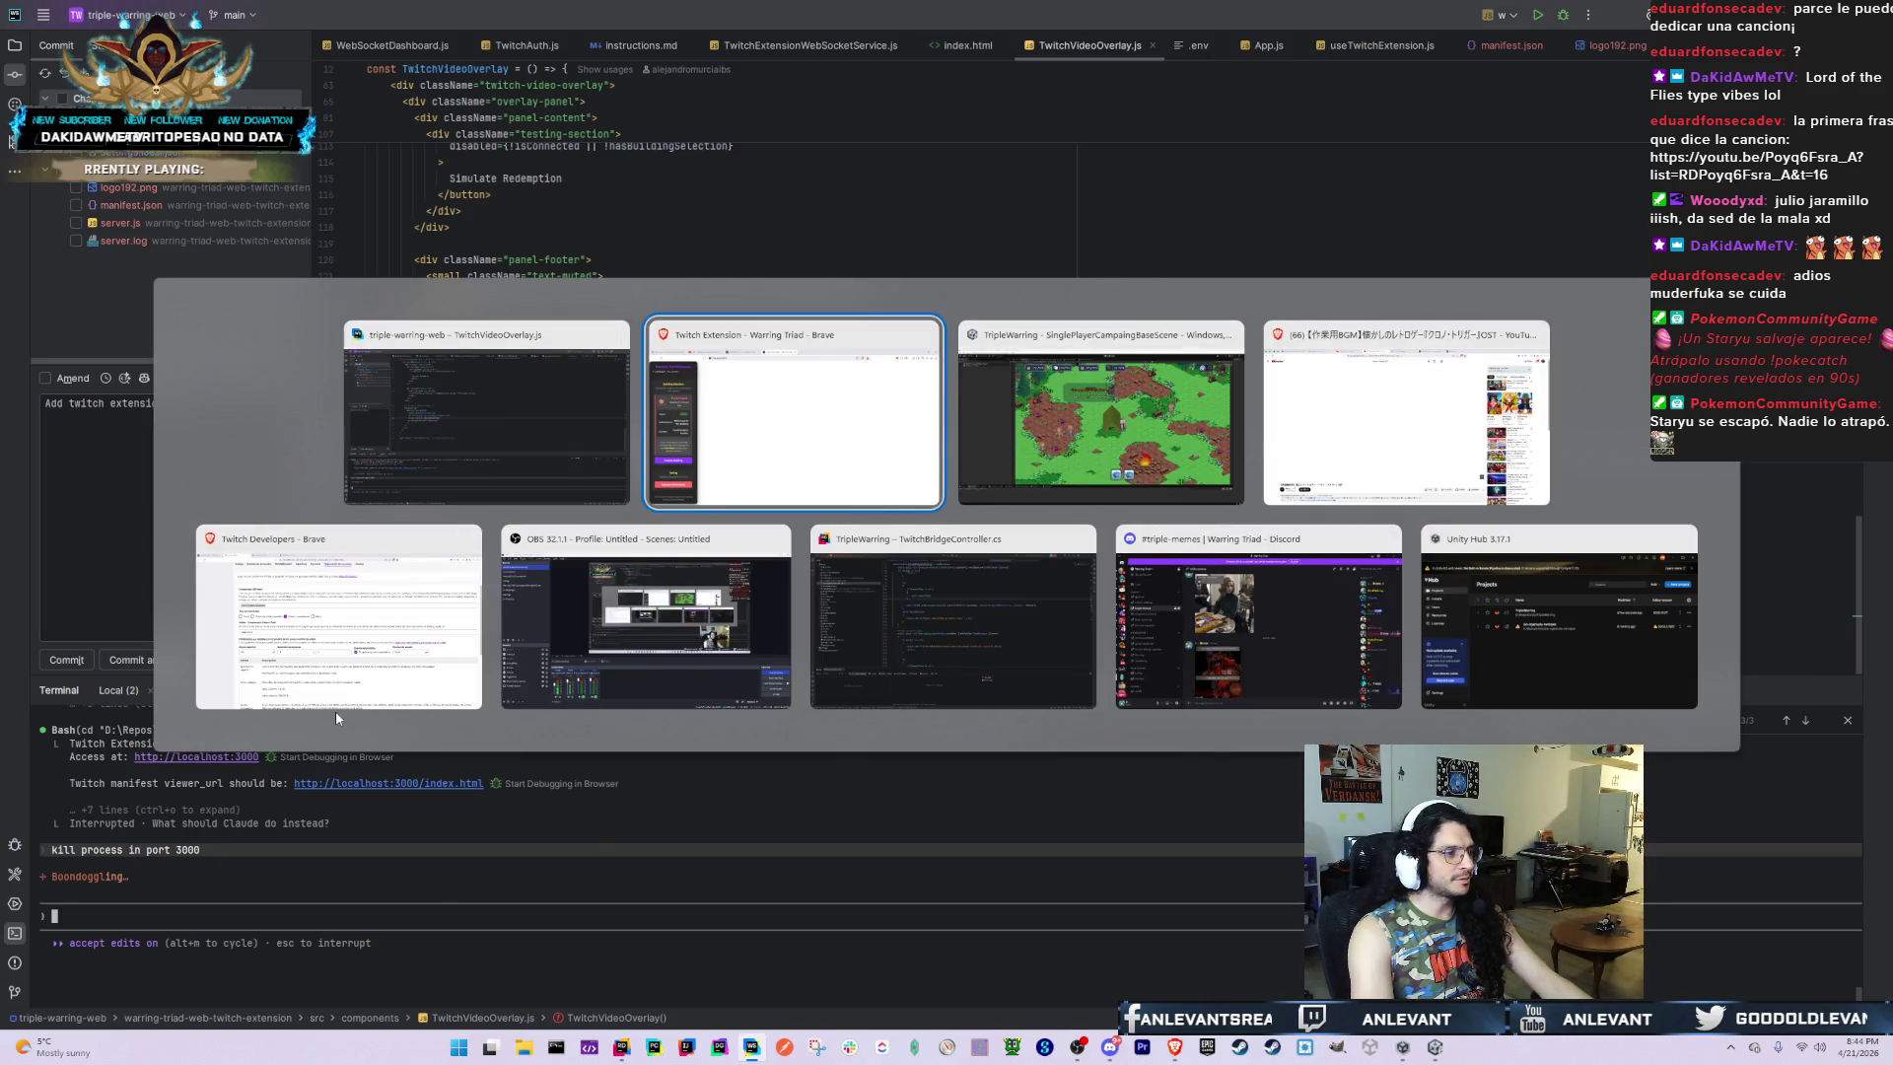
{"action": "key", "text": "Escape"}
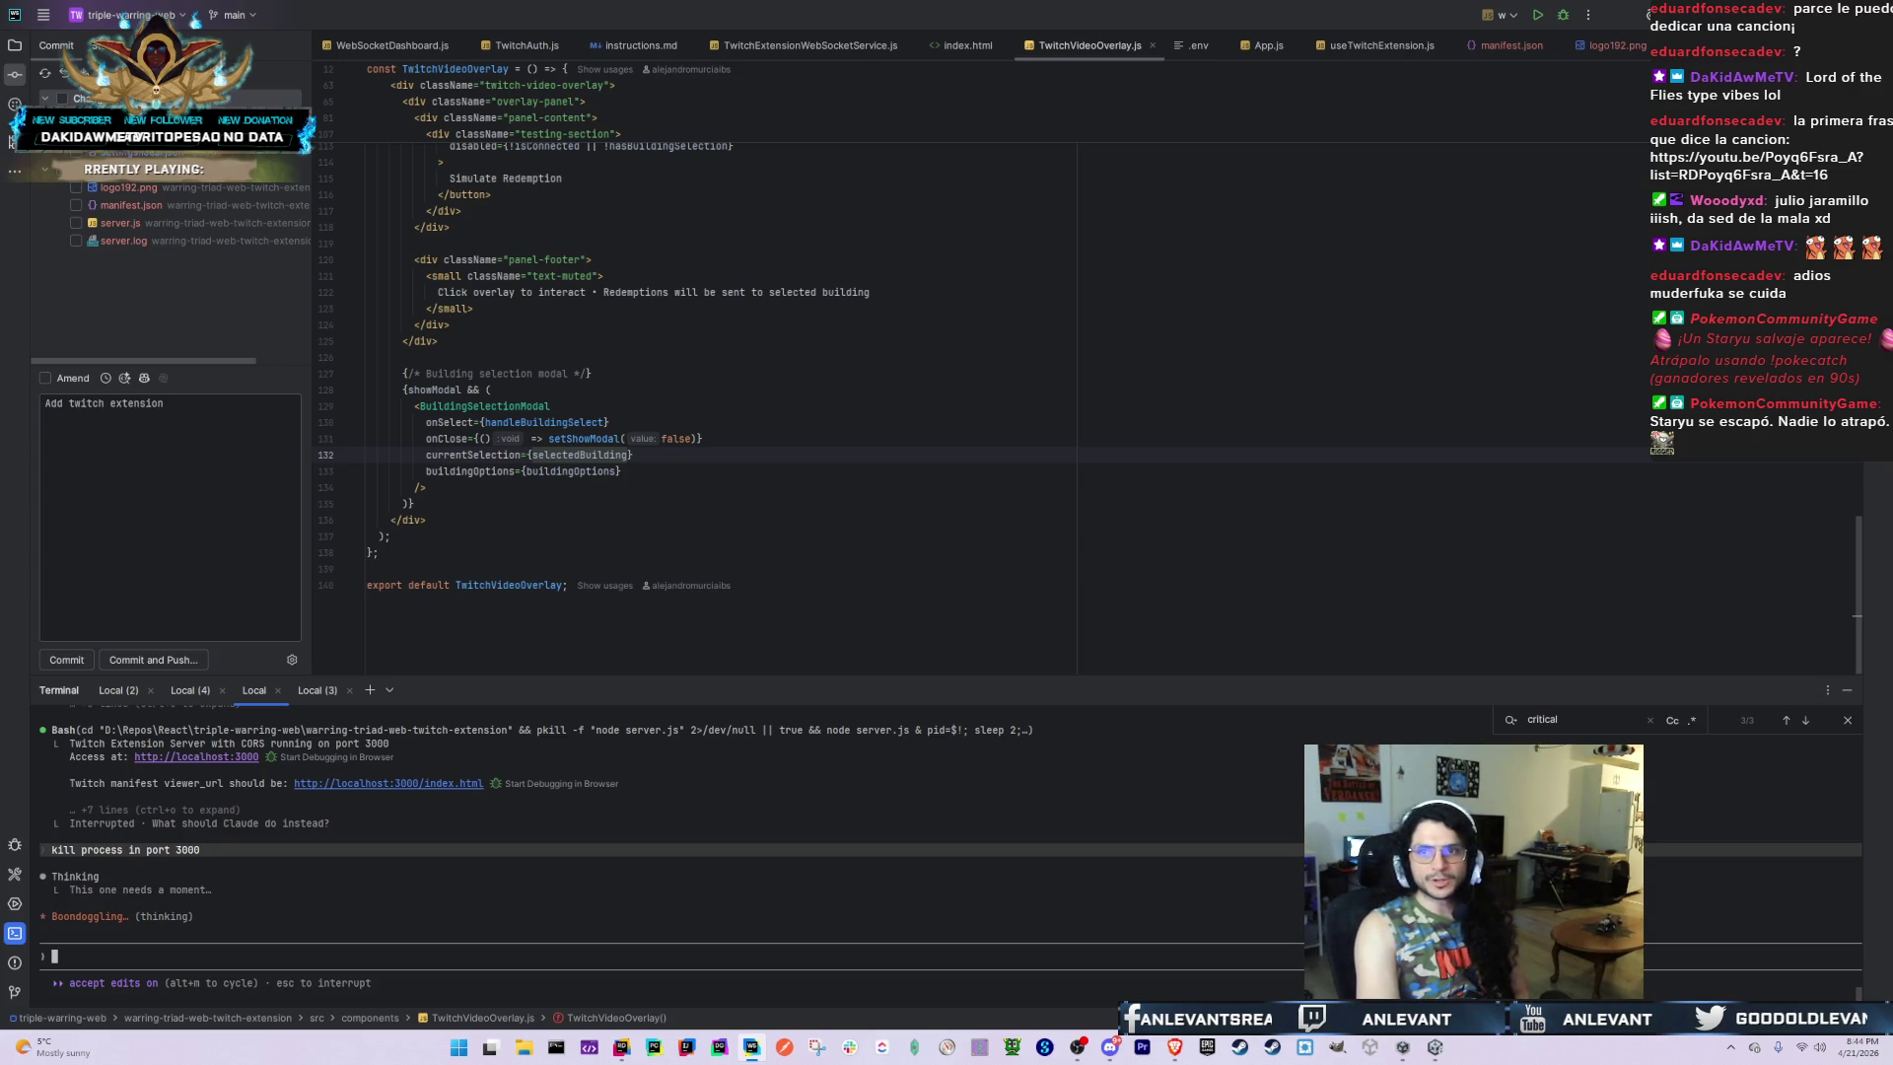
{"action": "key", "text": "alt+Tab"}
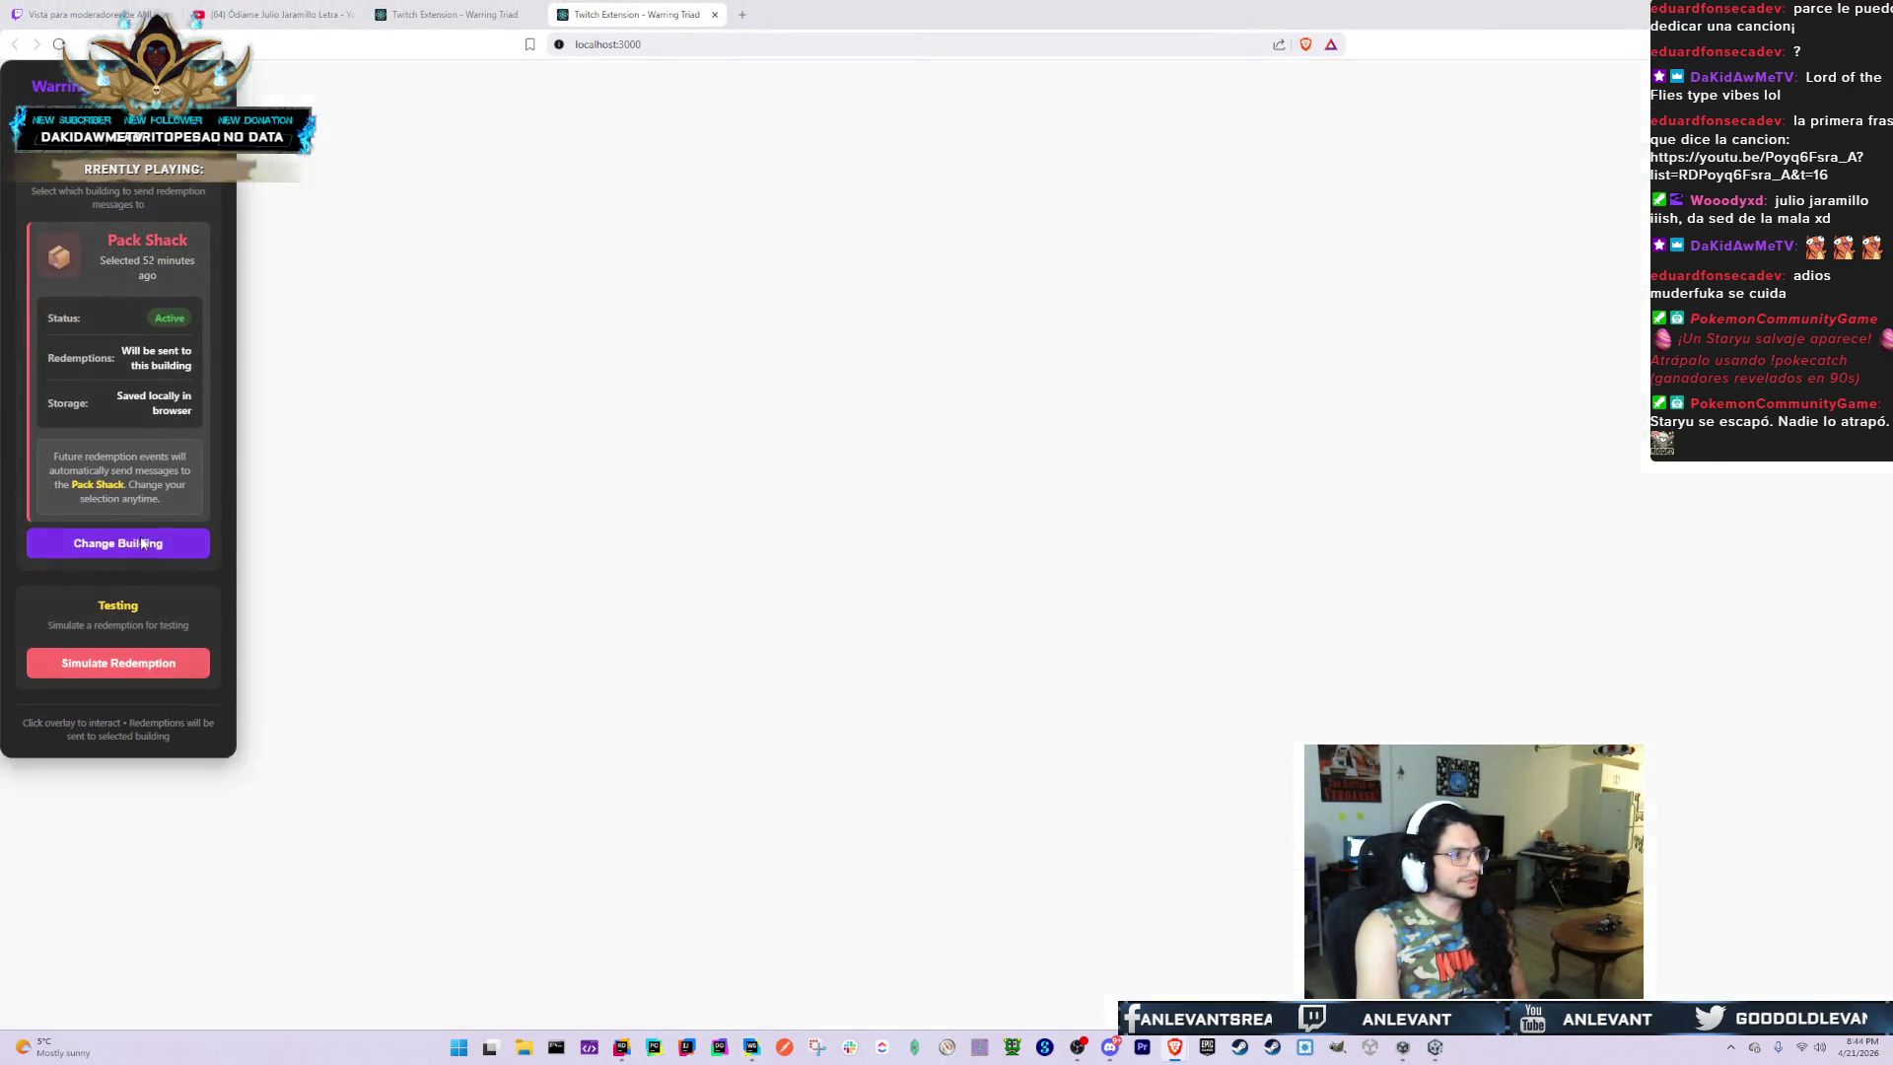
Step: Check that the Change Building dialog still has Pack Shack selected, close it unchanged, and return to WebStorm
{"action": "left_click", "coordinate": [143, 543]}
{"action": "left_click", "coordinate": [595, 613]}
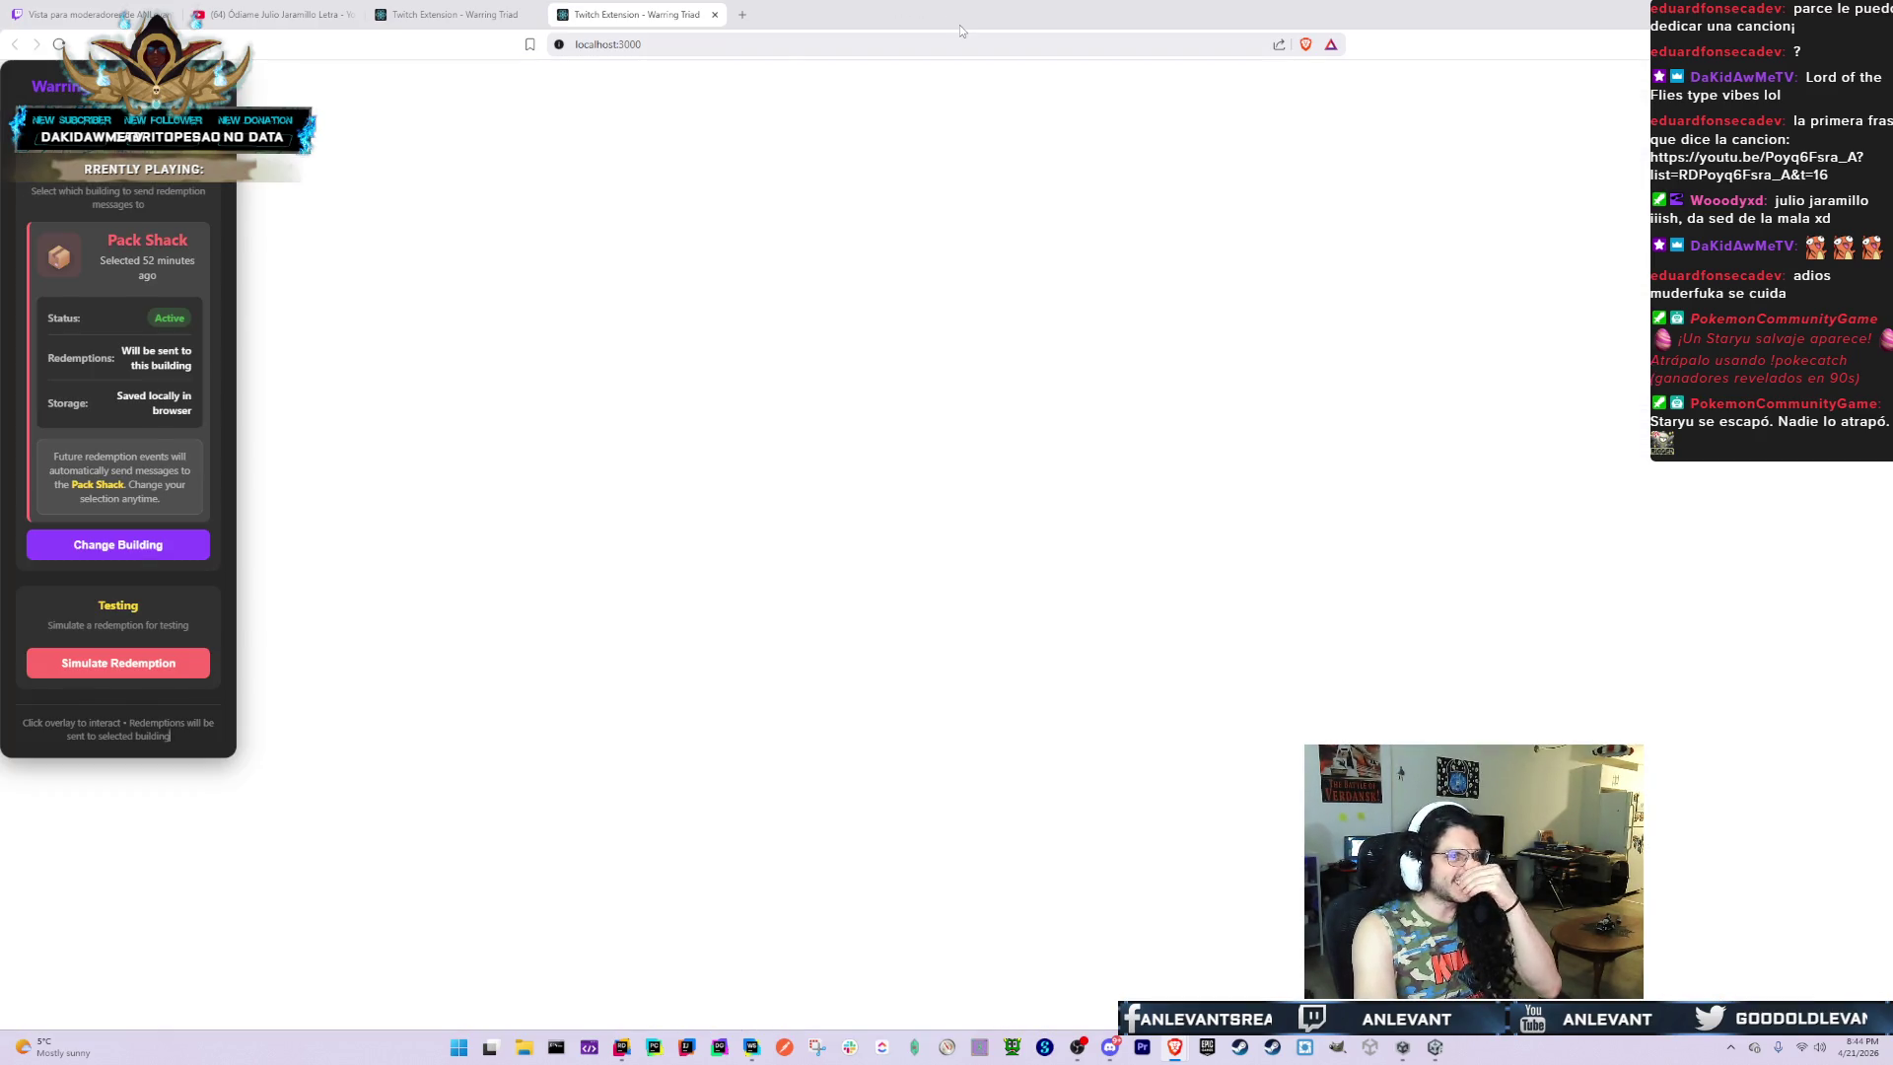
{"action": "key", "text": "alt+Tab"}
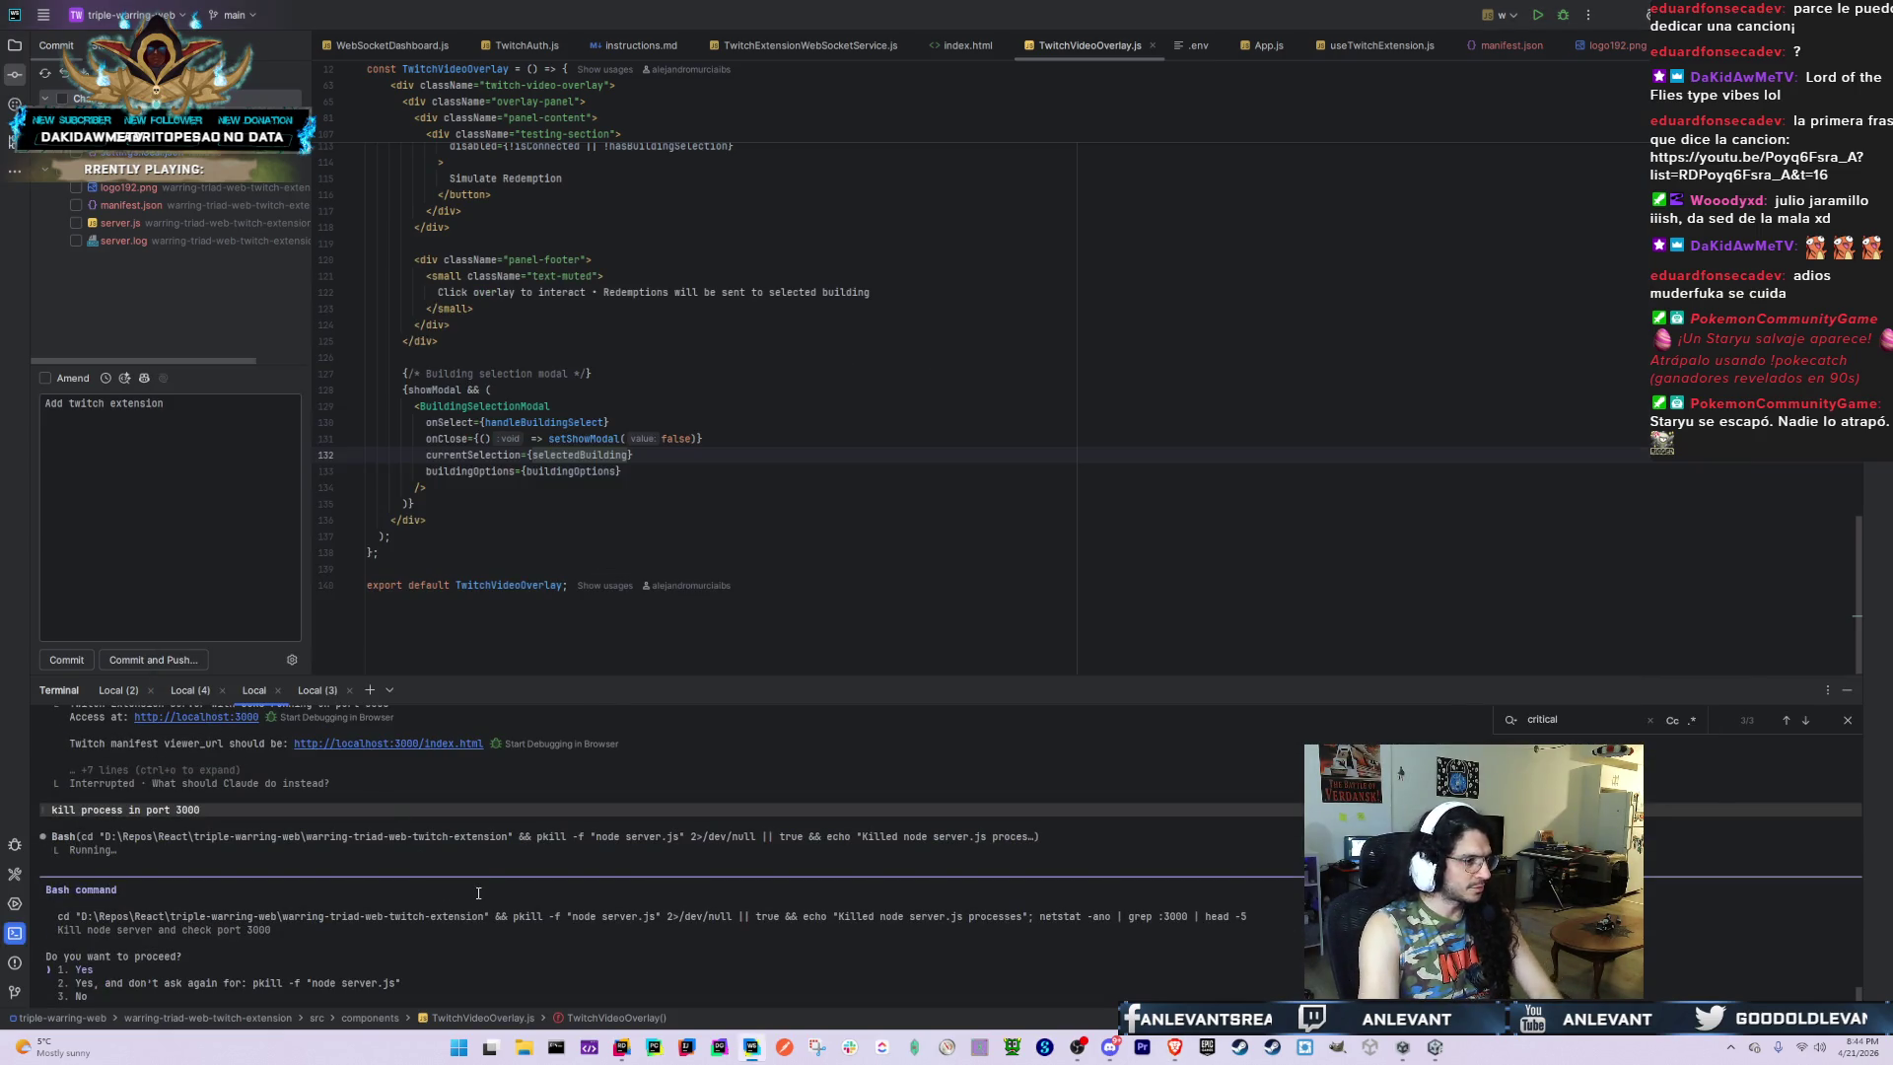
Step: Approve the assistant's commands to kill the node server and the process on port 3000
{"action": "key", "text": "Return"}
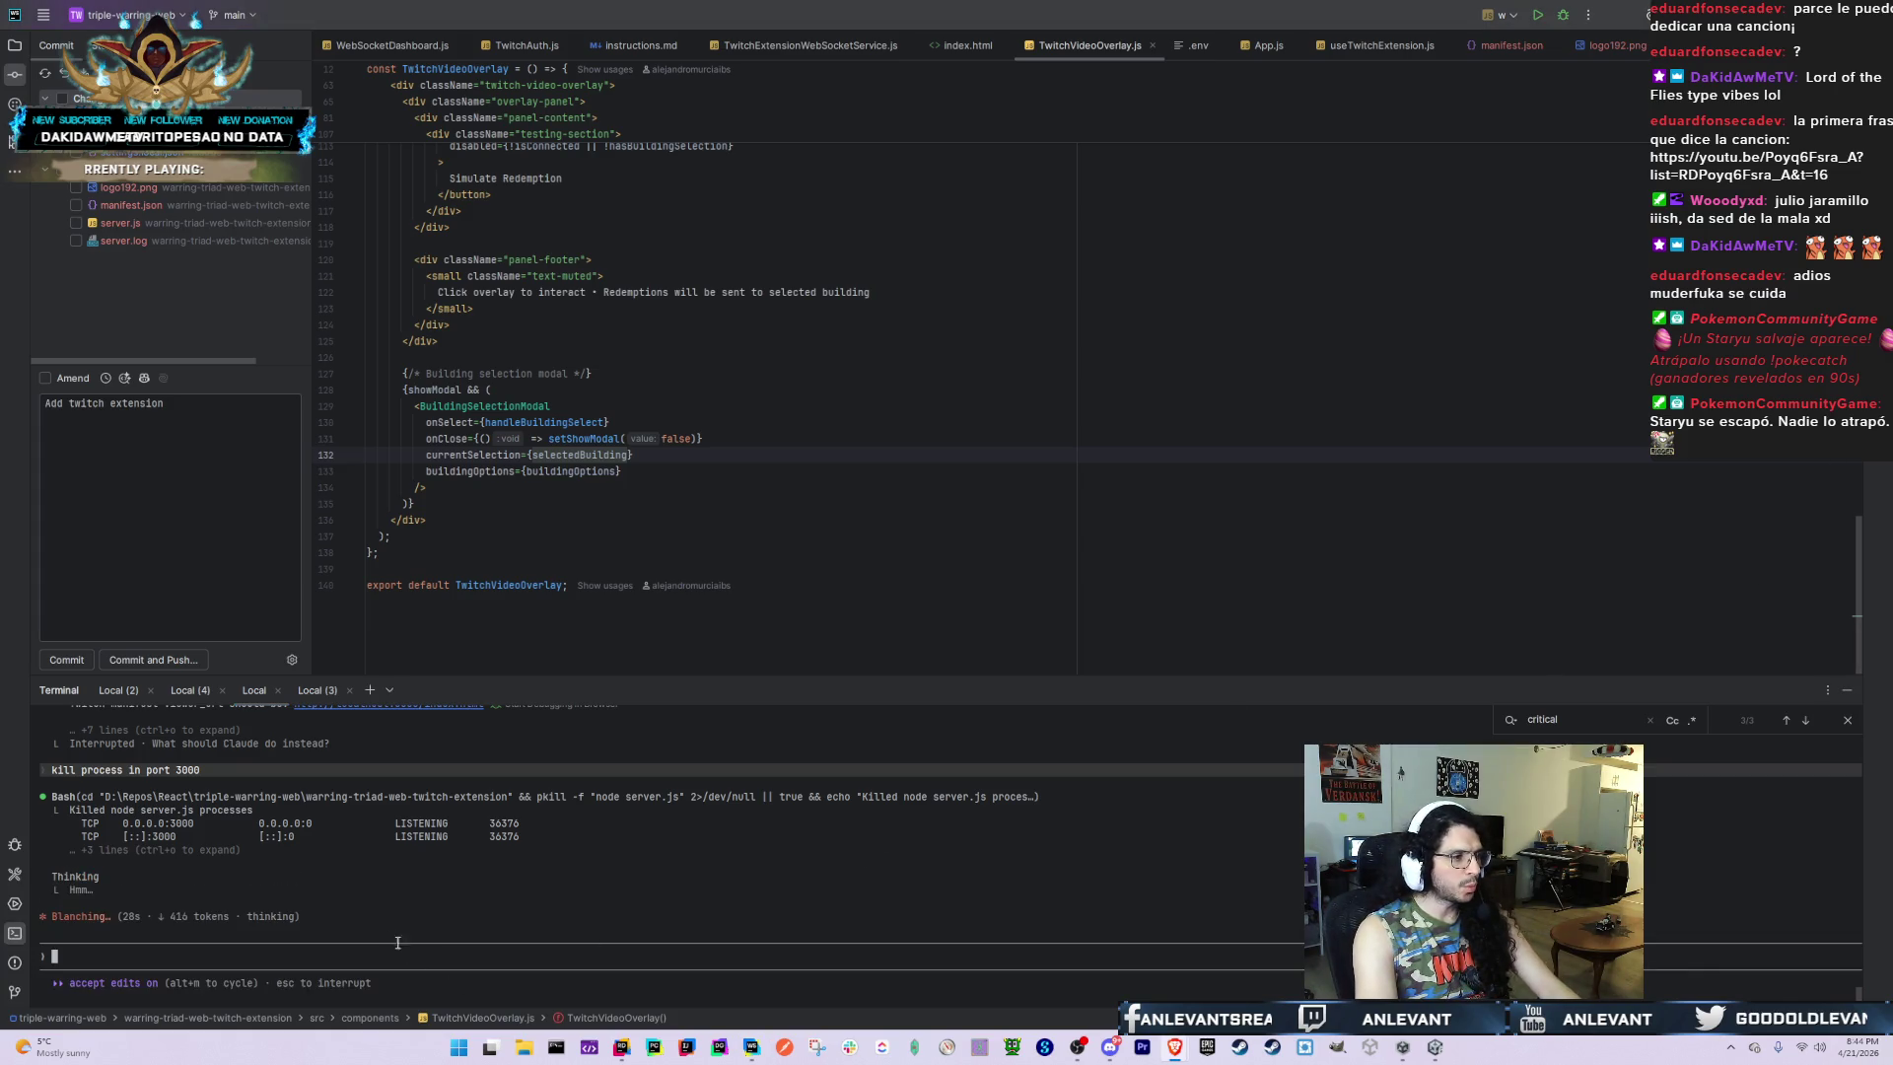
{"action": "left_click", "coordinate": [365, 918]}
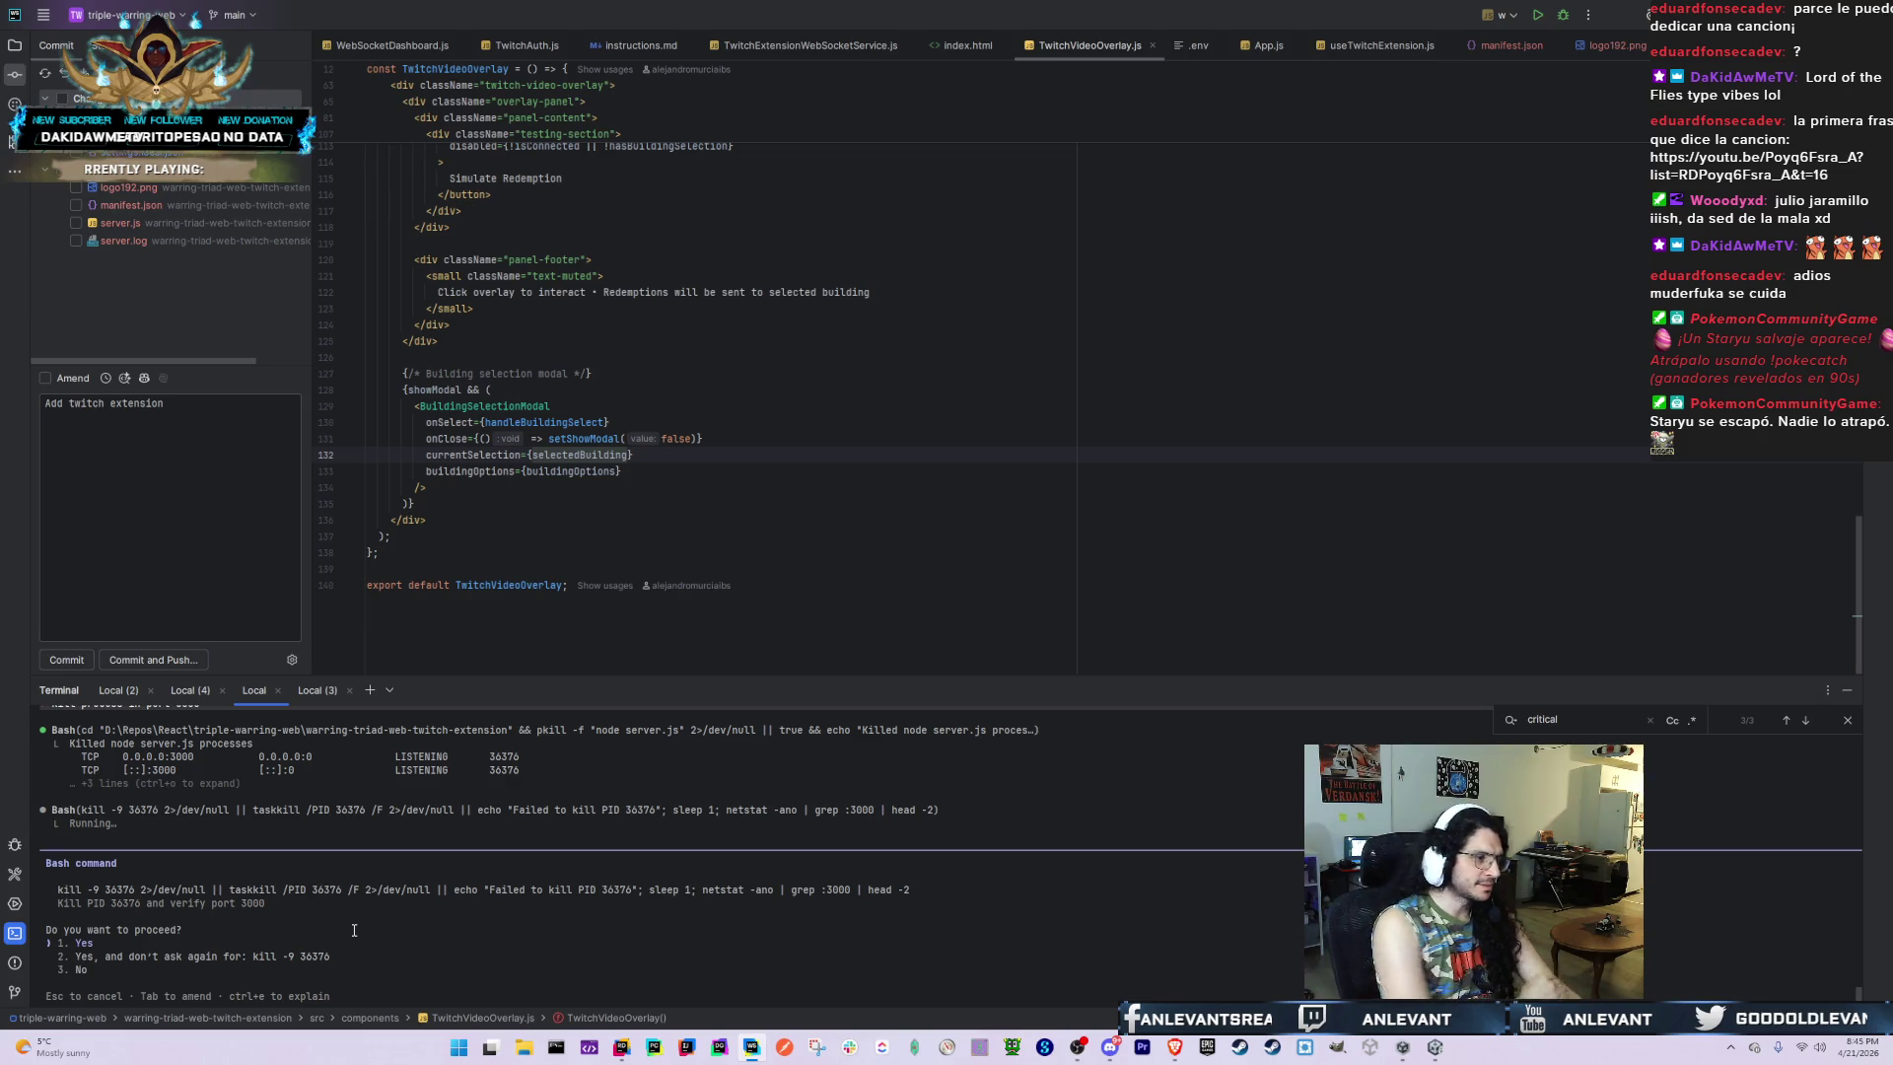
{"action": "key", "text": "Return"}
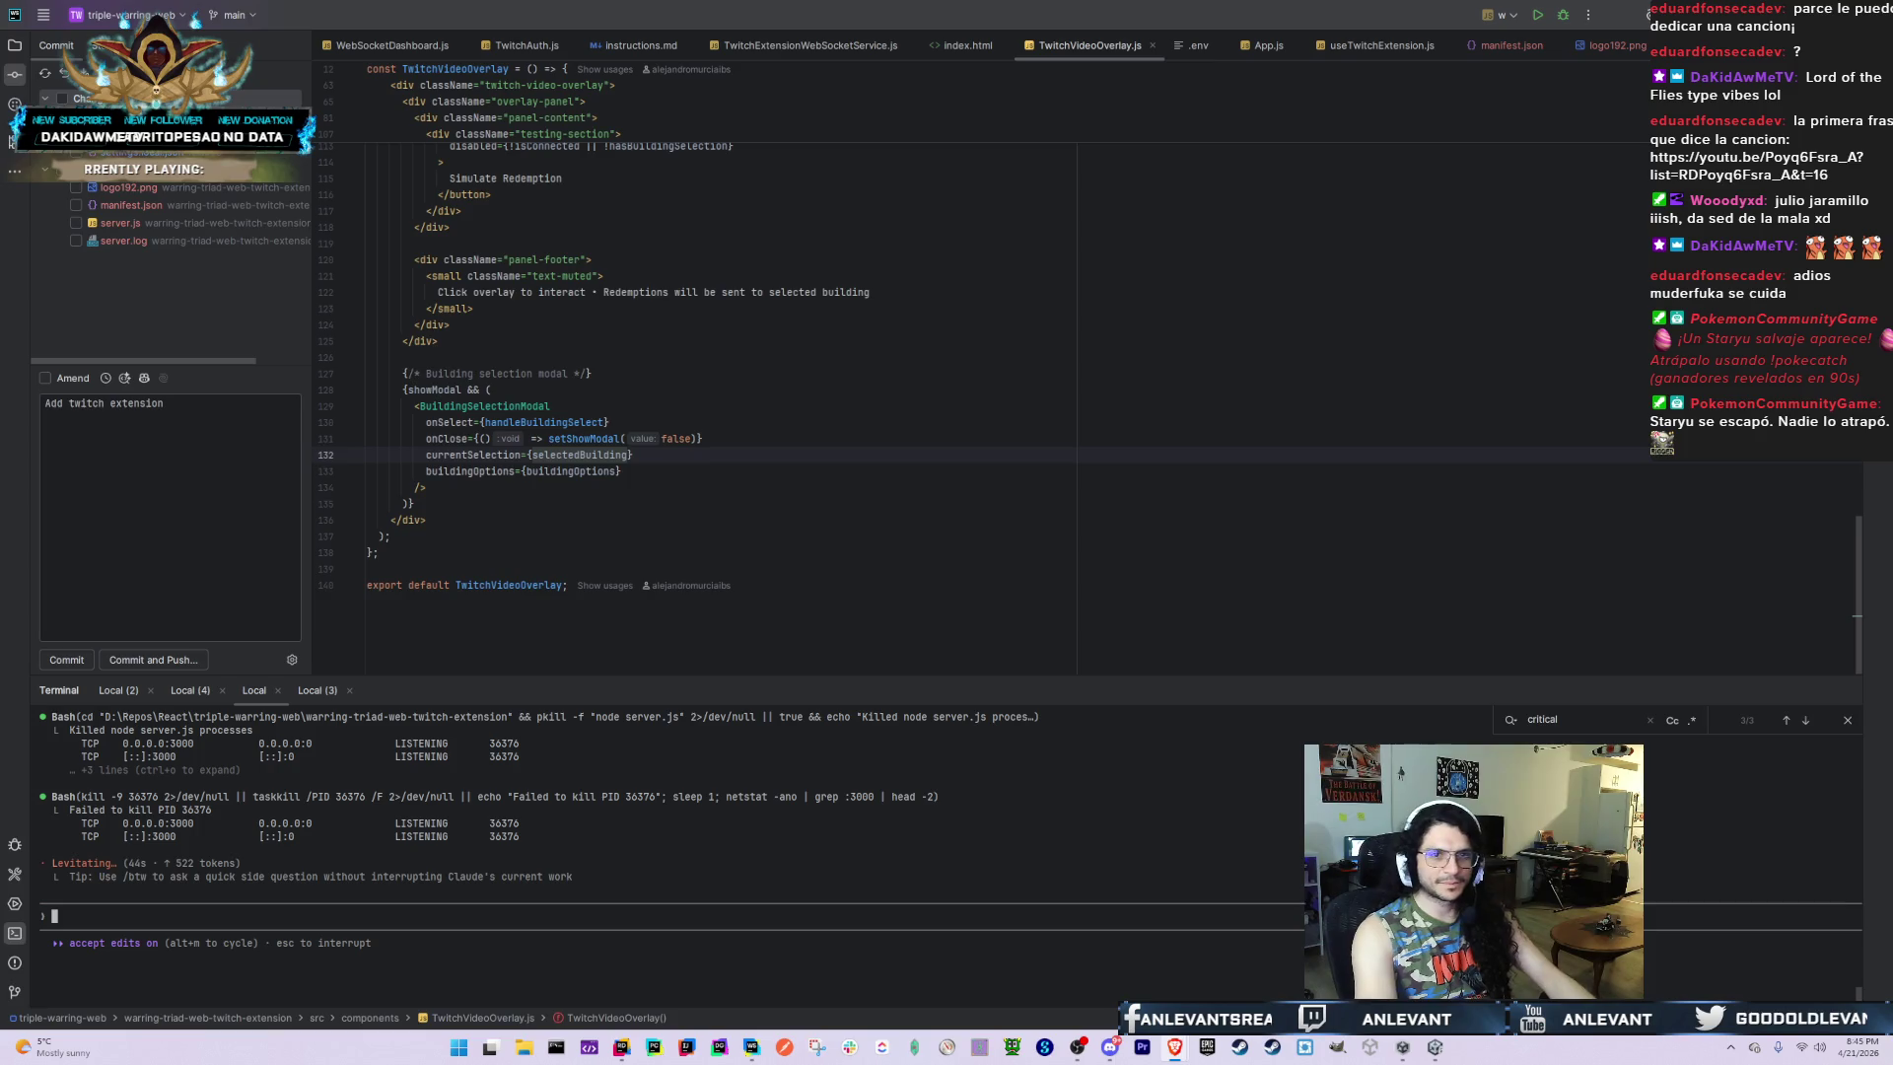
{"action": "key", "text": "alt+Tab"}
{"action": "key", "text": "Tab"}
{"action": "key", "text": "Tab"}
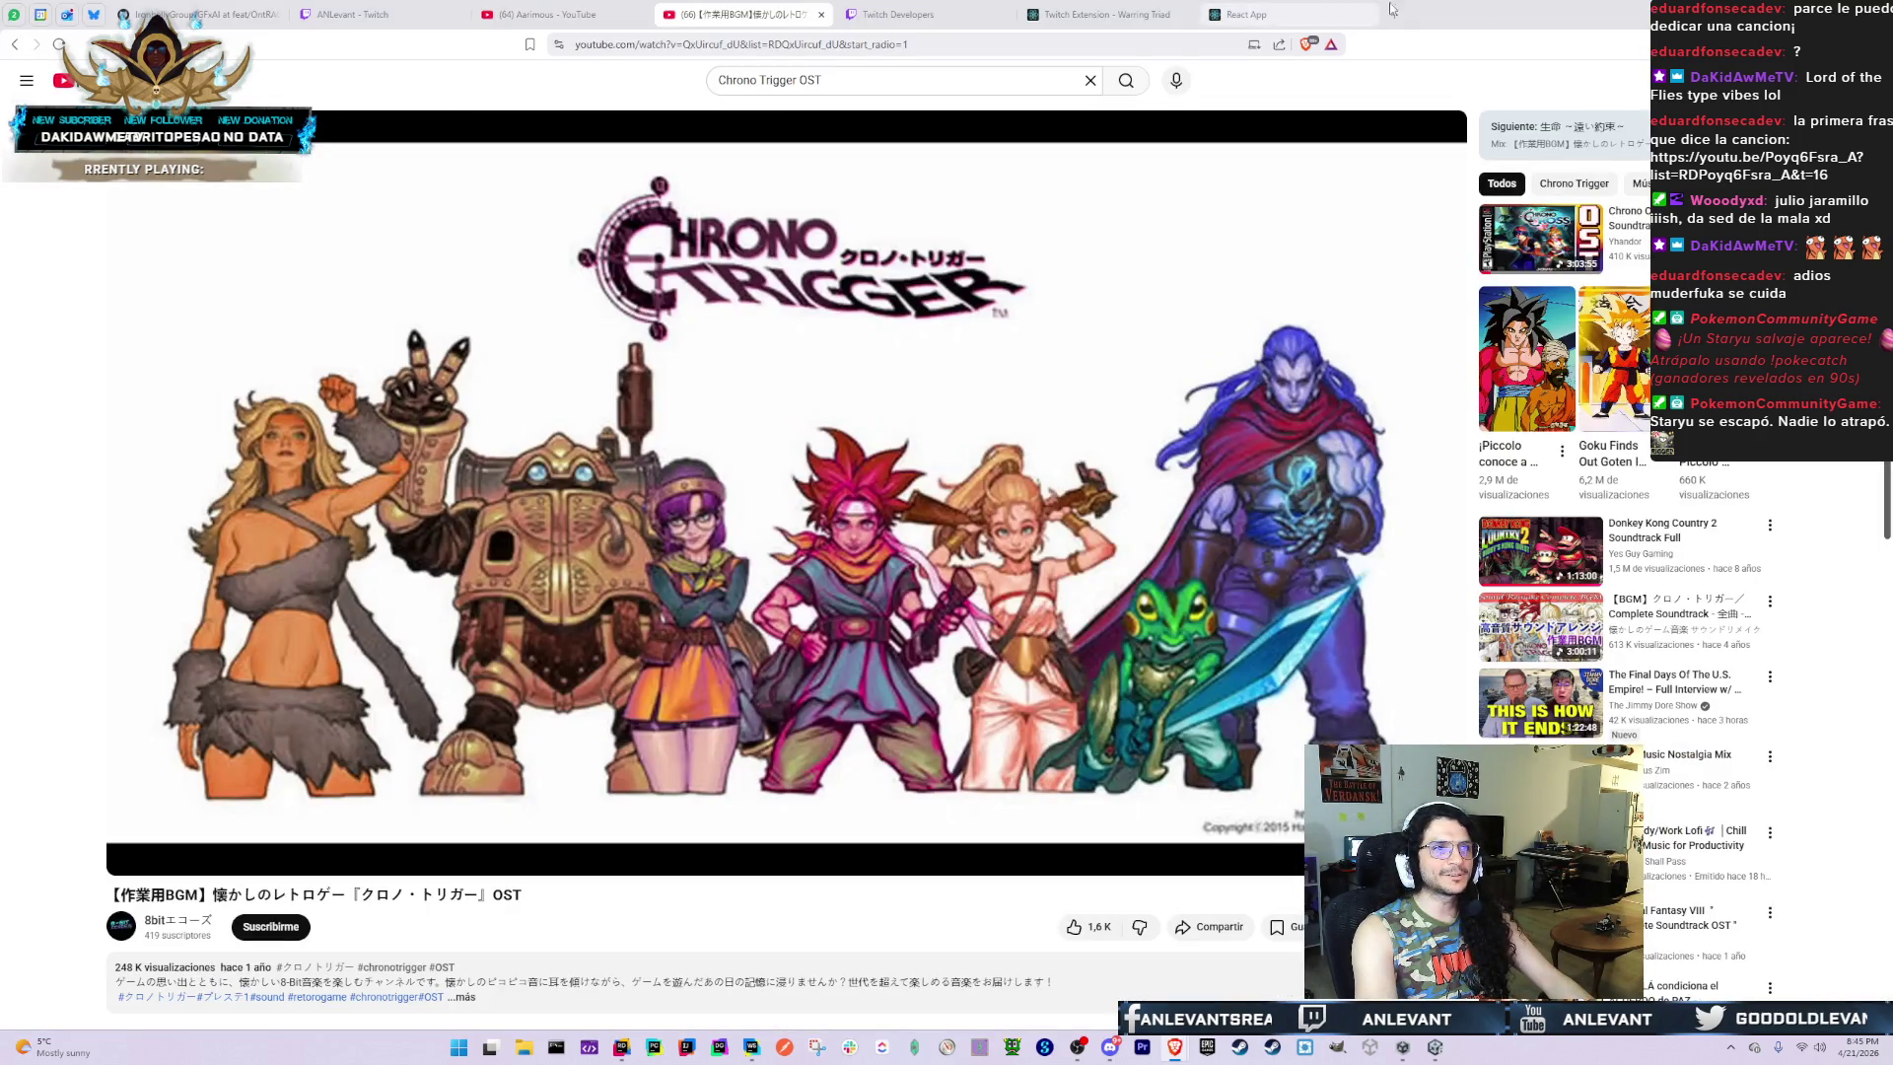
Step: Switch from the Chrono Trigger video in Brave back to WebStorm
{"action": "key", "text": "alt+Tab"}
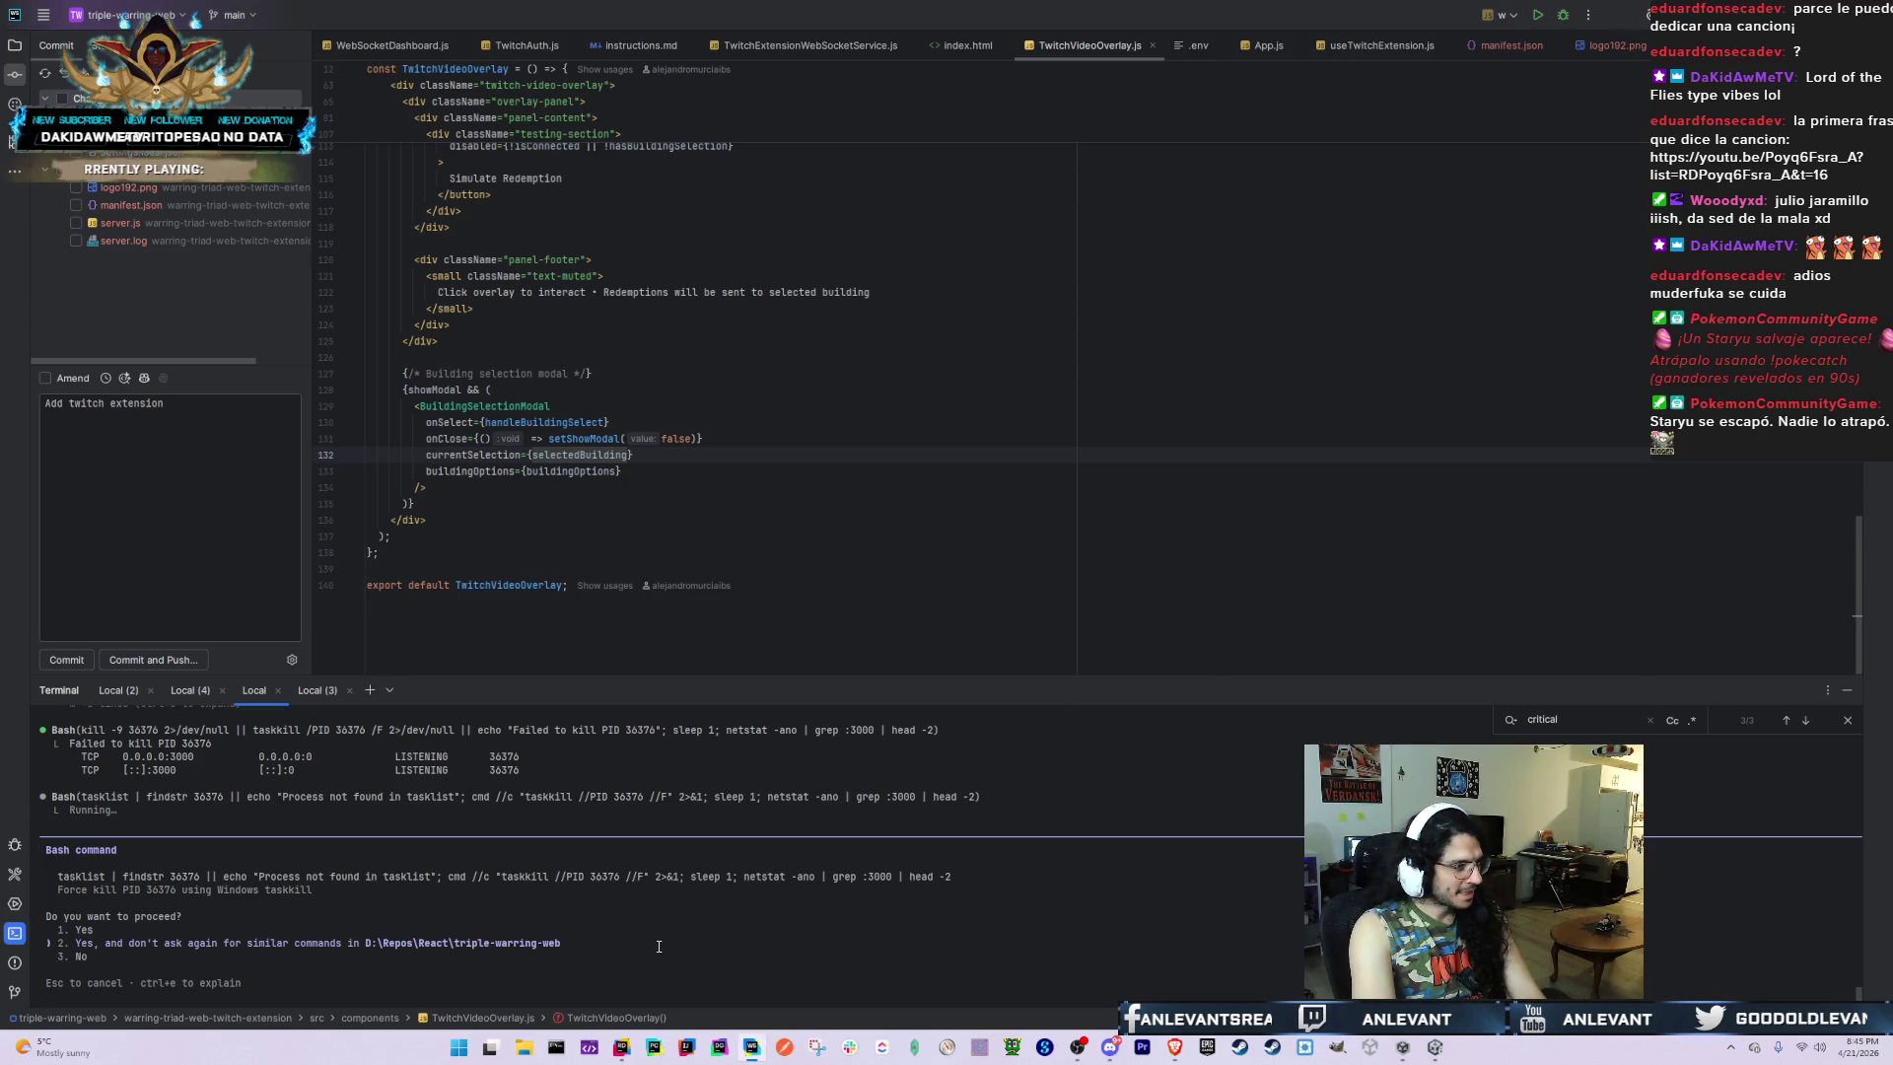
Step: Approve the assistant's kill command and answer 'n' to npm's run-on-another-port prompt
{"action": "key", "text": "Return"}
{"action": "key", "text": "alt+Tab"}
{"action": "key", "text": "alt+Tab"}
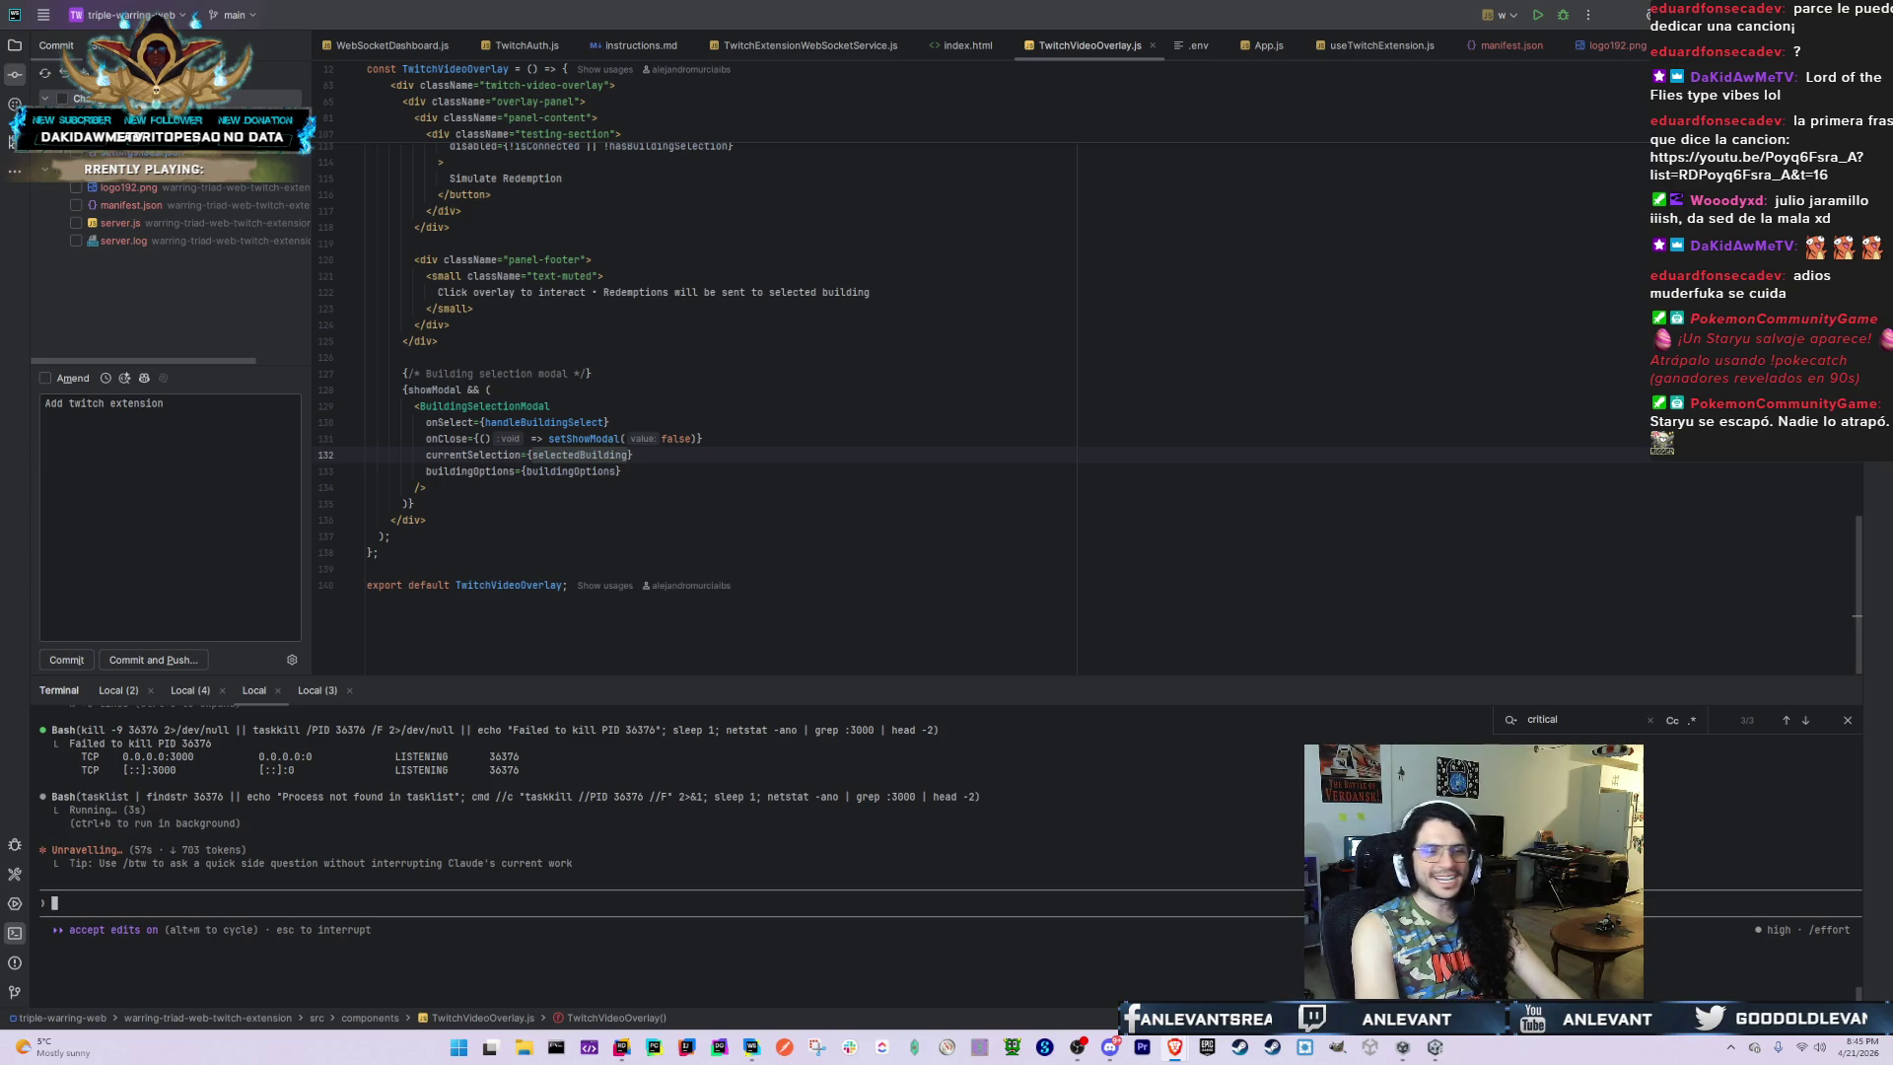
{"action": "left_click", "coordinate": [328, 690]}
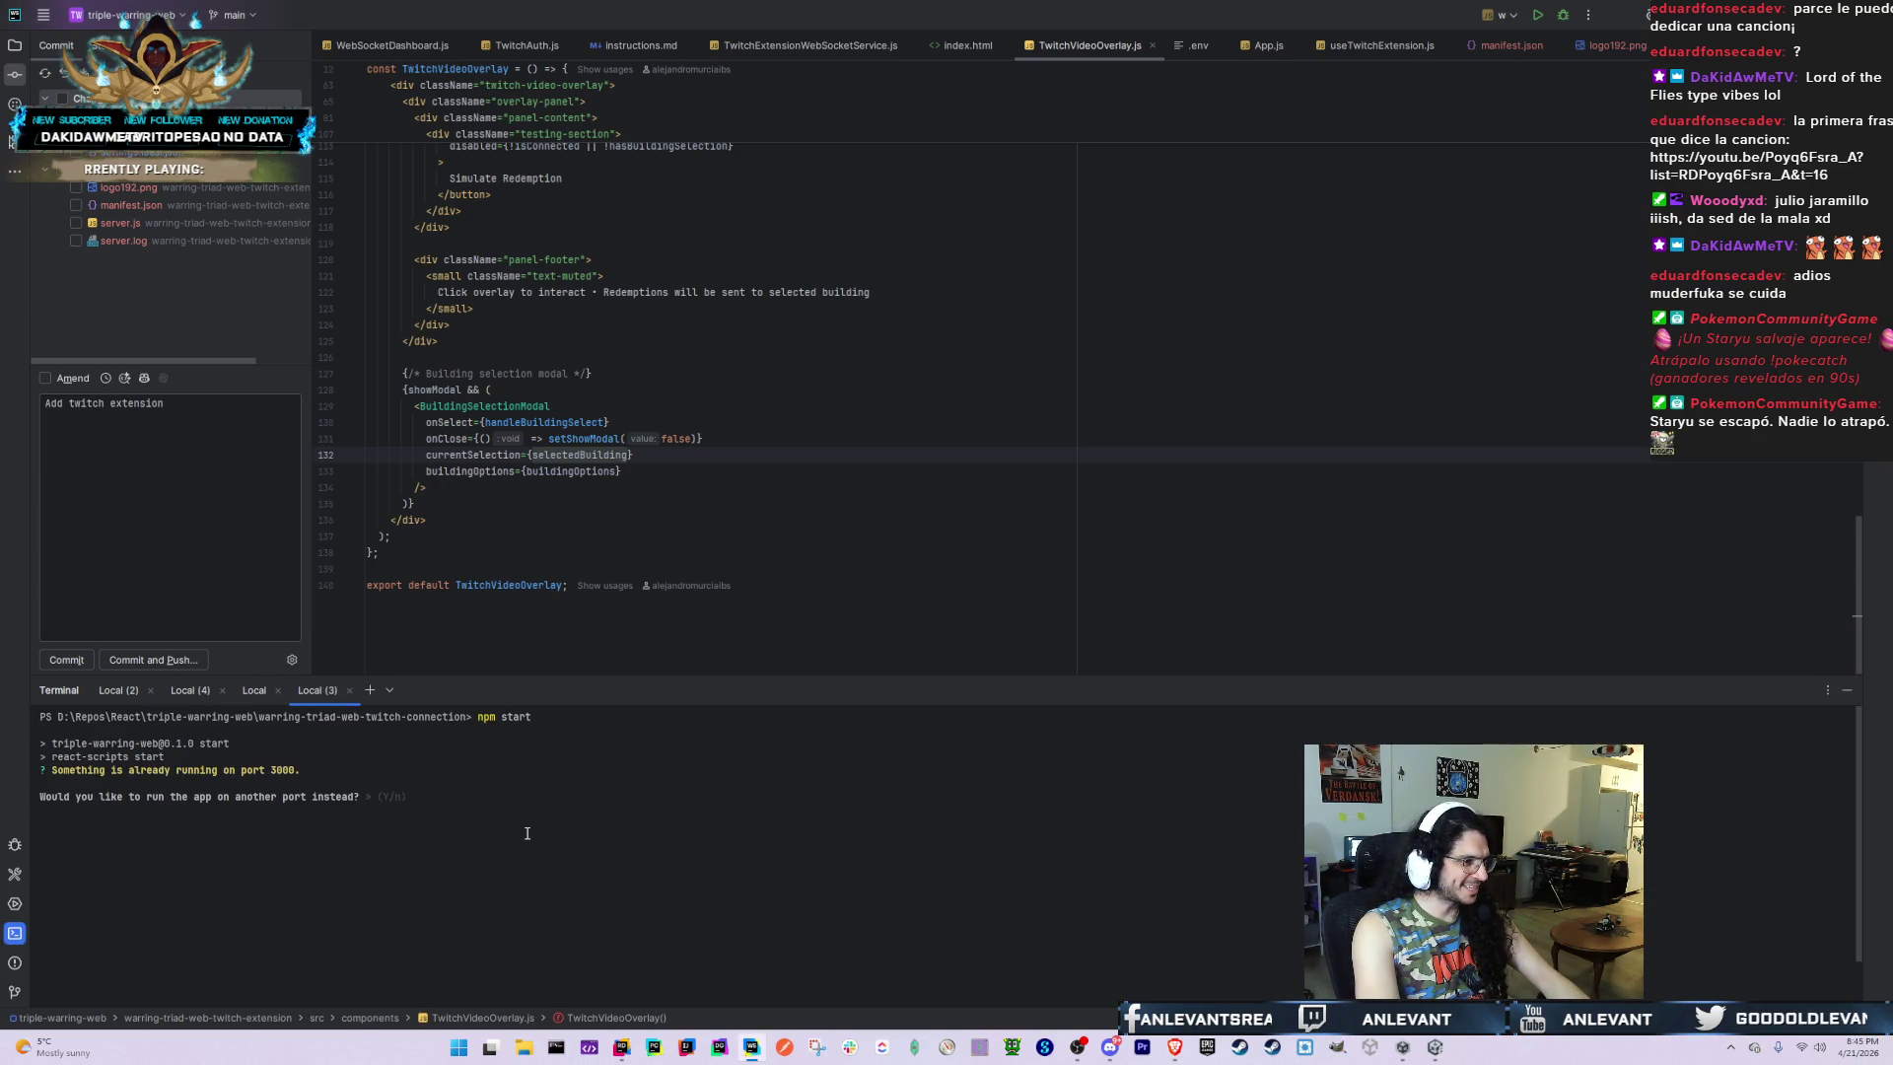
{"action": "type", "text": "n"}
{"action": "key", "text": "Return"}
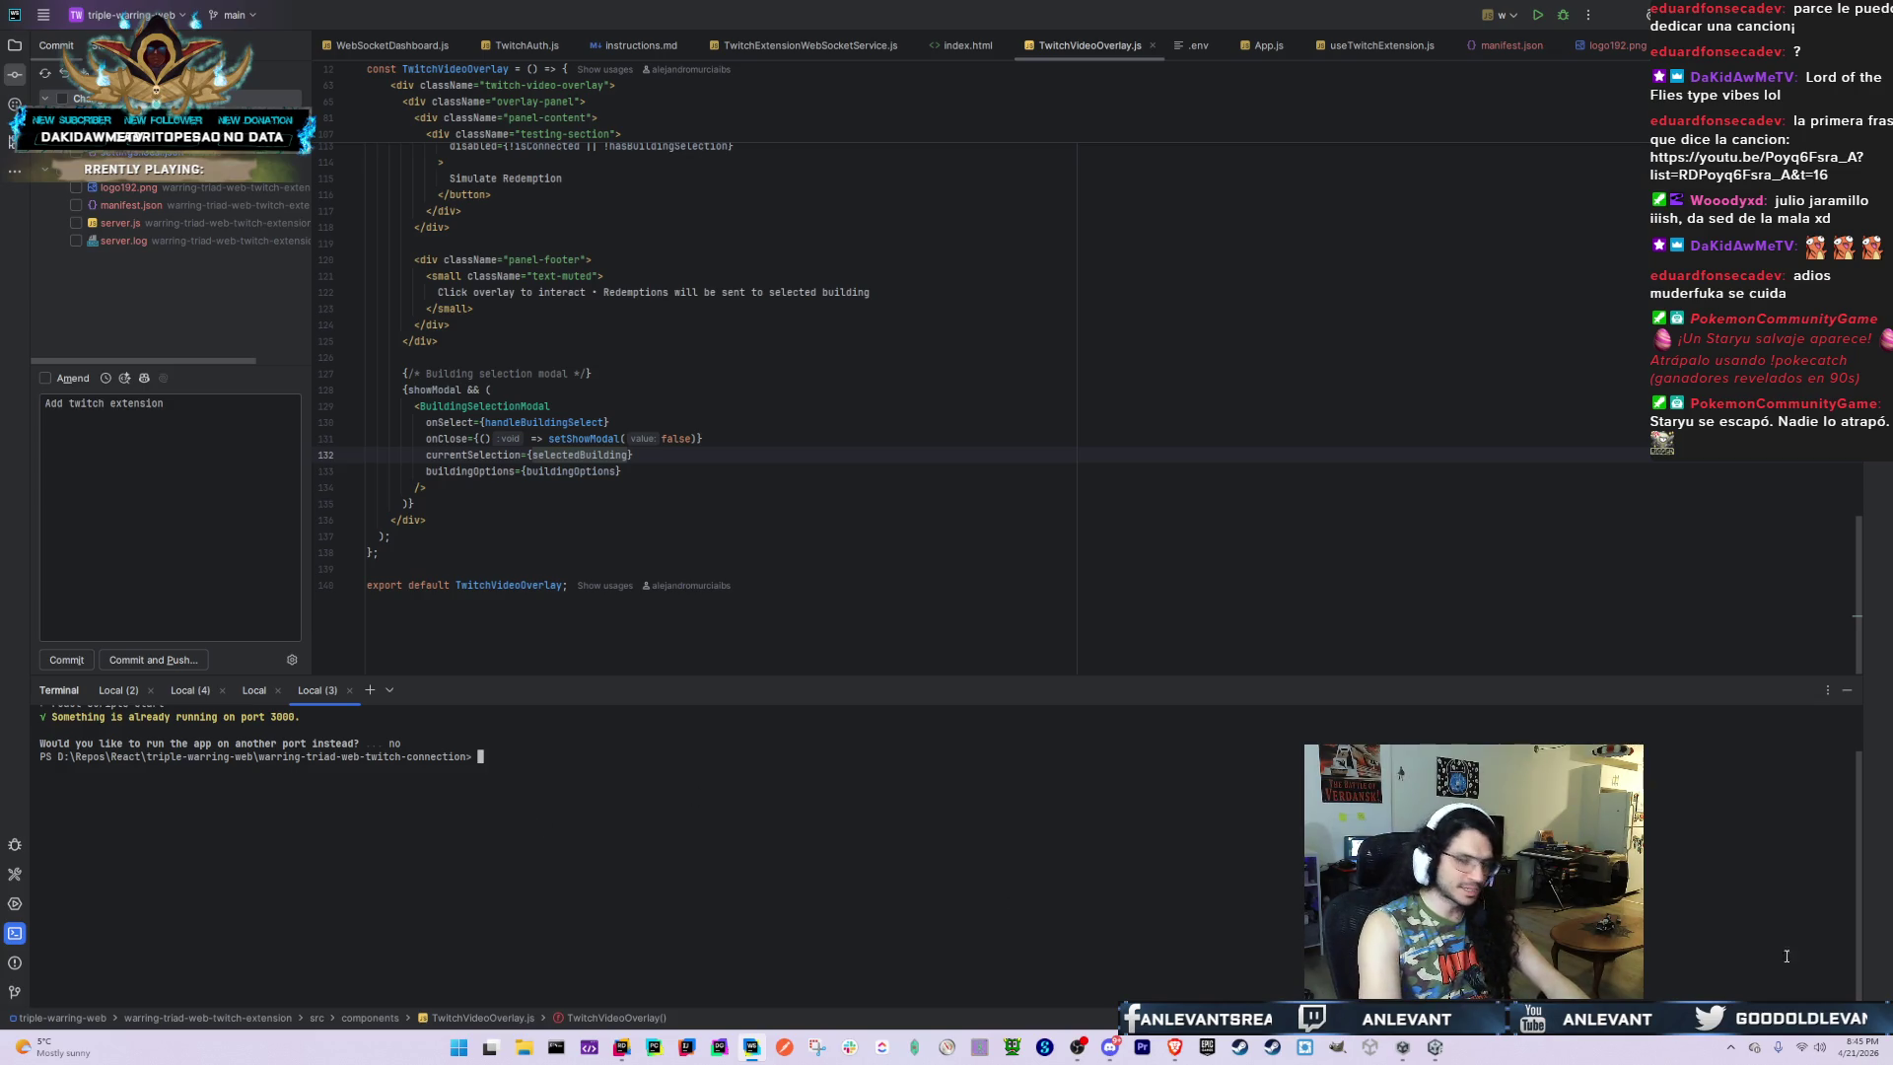
Step: Run tasklist in the terminal, correcting the 'taklist' typo, to list running processes
{"action": "key", "text": "alt+Tab"}
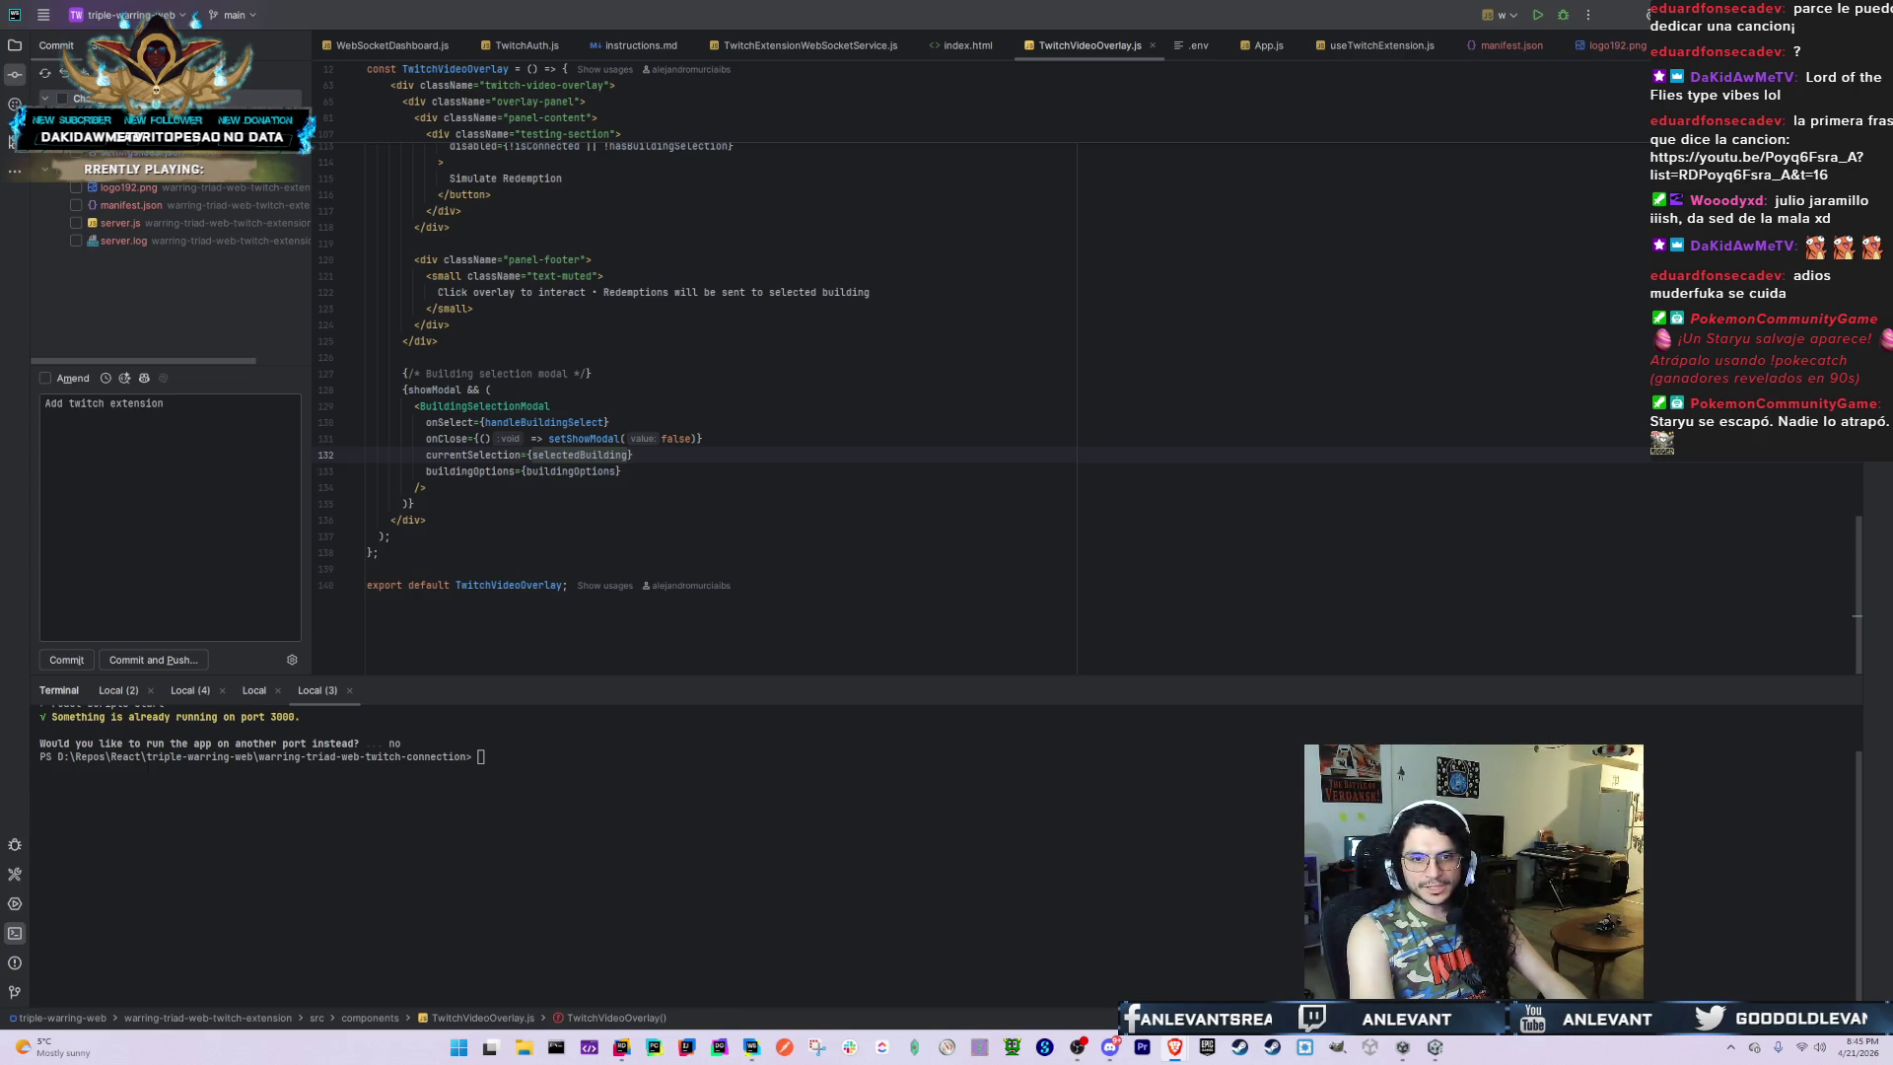
{"action": "left_click", "coordinate": [767, 829]}
{"action": "type", "text": "taklist"}
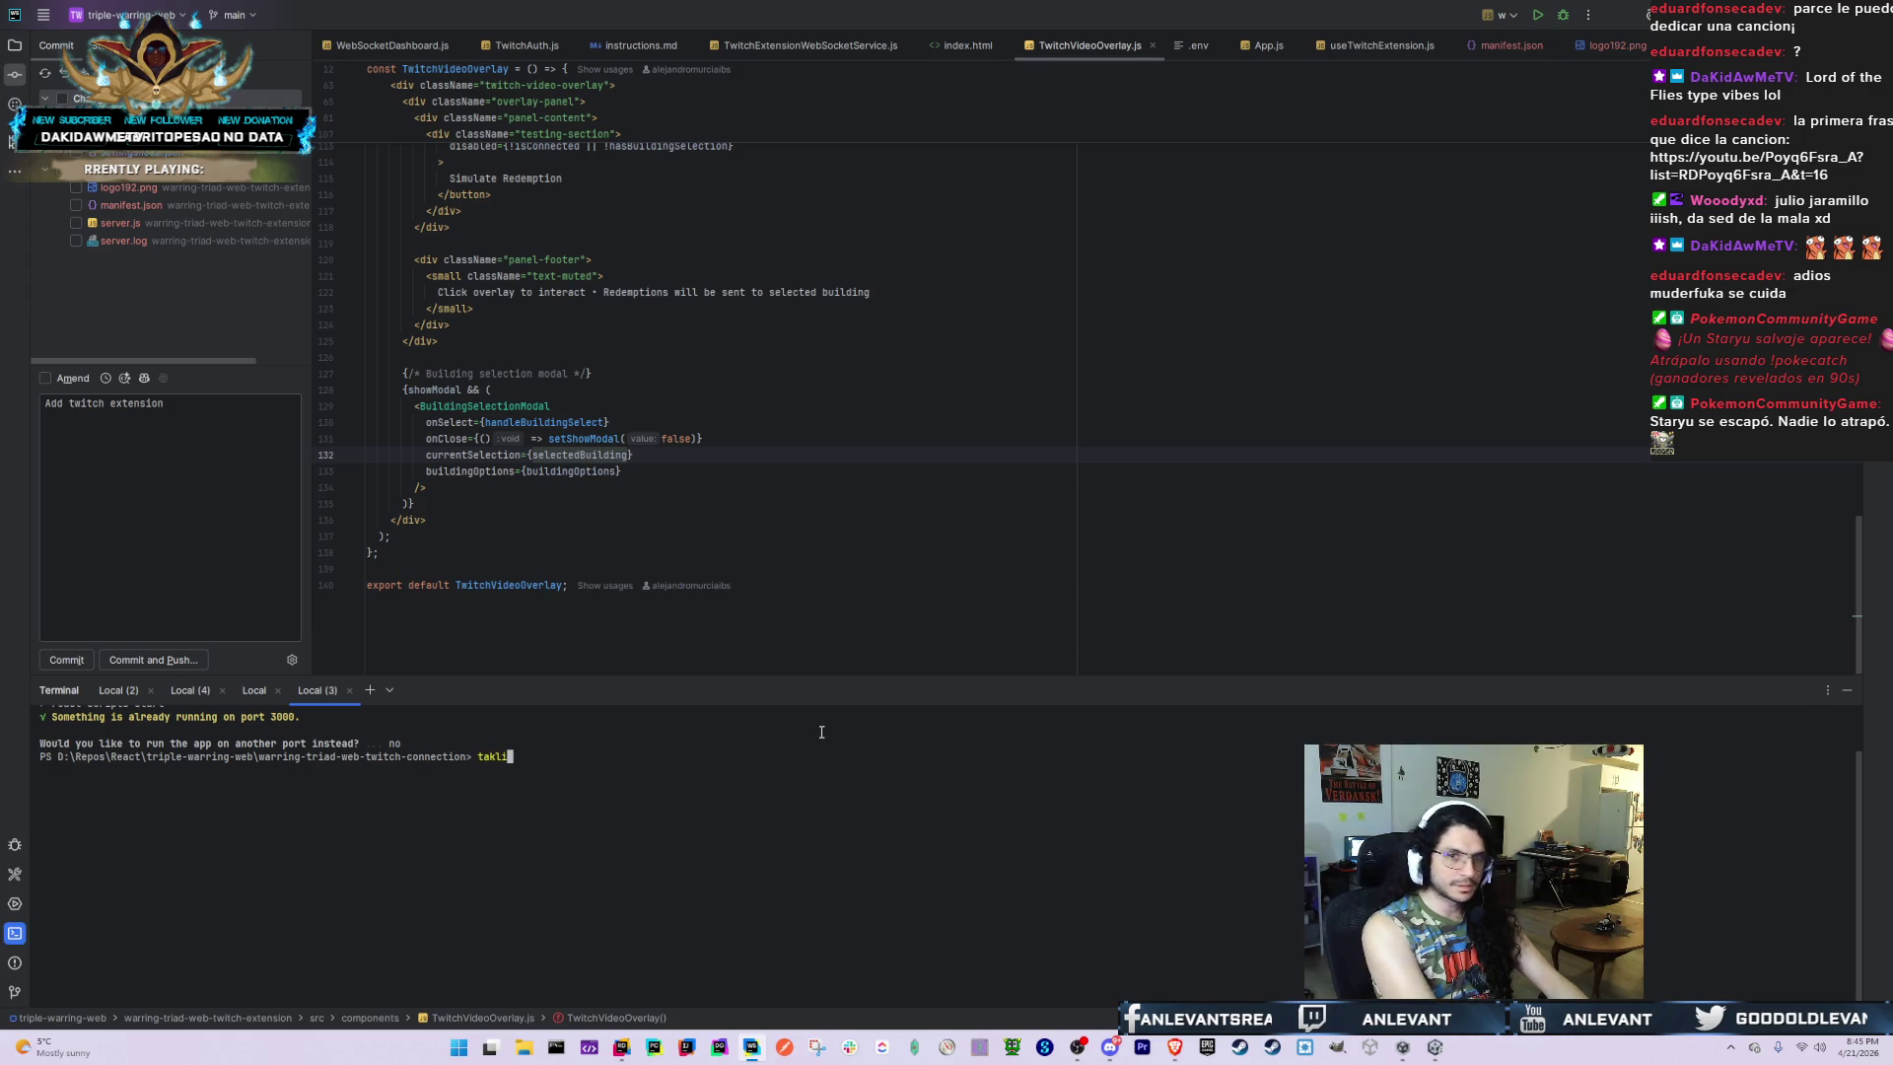
{"action": "key", "text": "Return"}
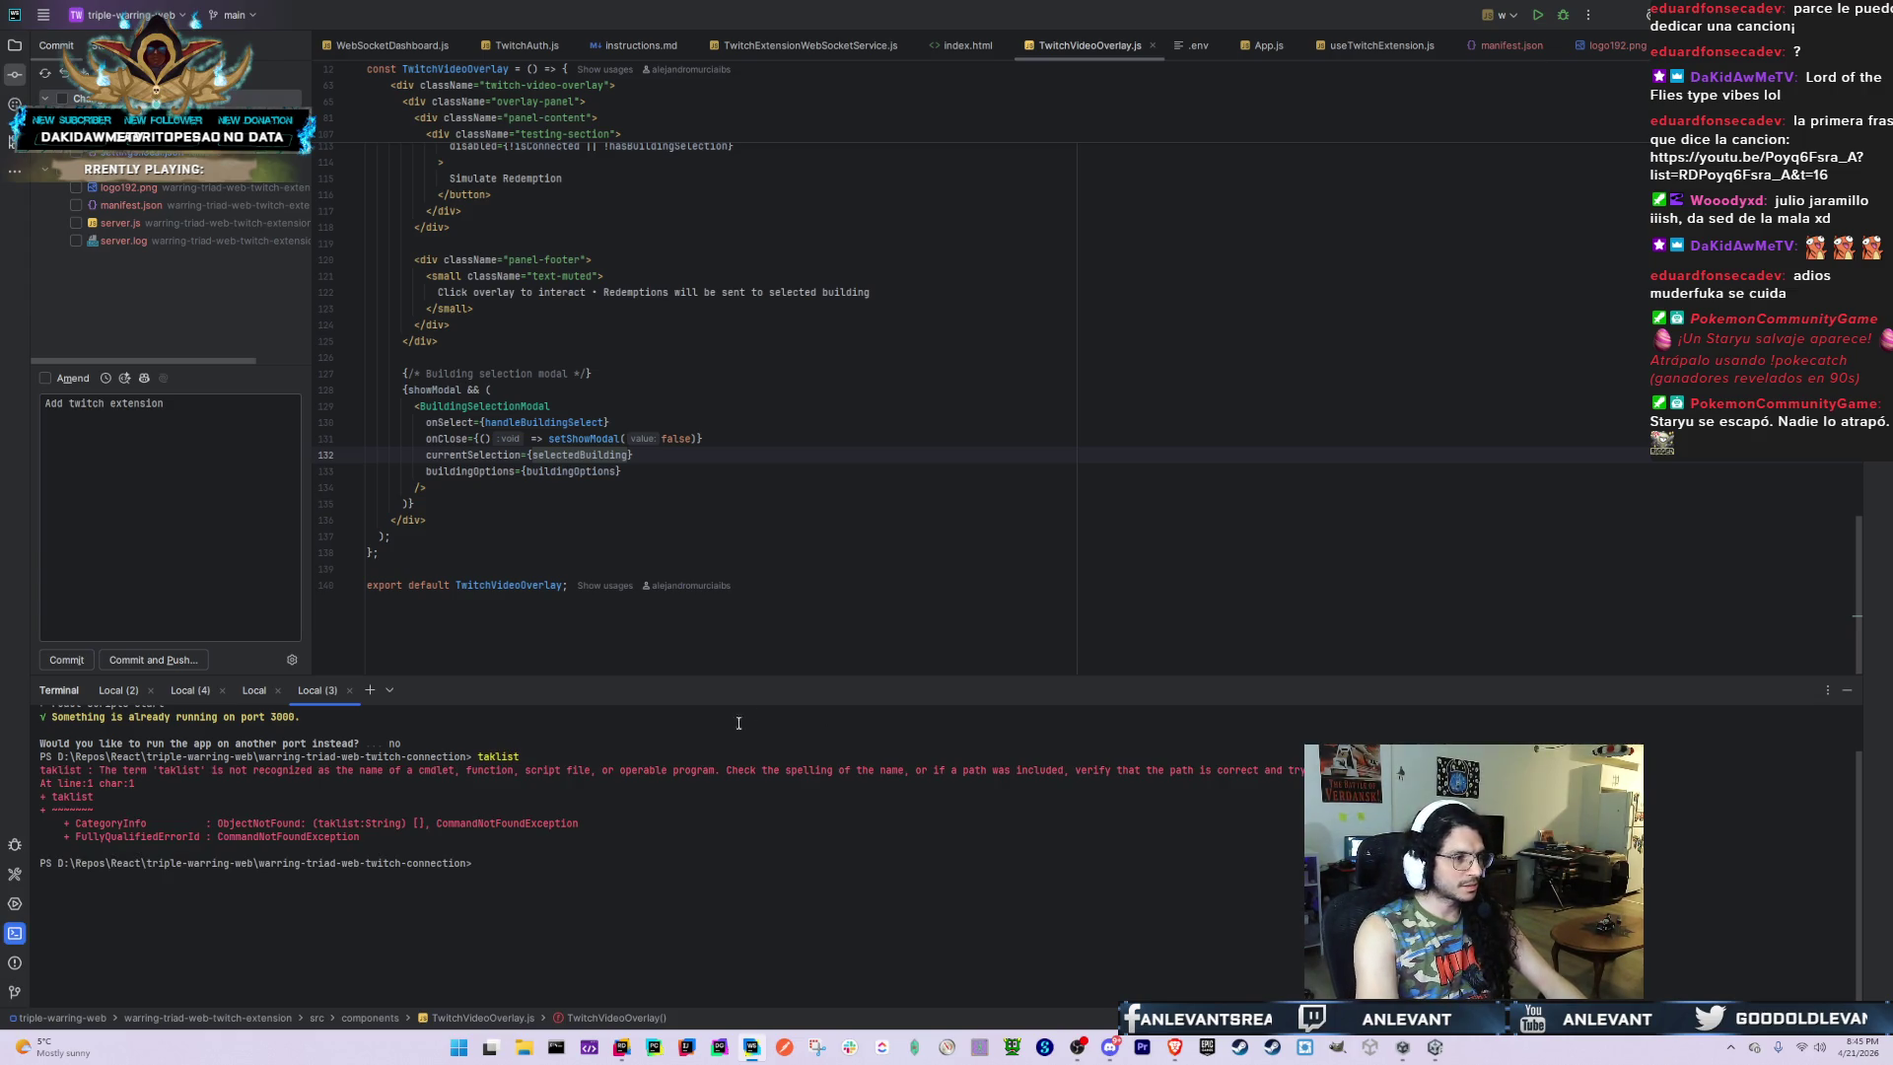
{"action": "key", "text": "Up"}
{"action": "key", "text": "Home"}
{"action": "key", "text": "Right"}
{"action": "key", "text": "Right"}
{"action": "type", "text": "s"}
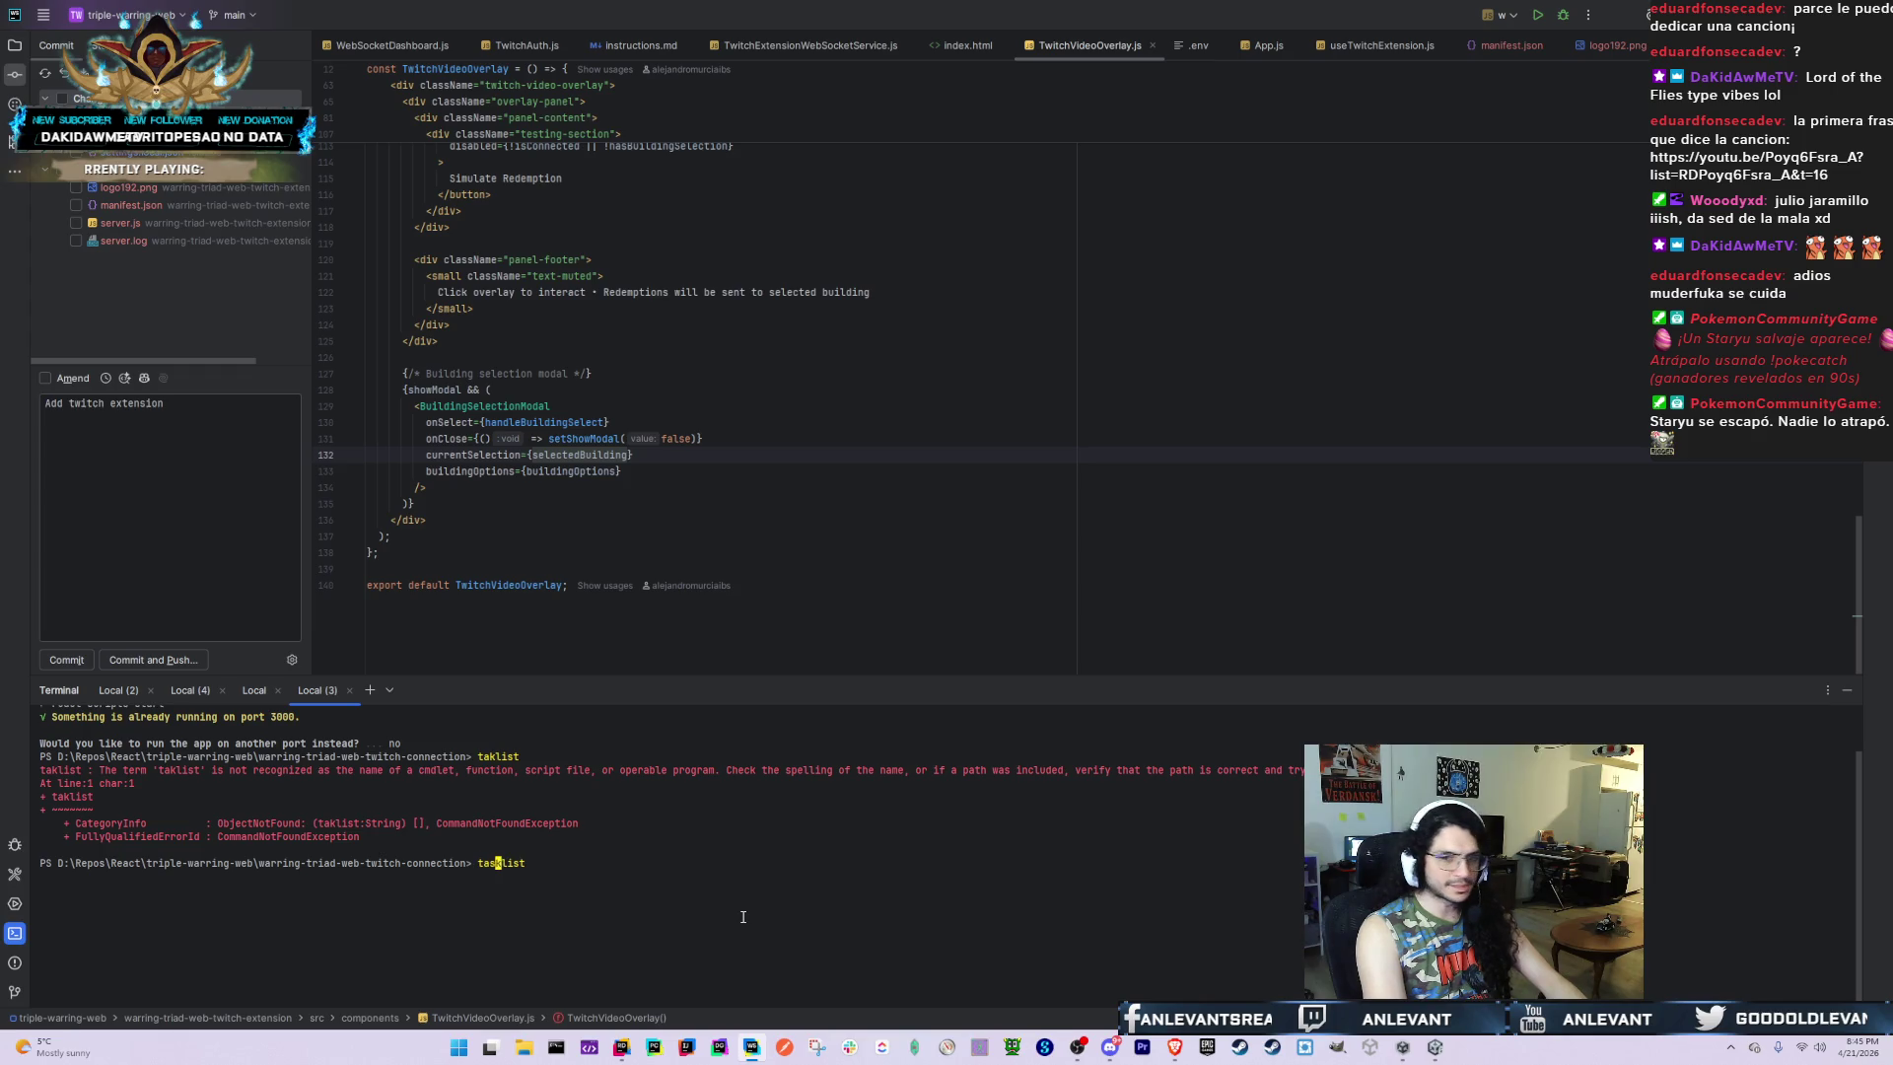
{"action": "key", "text": "End"}
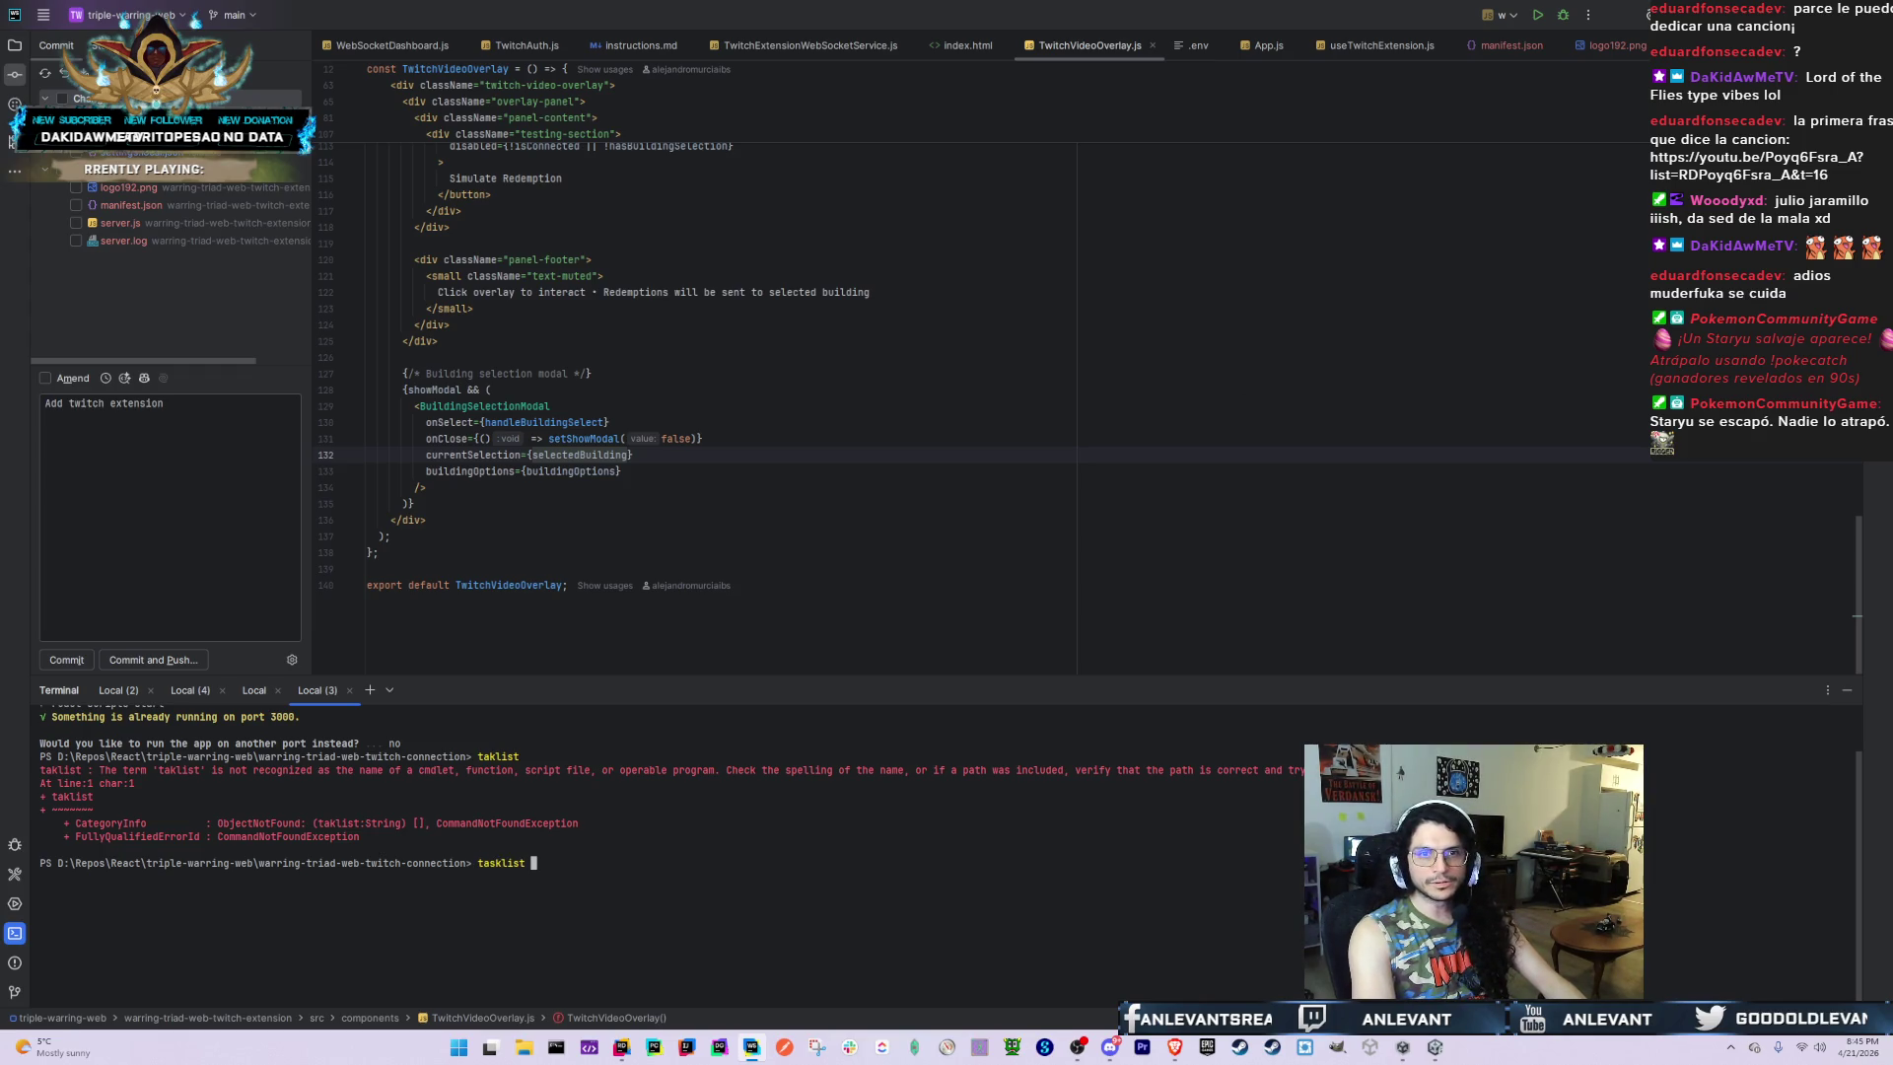
Step: Approve the assistant's taskkill of PID 36376 holding port 3000
{"action": "key", "text": "alt+Tab"}
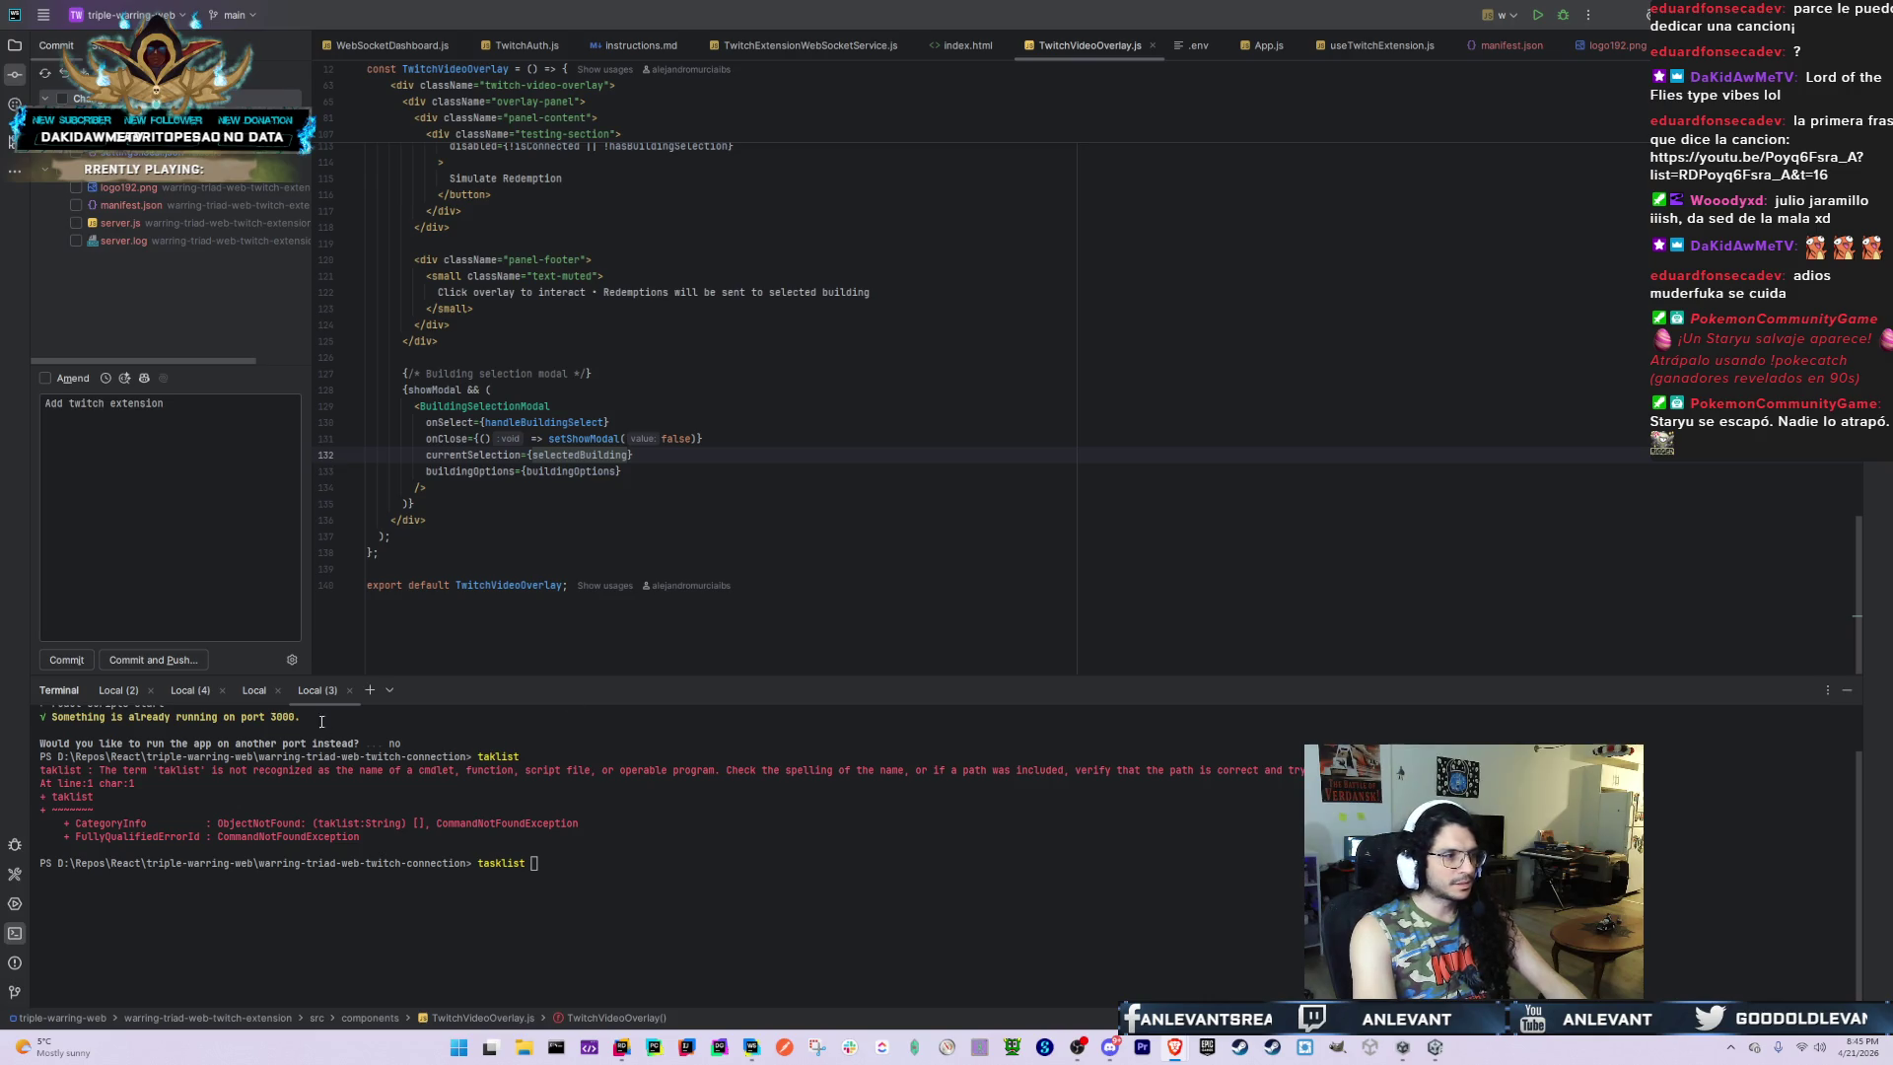
{"action": "left_click", "coordinate": [258, 690]}
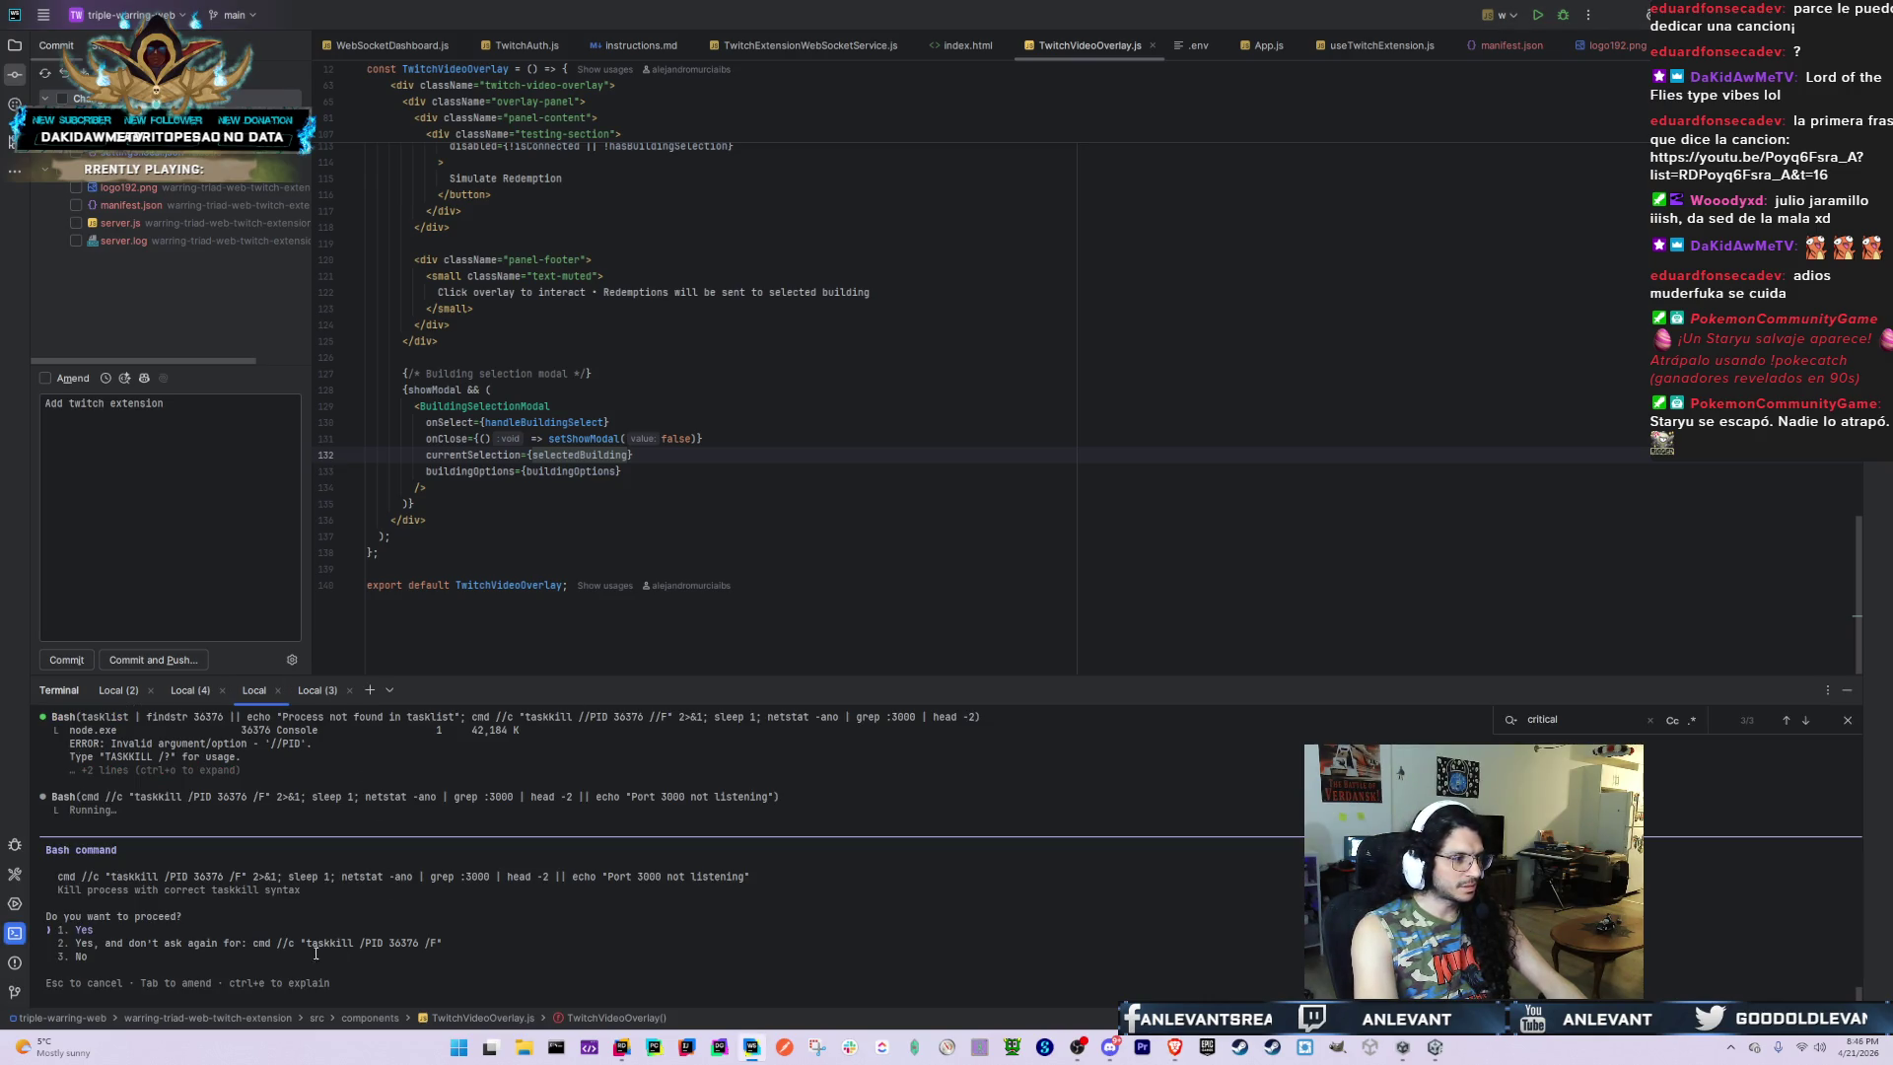
{"action": "key", "text": "Return"}
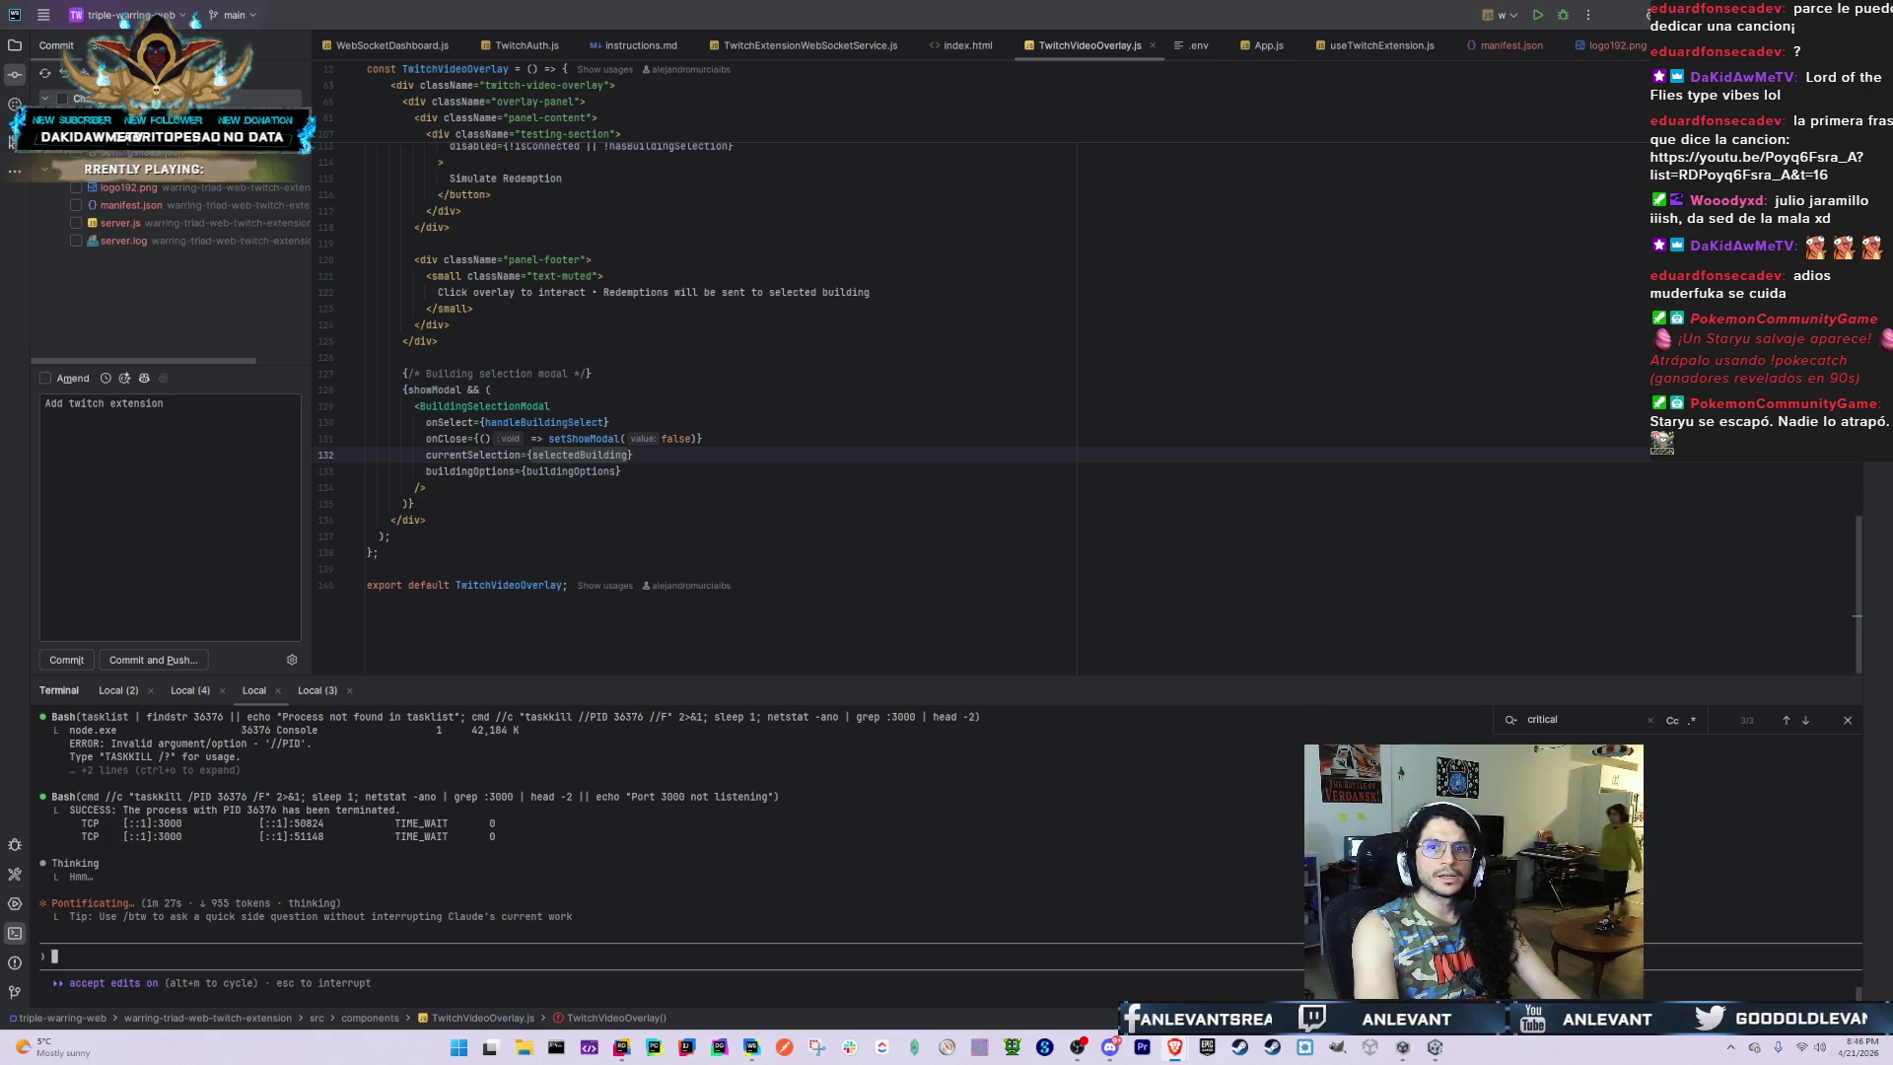
Step: Exit the Claude assistant with Ctrl+C twice and clear the leftover text in the terminals
{"action": "key", "text": "alt+Tab"}
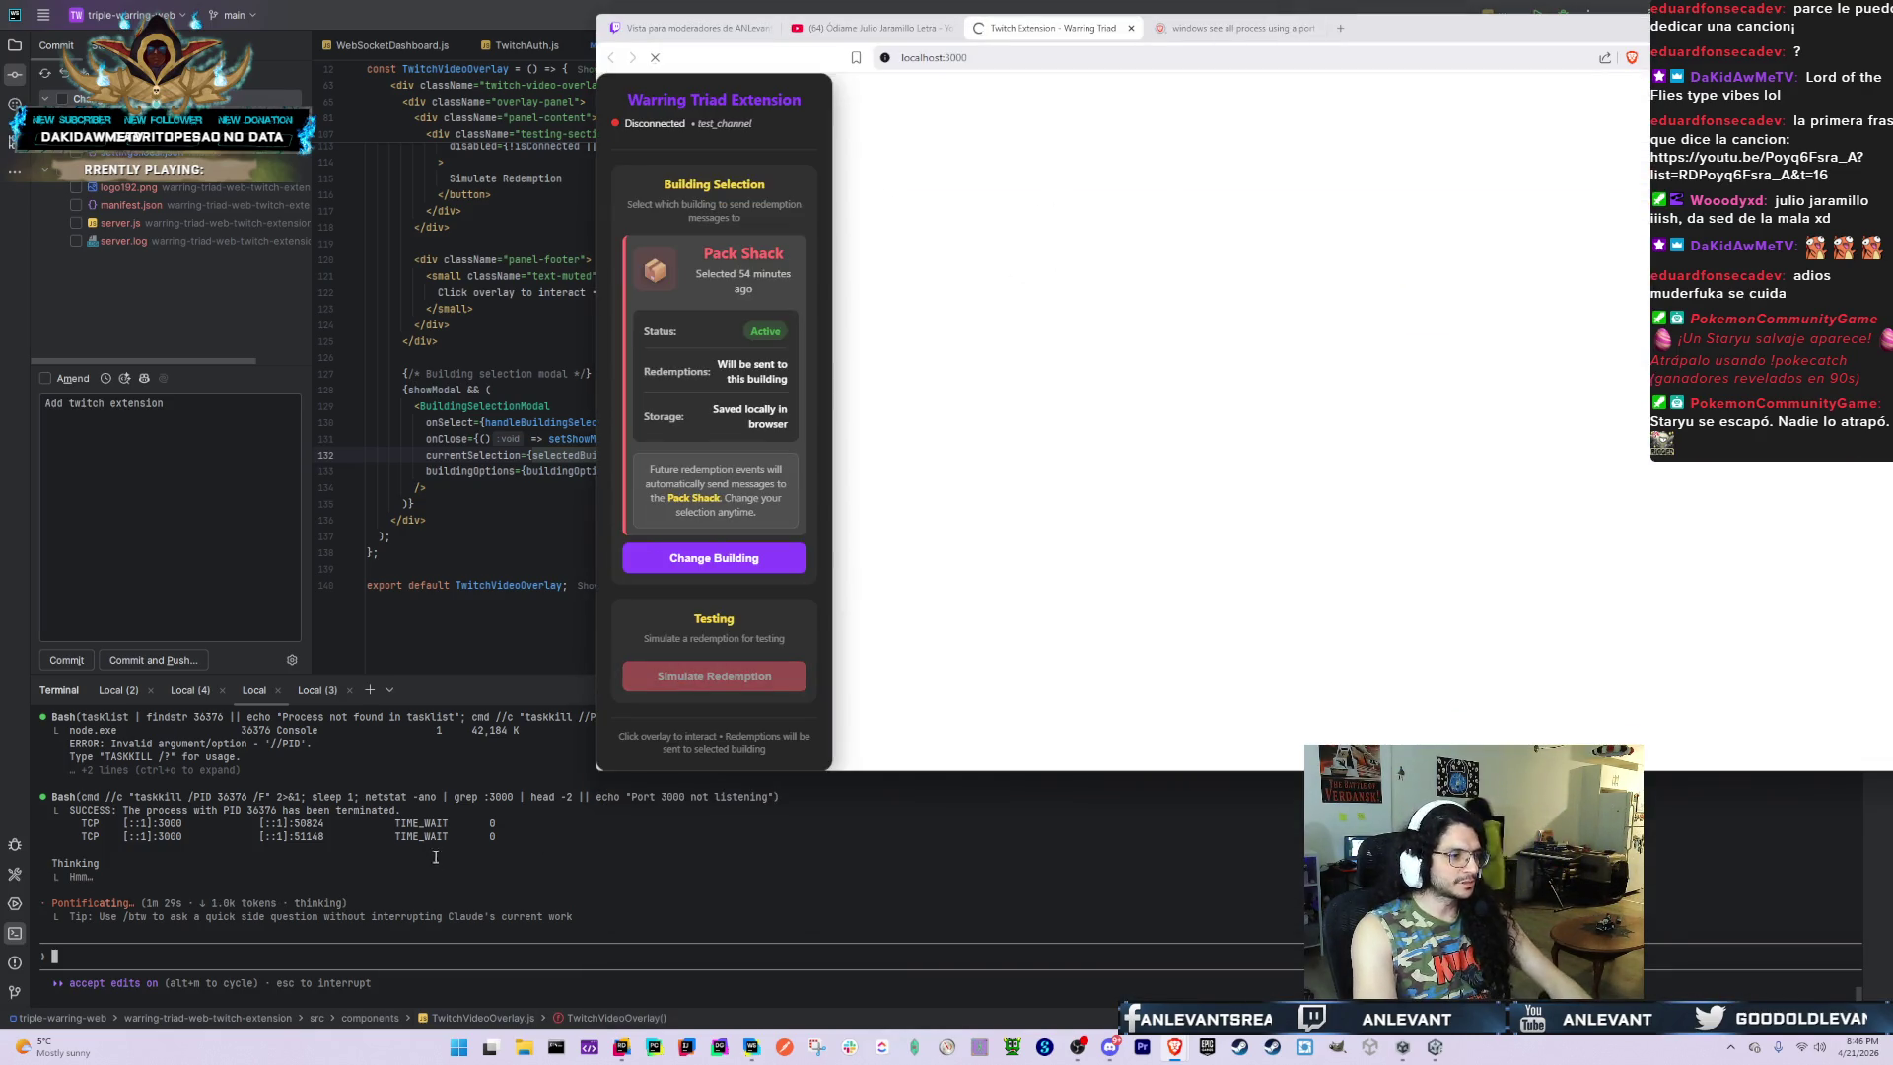
{"action": "left_click", "coordinate": [453, 877]}
{"action": "key", "text": "ctrl+c"}
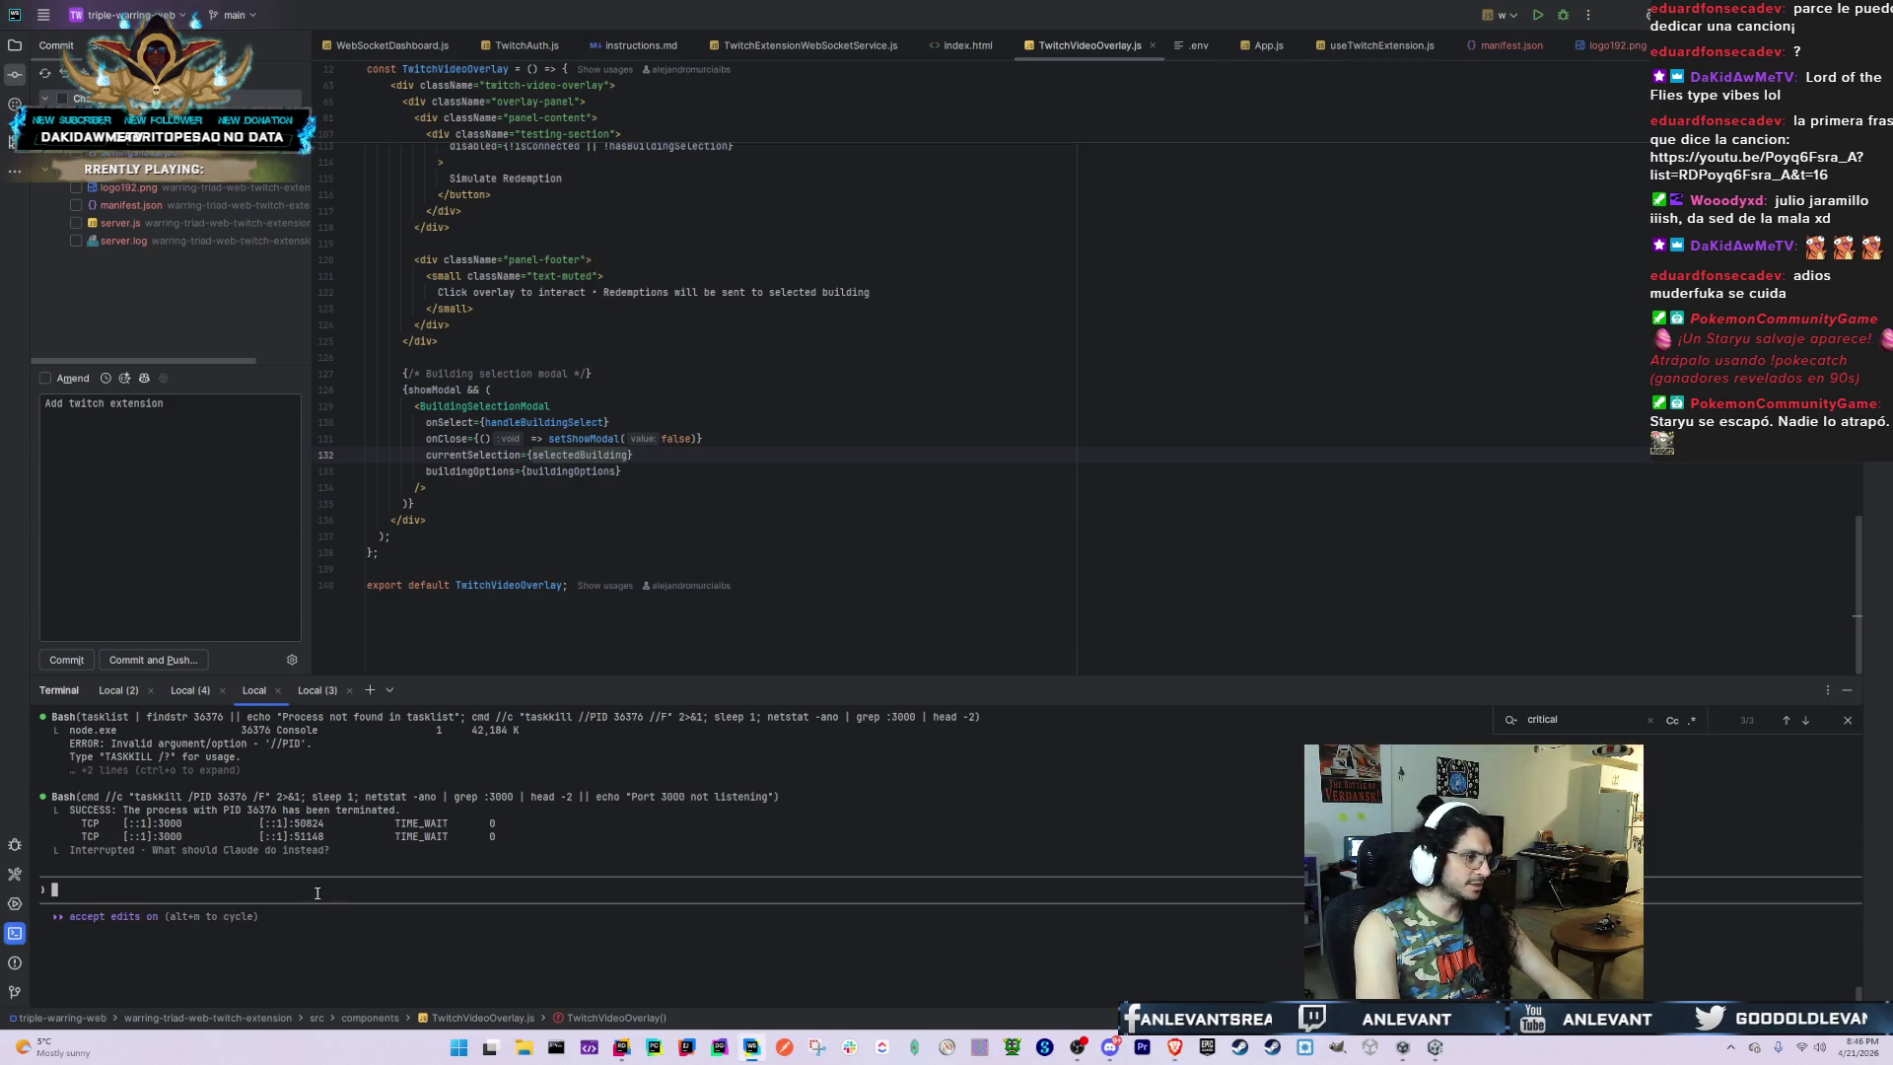
{"action": "key", "text": "ctrl+c"}
{"action": "type", "text": "c"}
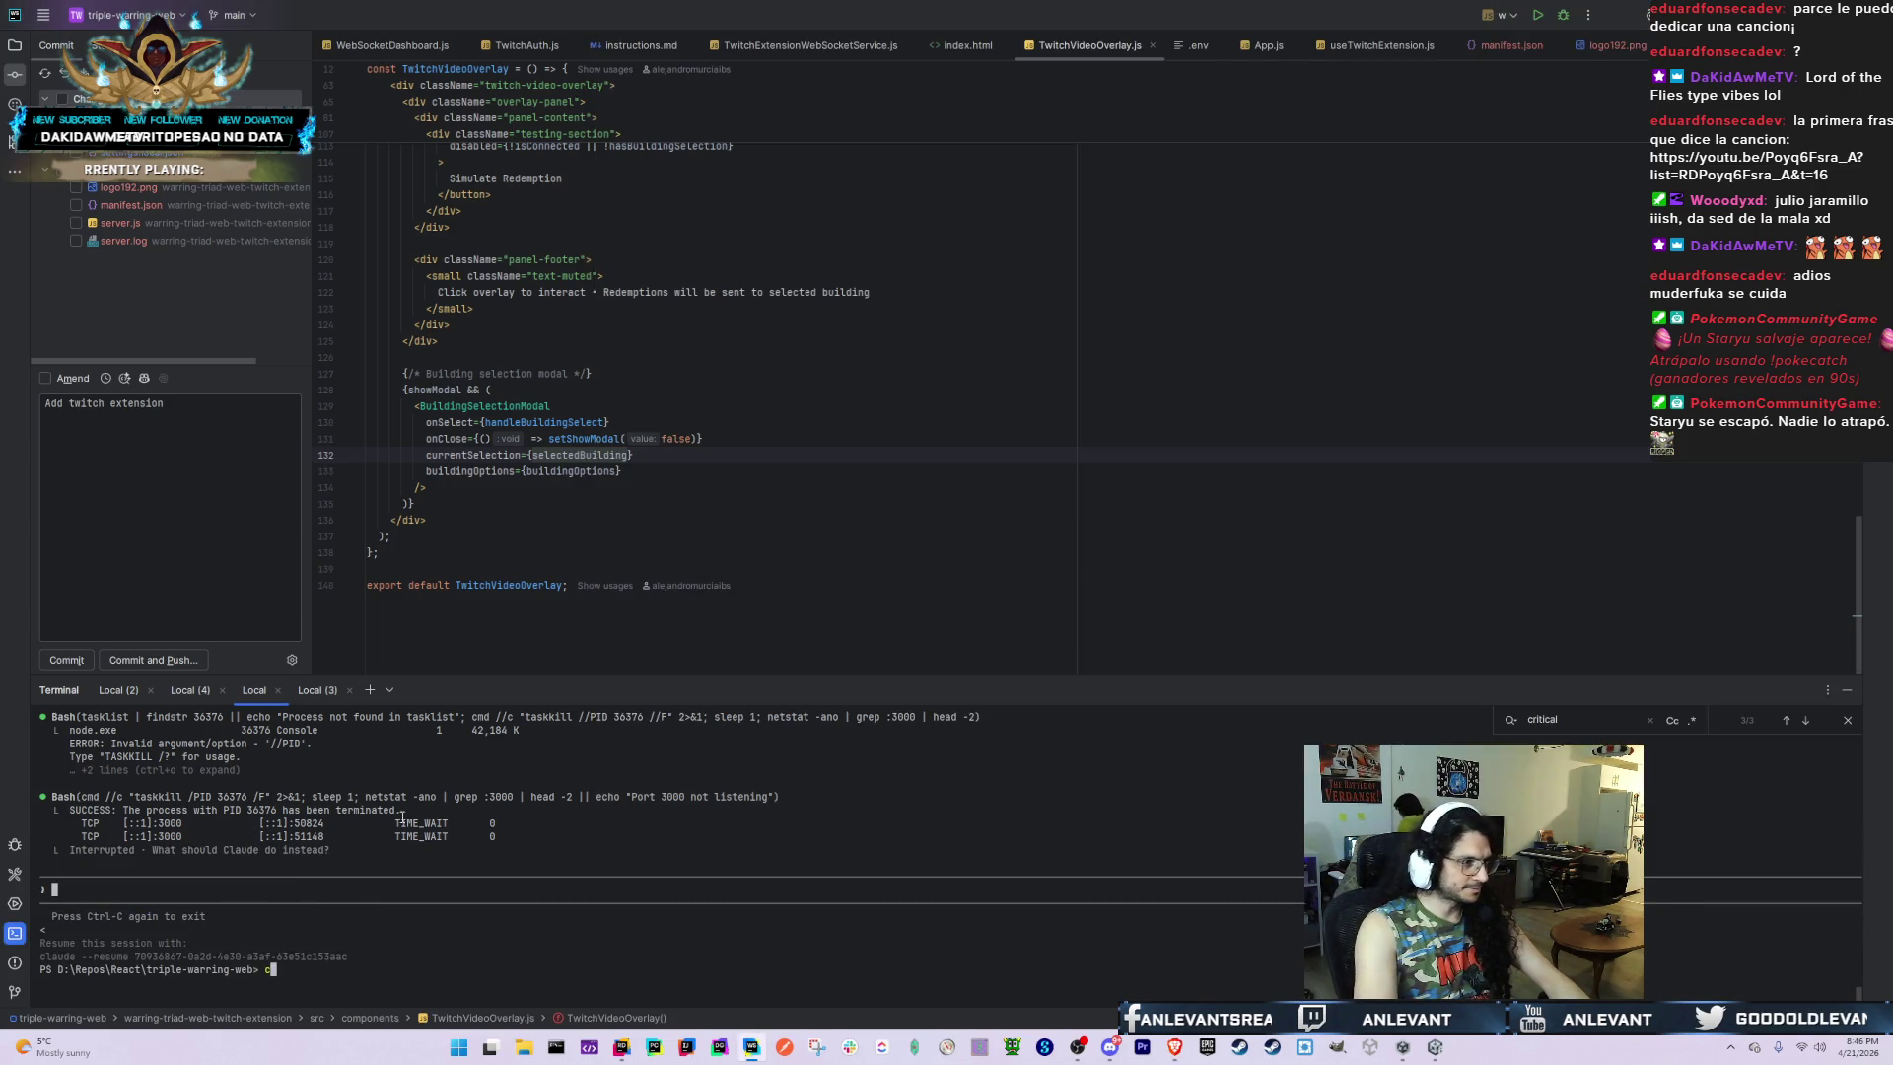
{"action": "key", "text": "alt+Right"}
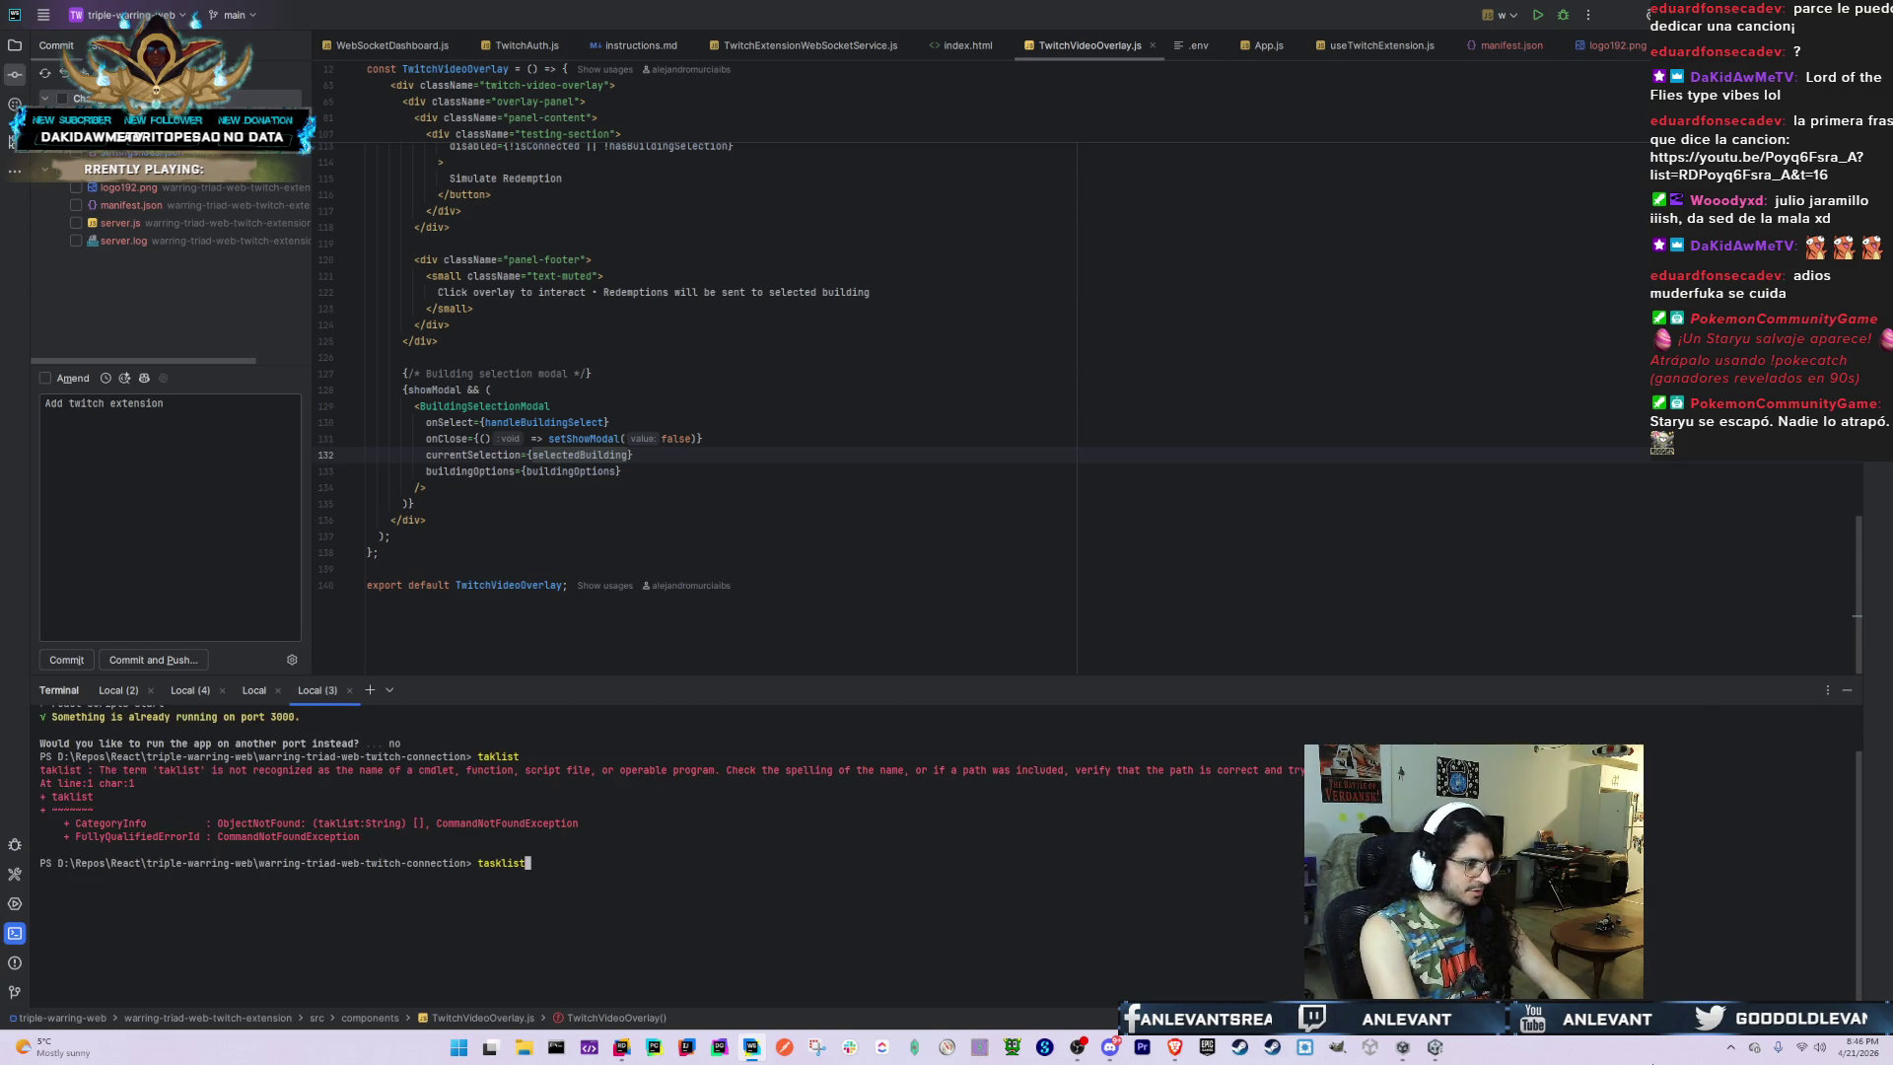
{"action": "key", "text": "BackSpace"}
{"action": "key", "text": "BackSpace"}
{"action": "key", "text": "BackSpace"}
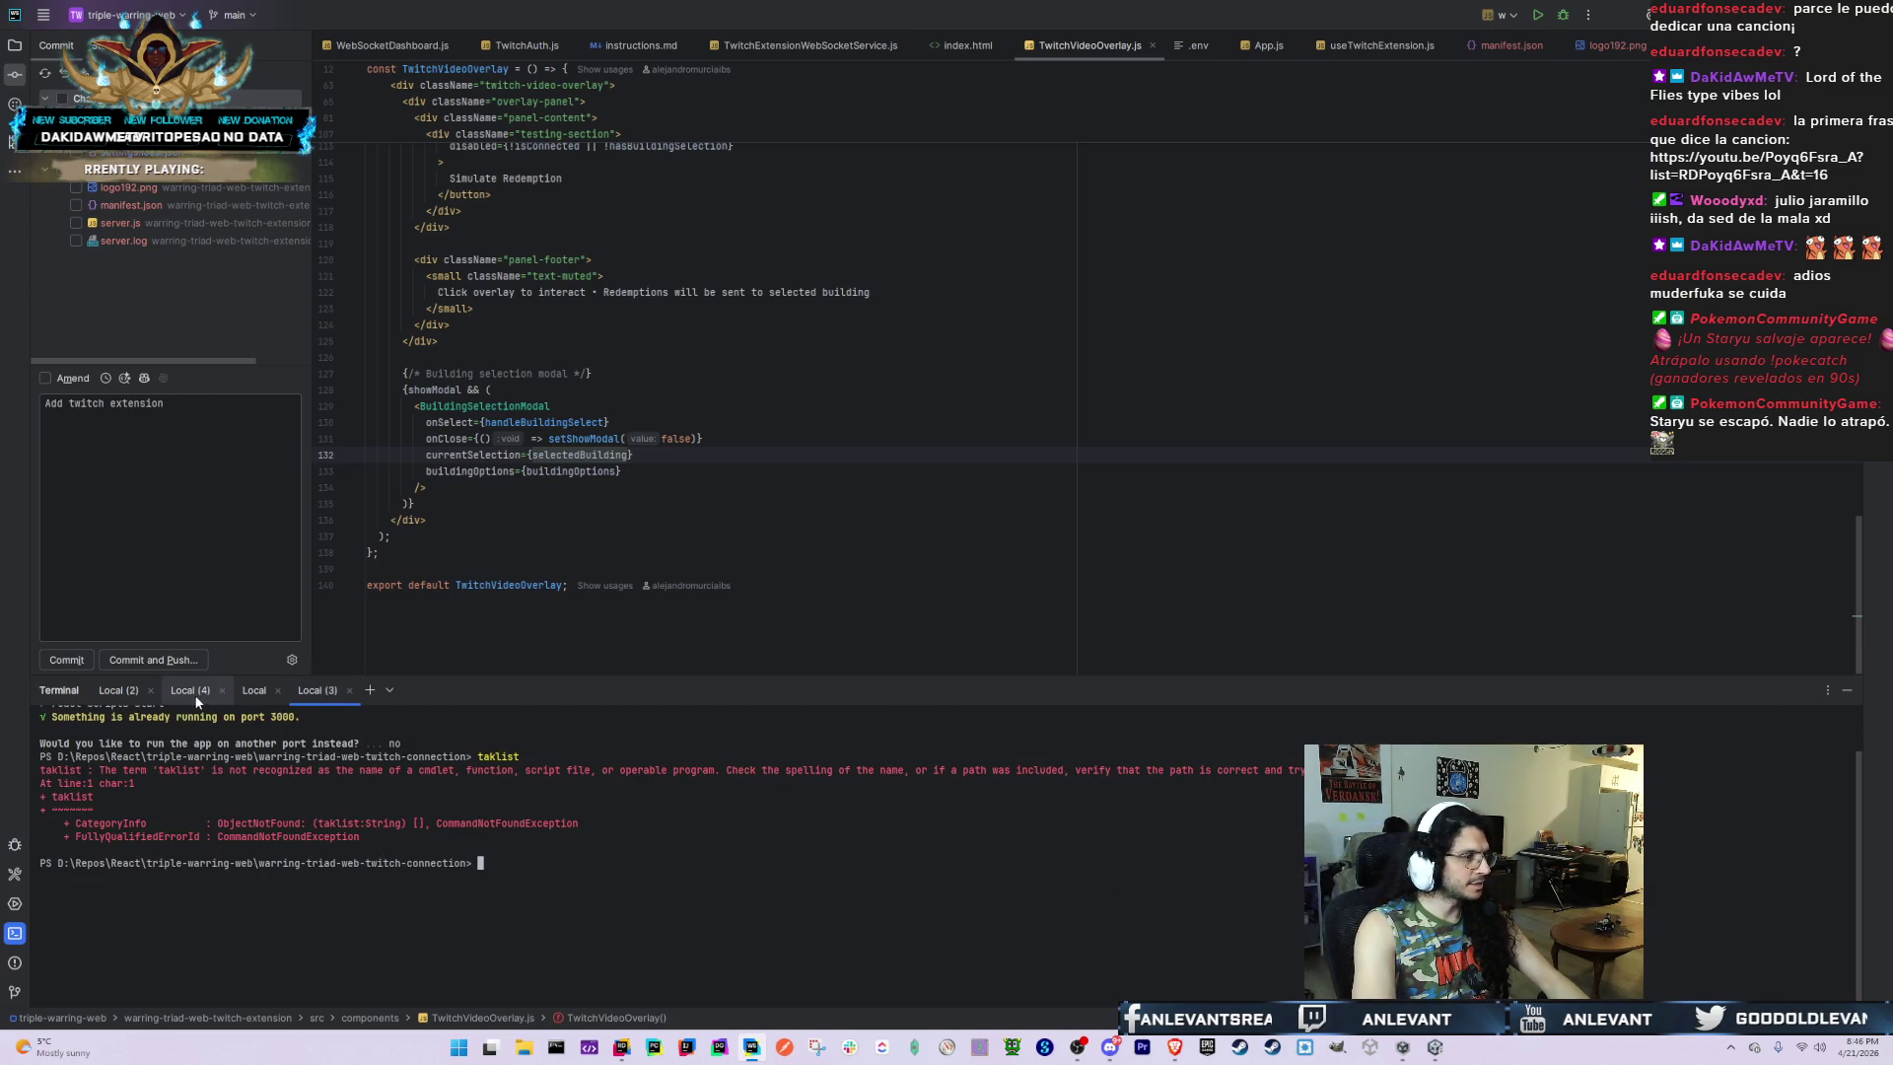
{"action": "left_click", "coordinate": [189, 691]}
{"action": "key", "text": "BackSpace"}
{"action": "key", "text": "BackSpace"}
{"action": "key", "text": "BackSpace"}
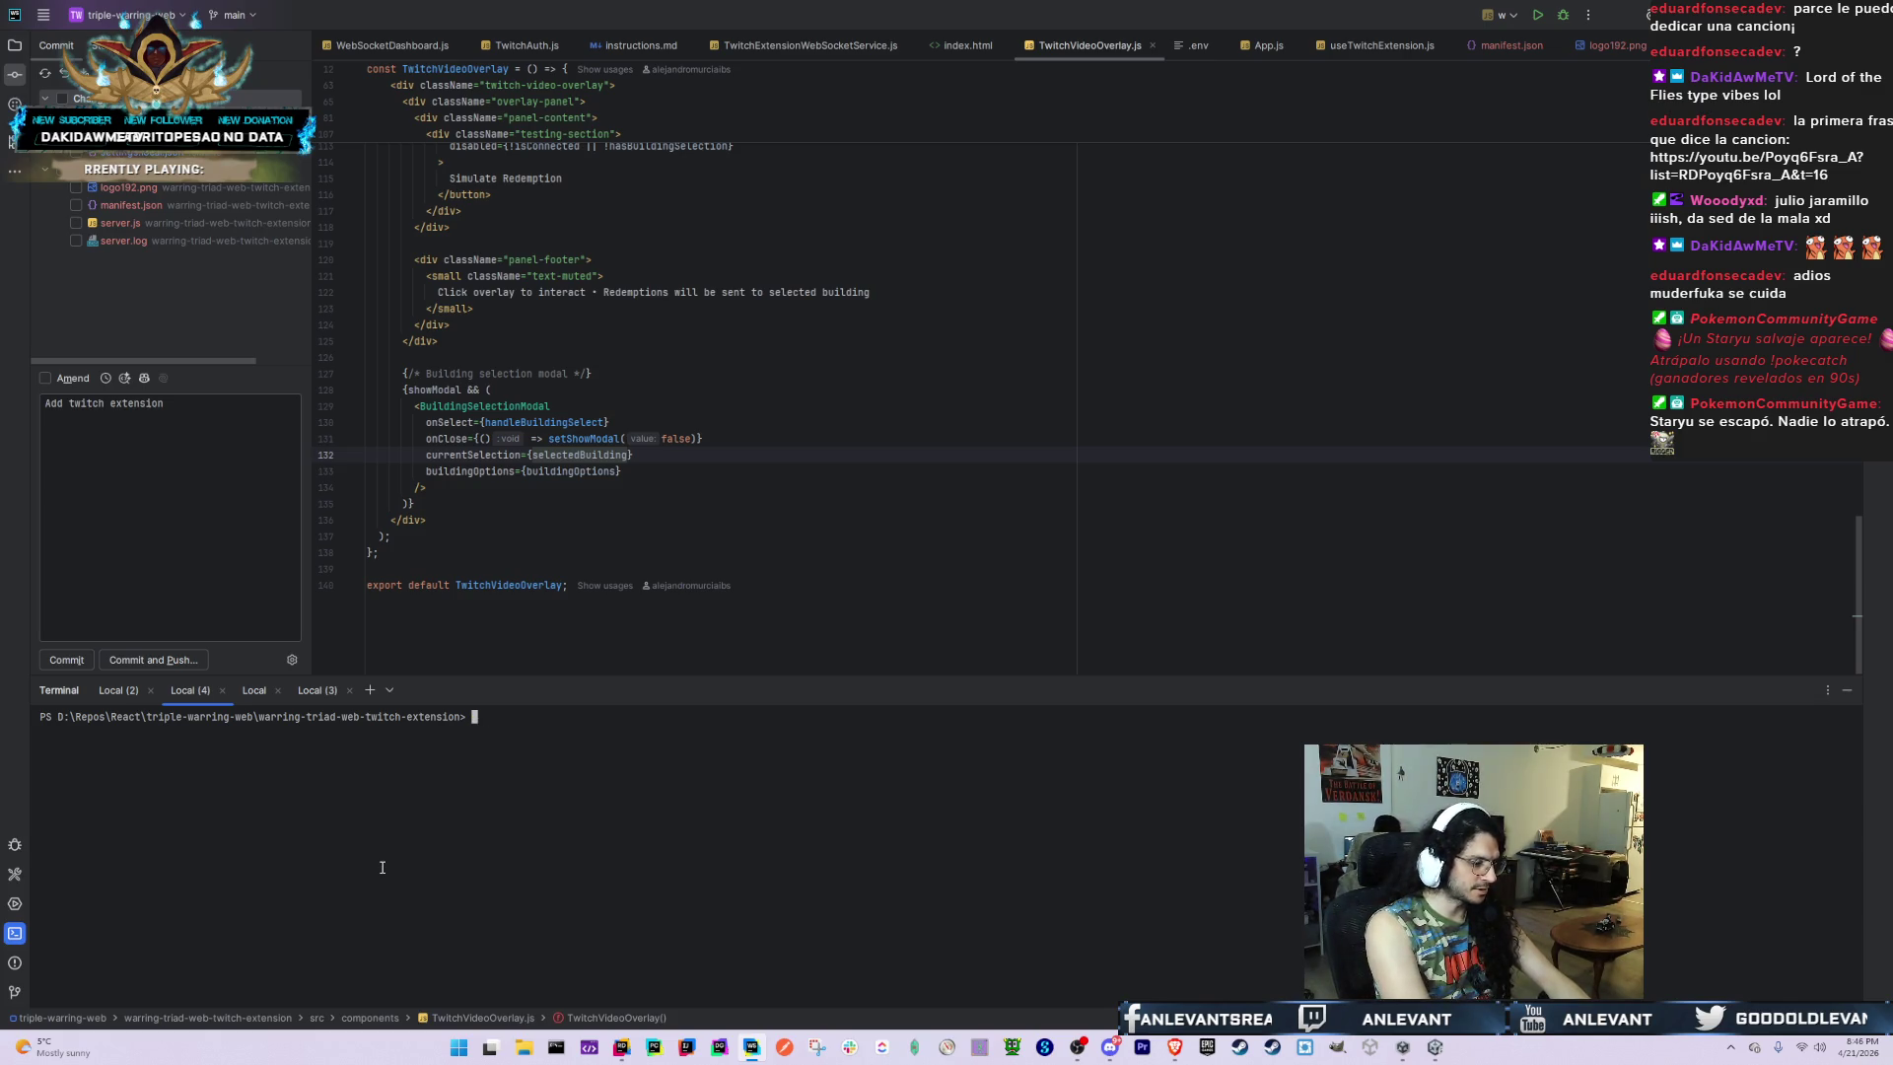
{"action": "type", "text": "n"}
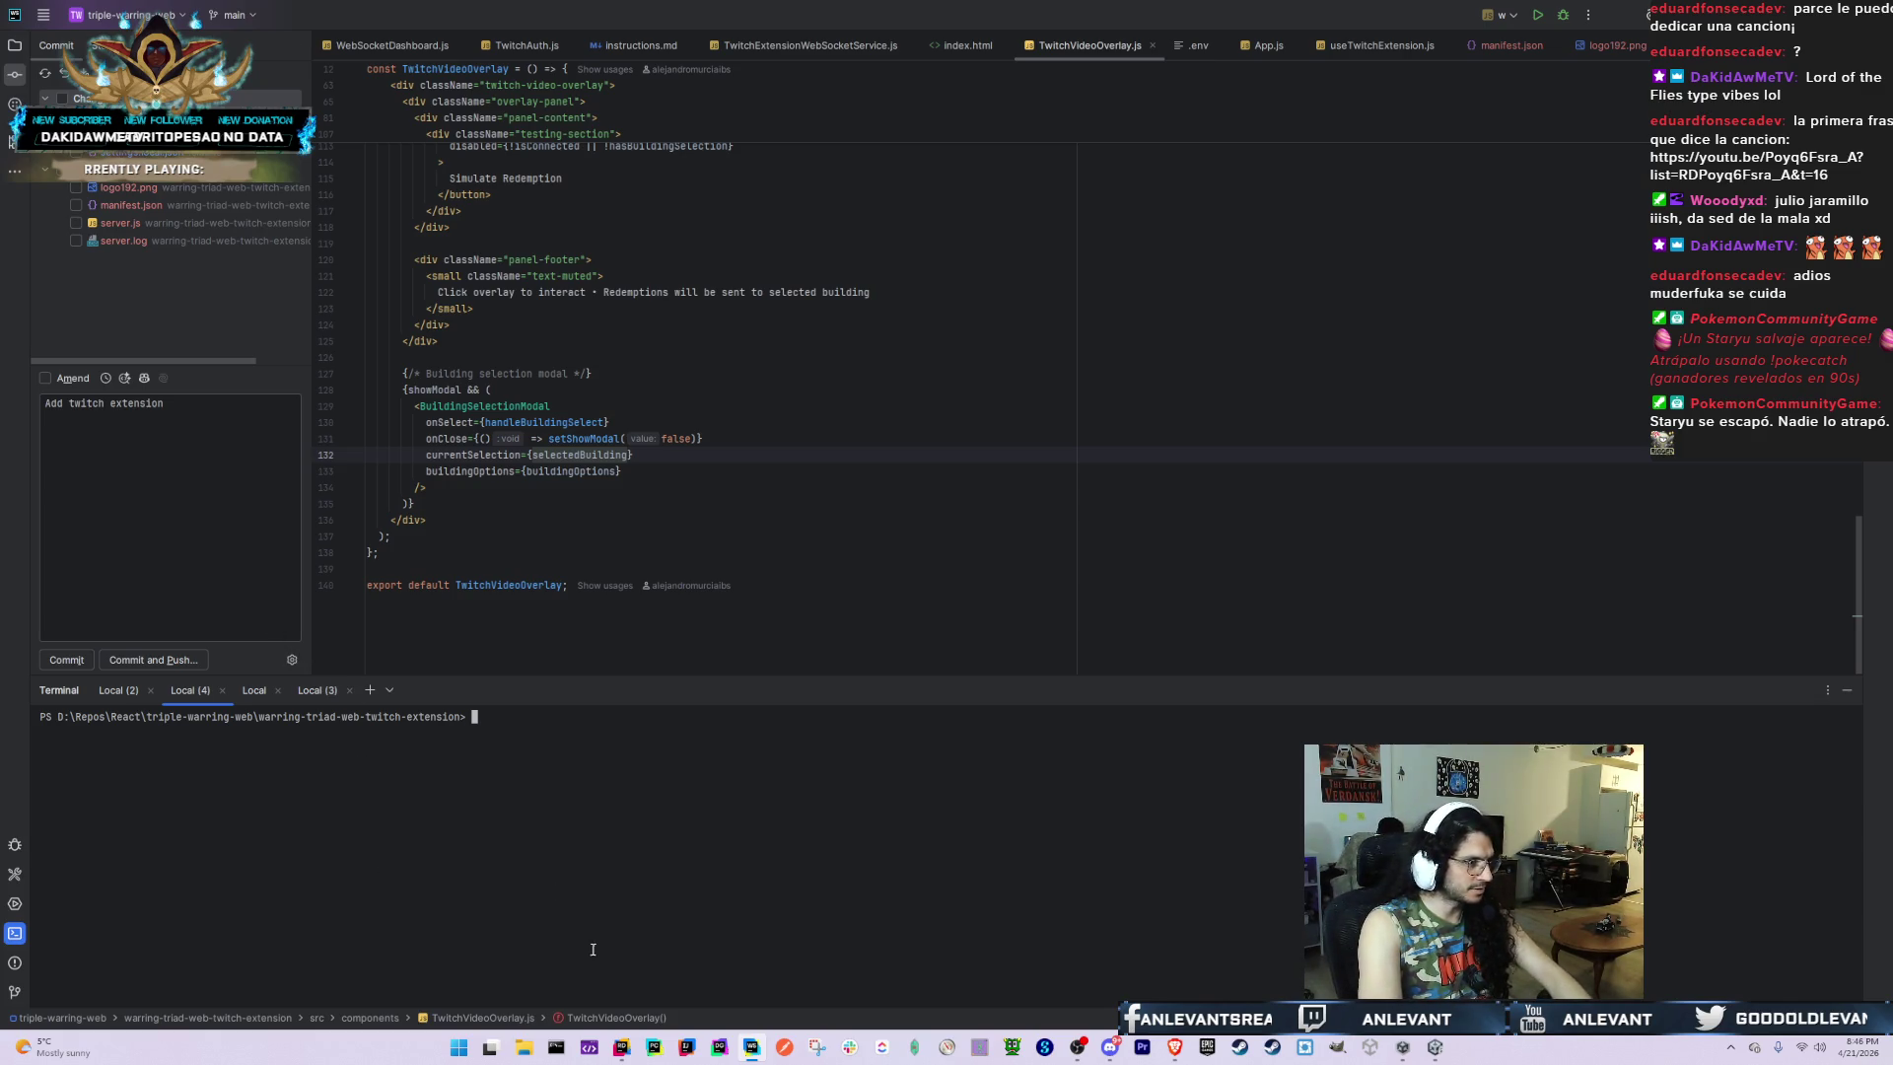
{"action": "left_click", "coordinate": [321, 690]}
Step: Run npm start to serve the Unity WebSocket Bridge app on localhost:3000, then check the browser tabs
{"action": "type", "text": "npm start"}
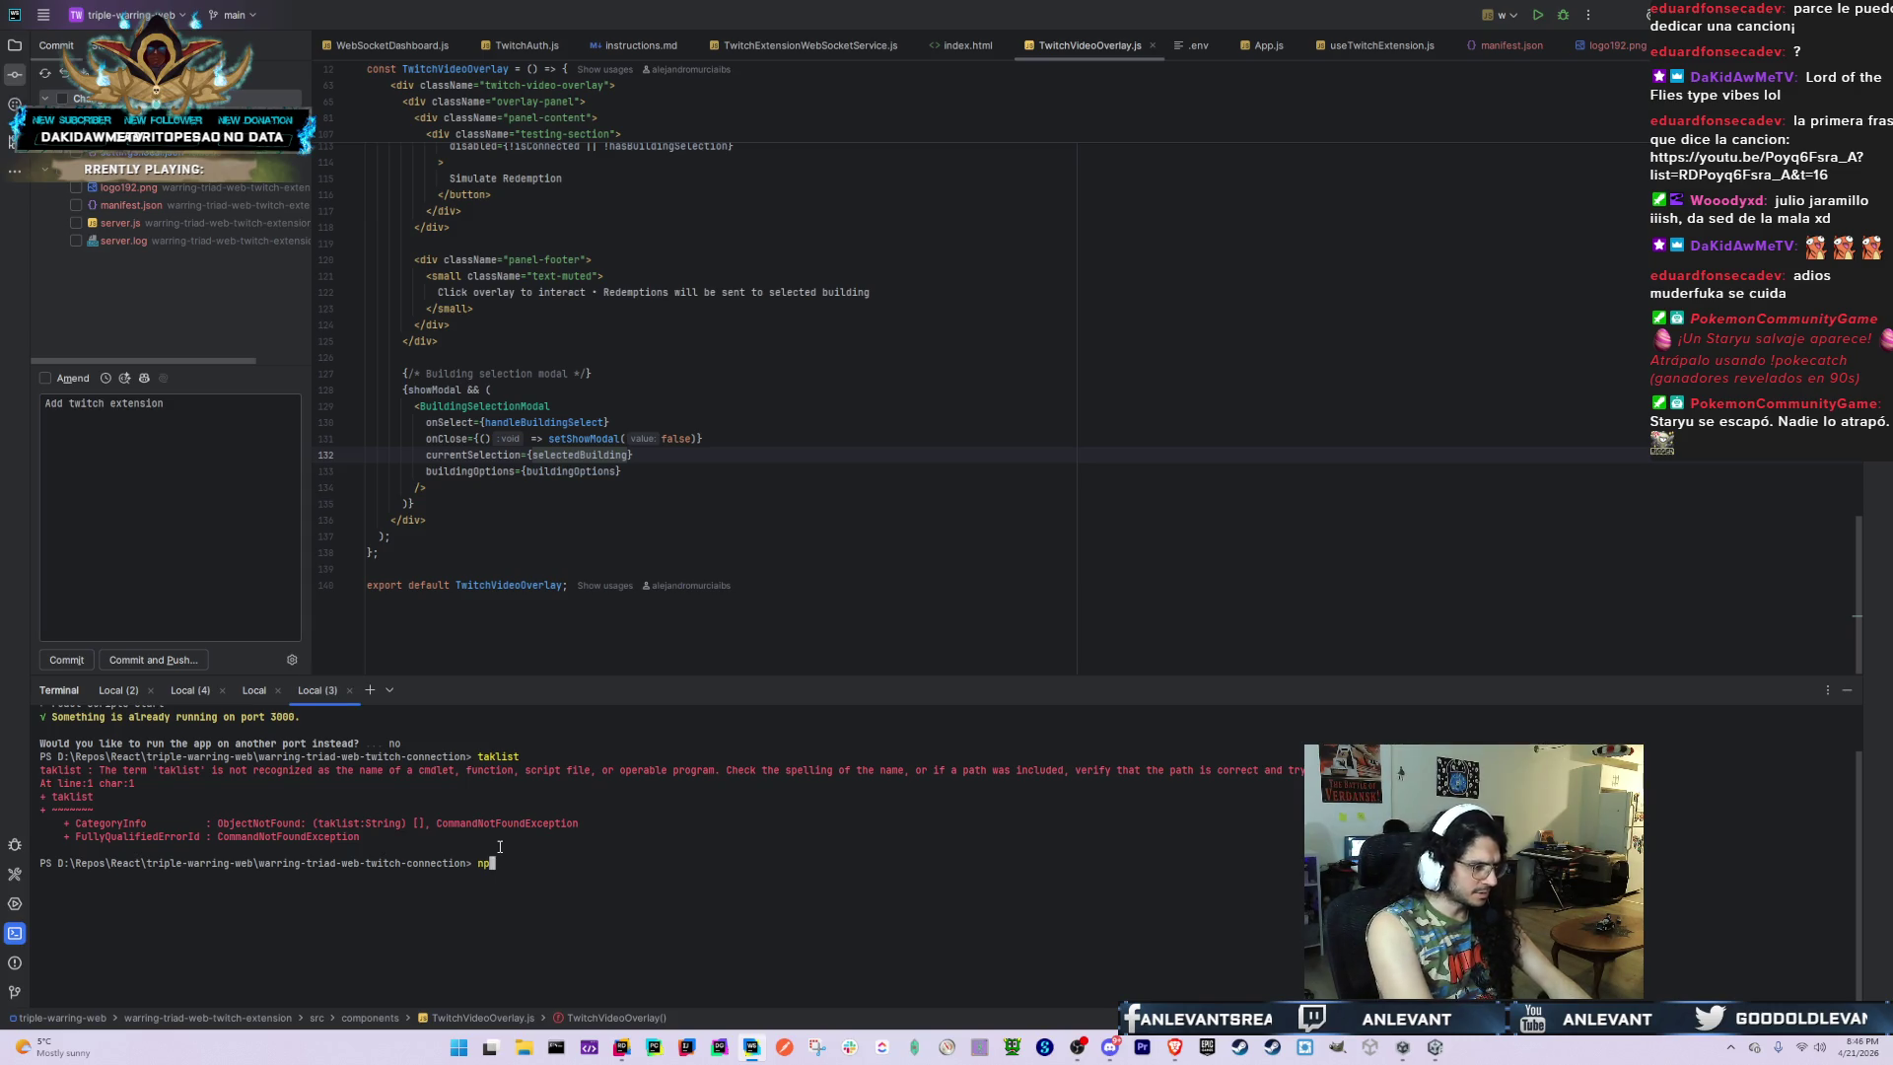
{"action": "key", "text": "Return"}
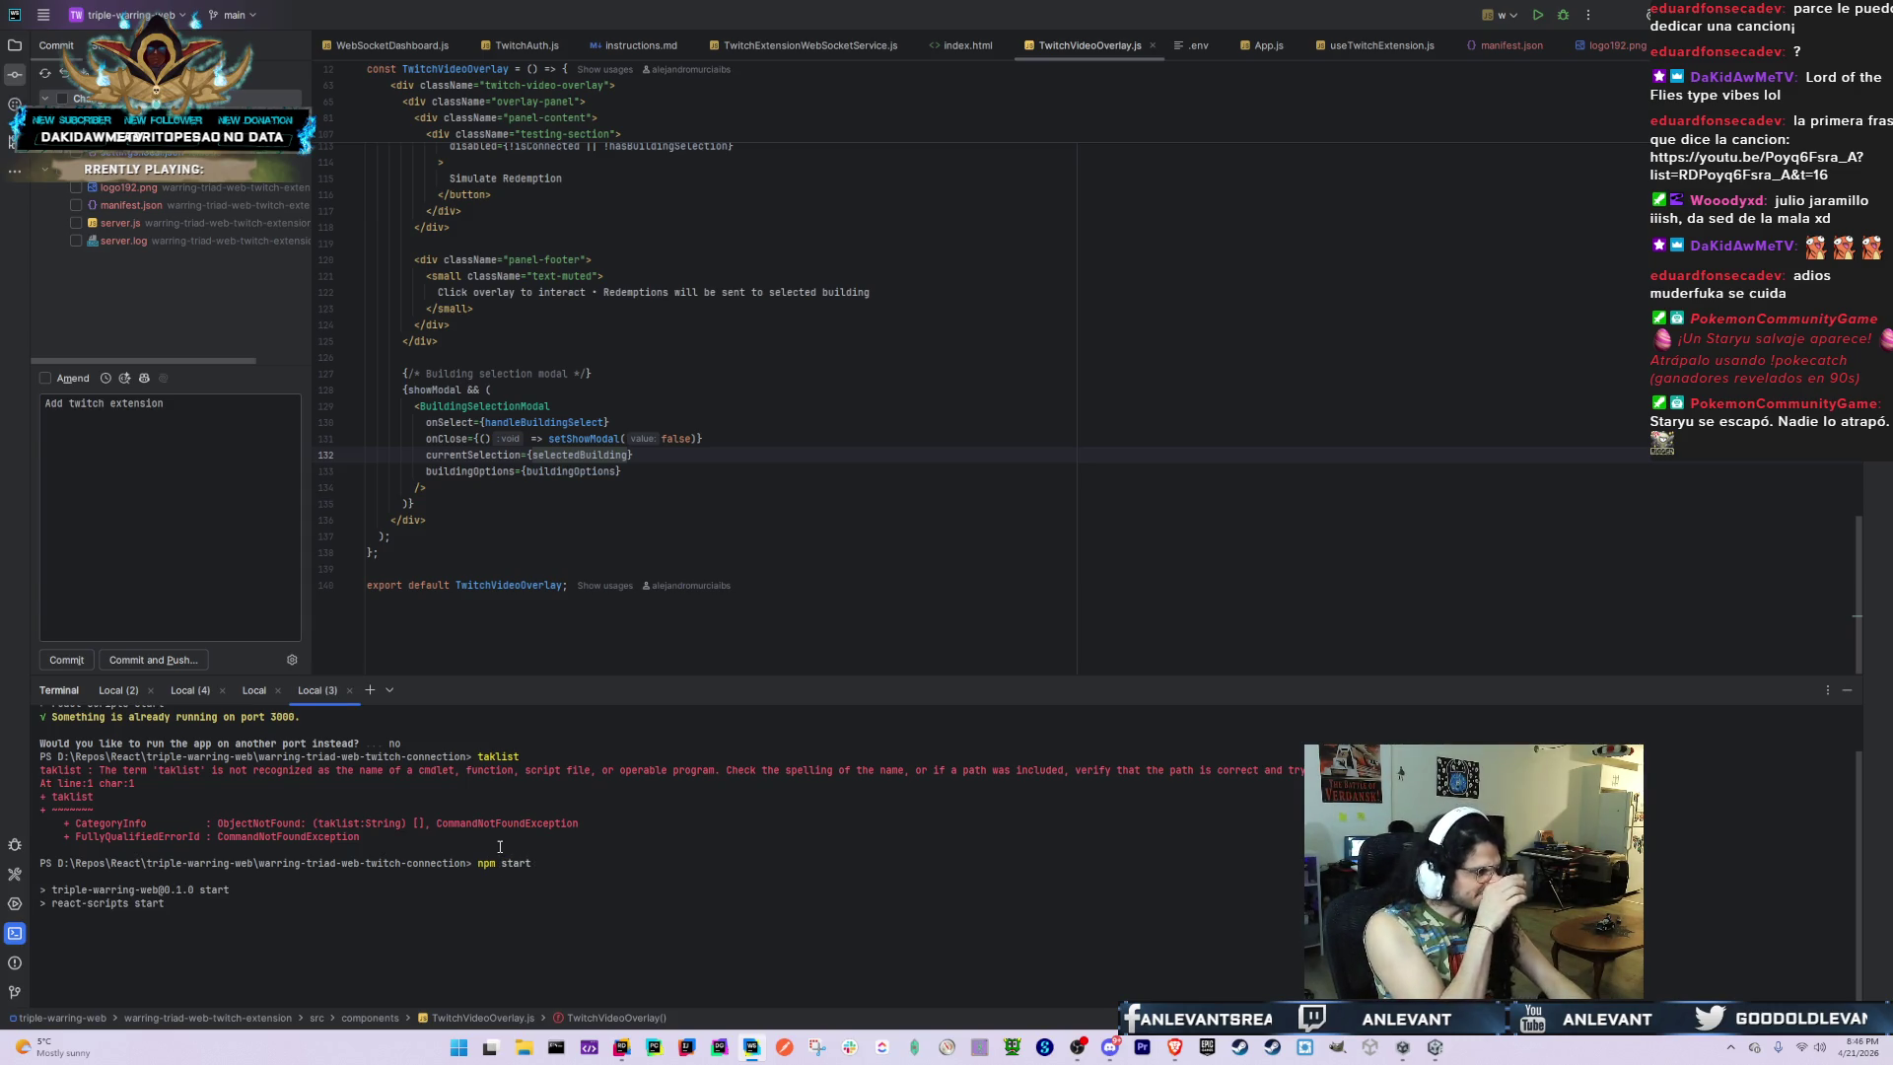
{"action": "key", "text": "alt+Tab"}
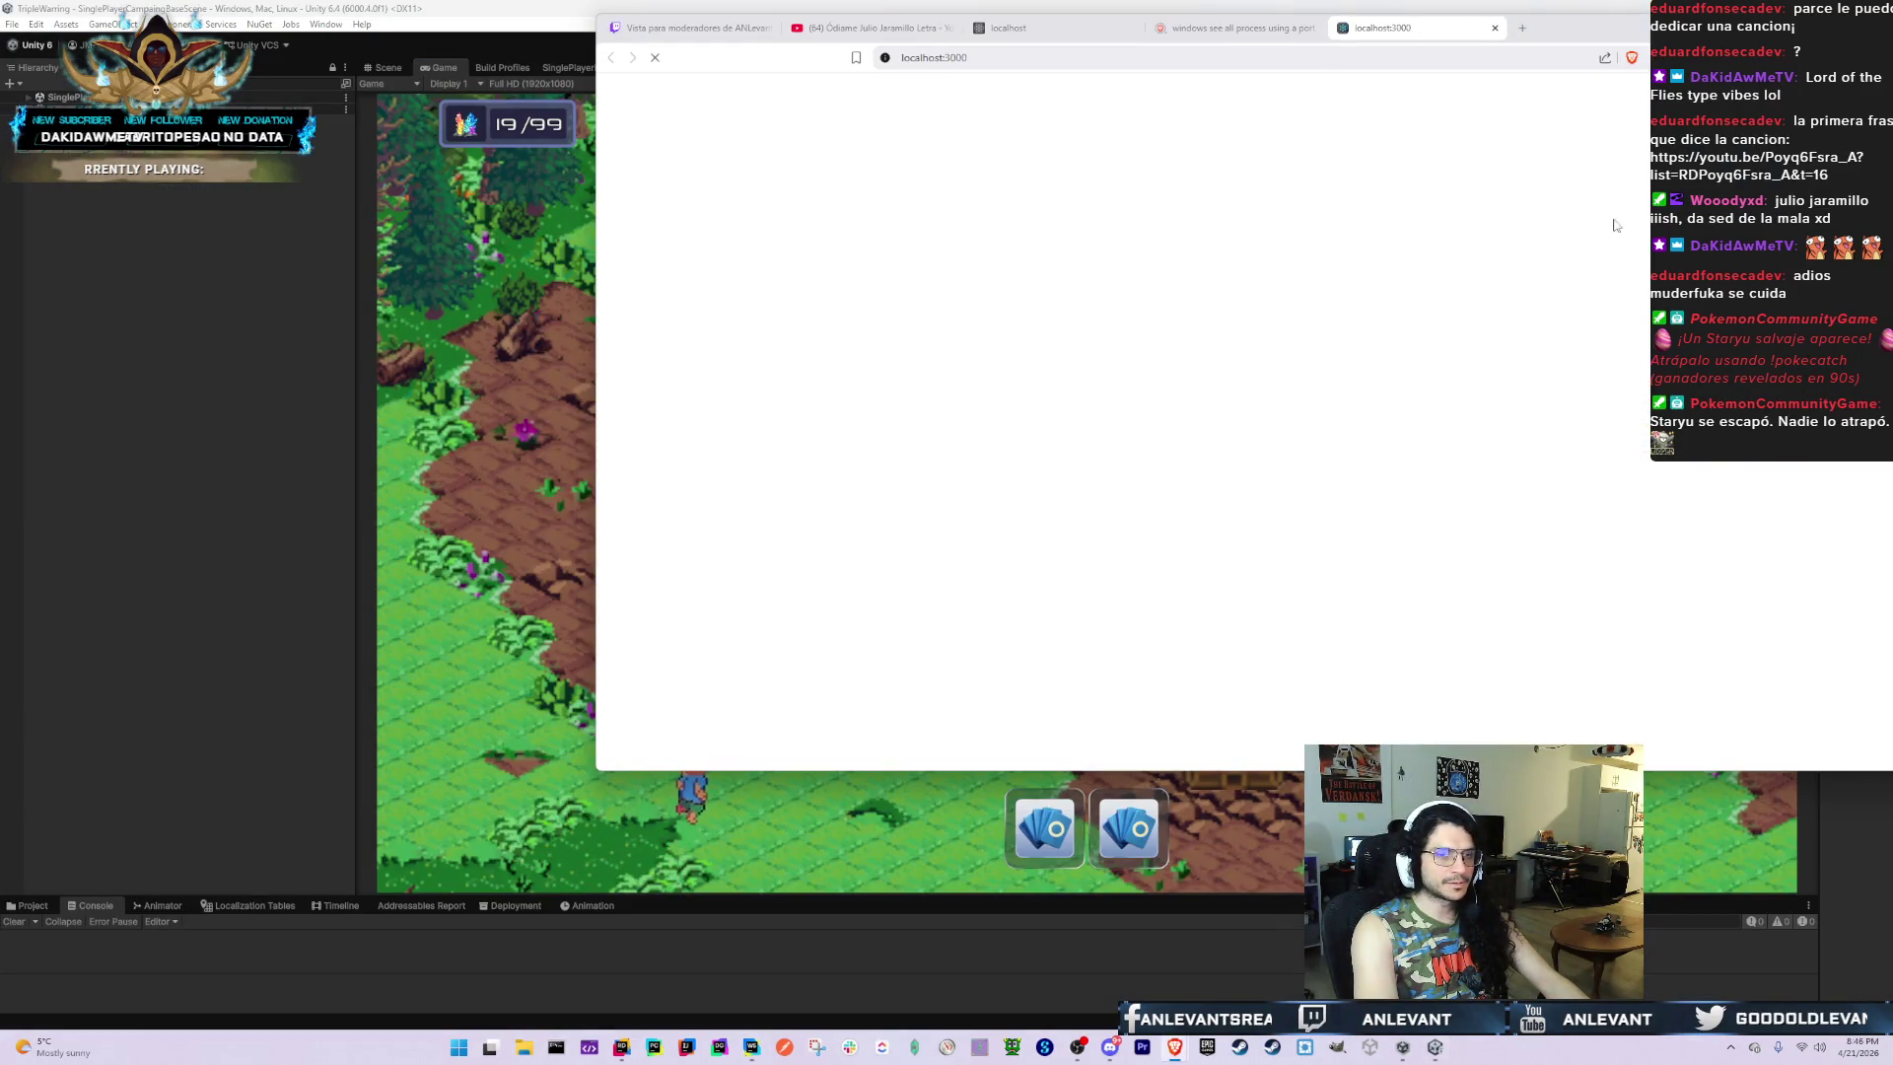
{"action": "key", "text": "alt+Tab"}
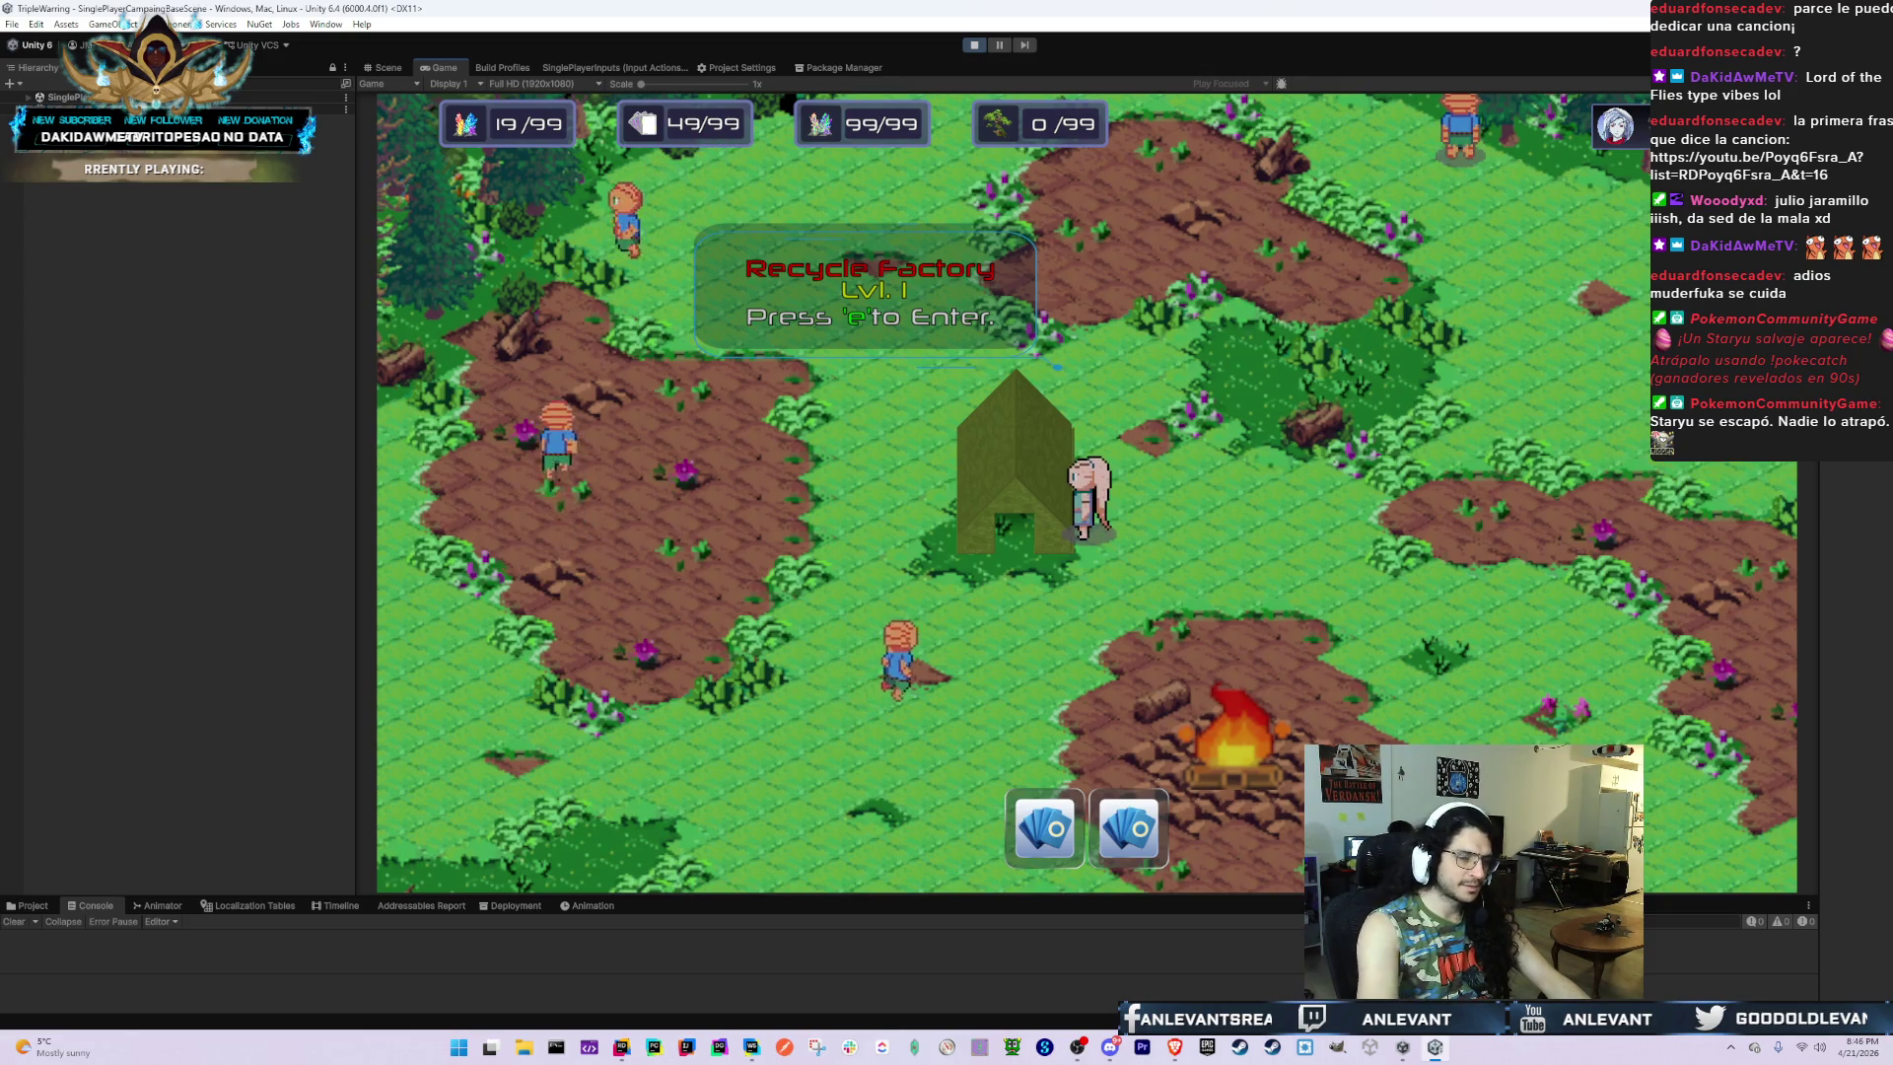
{"action": "key", "text": "alt+Tab"}
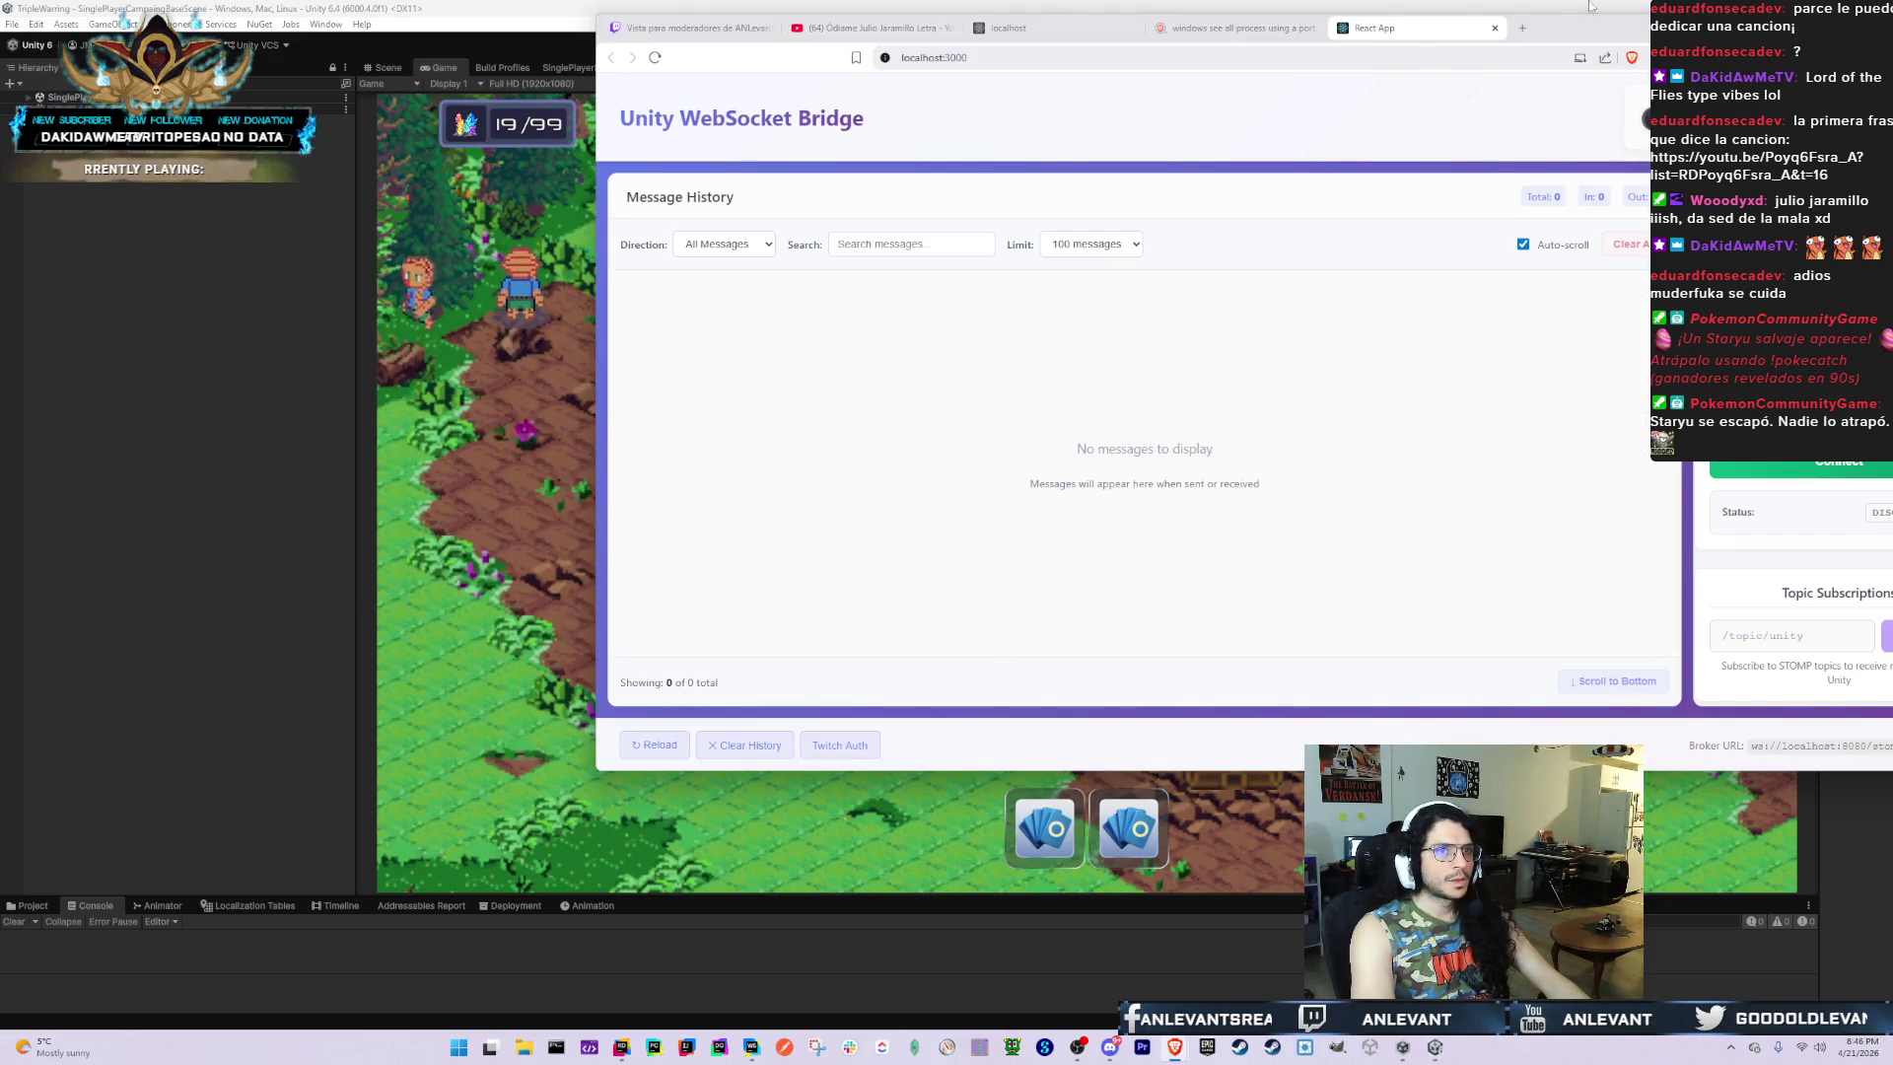
{"action": "left_click_drag", "start_coordinate": [1532, 39], "coordinate": [855, 3]}
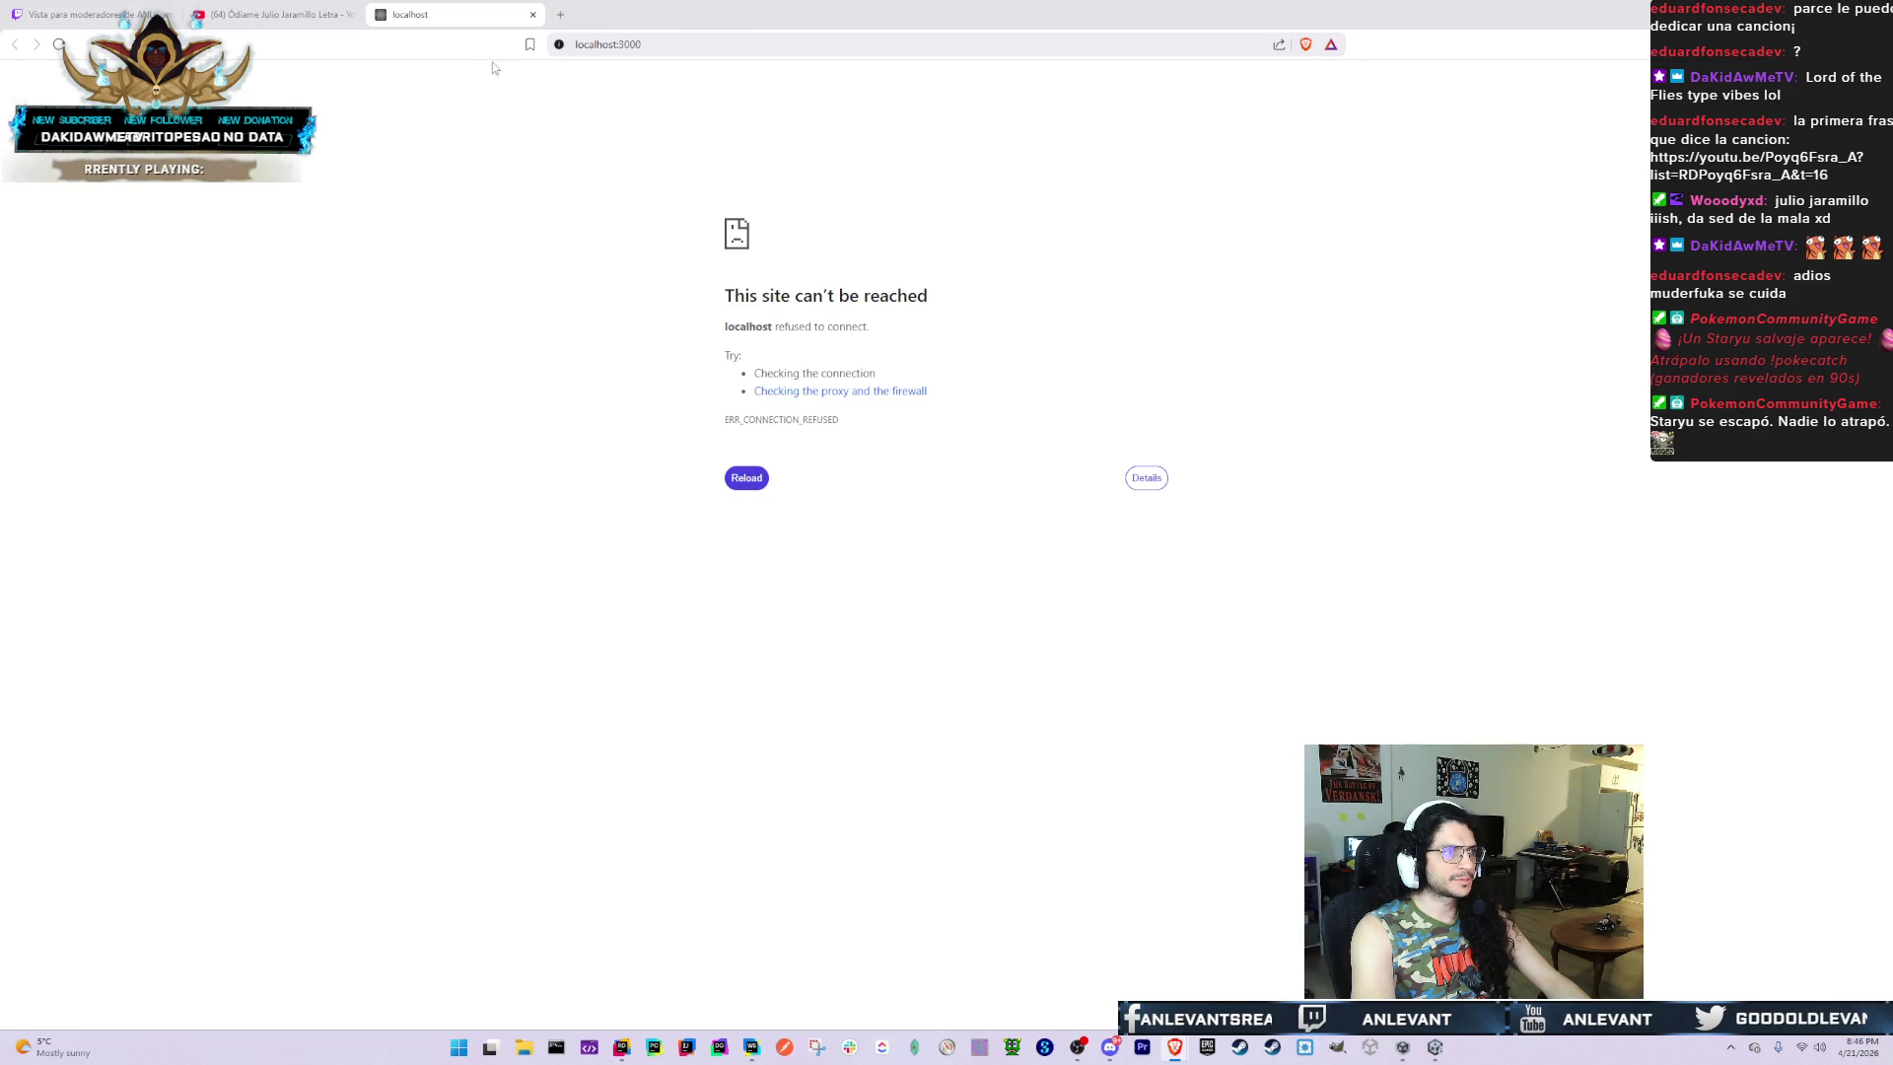
{"action": "key", "text": "ctrl+shift+Tab"}
{"action": "key", "text": "ctrl+shift+Tab"}
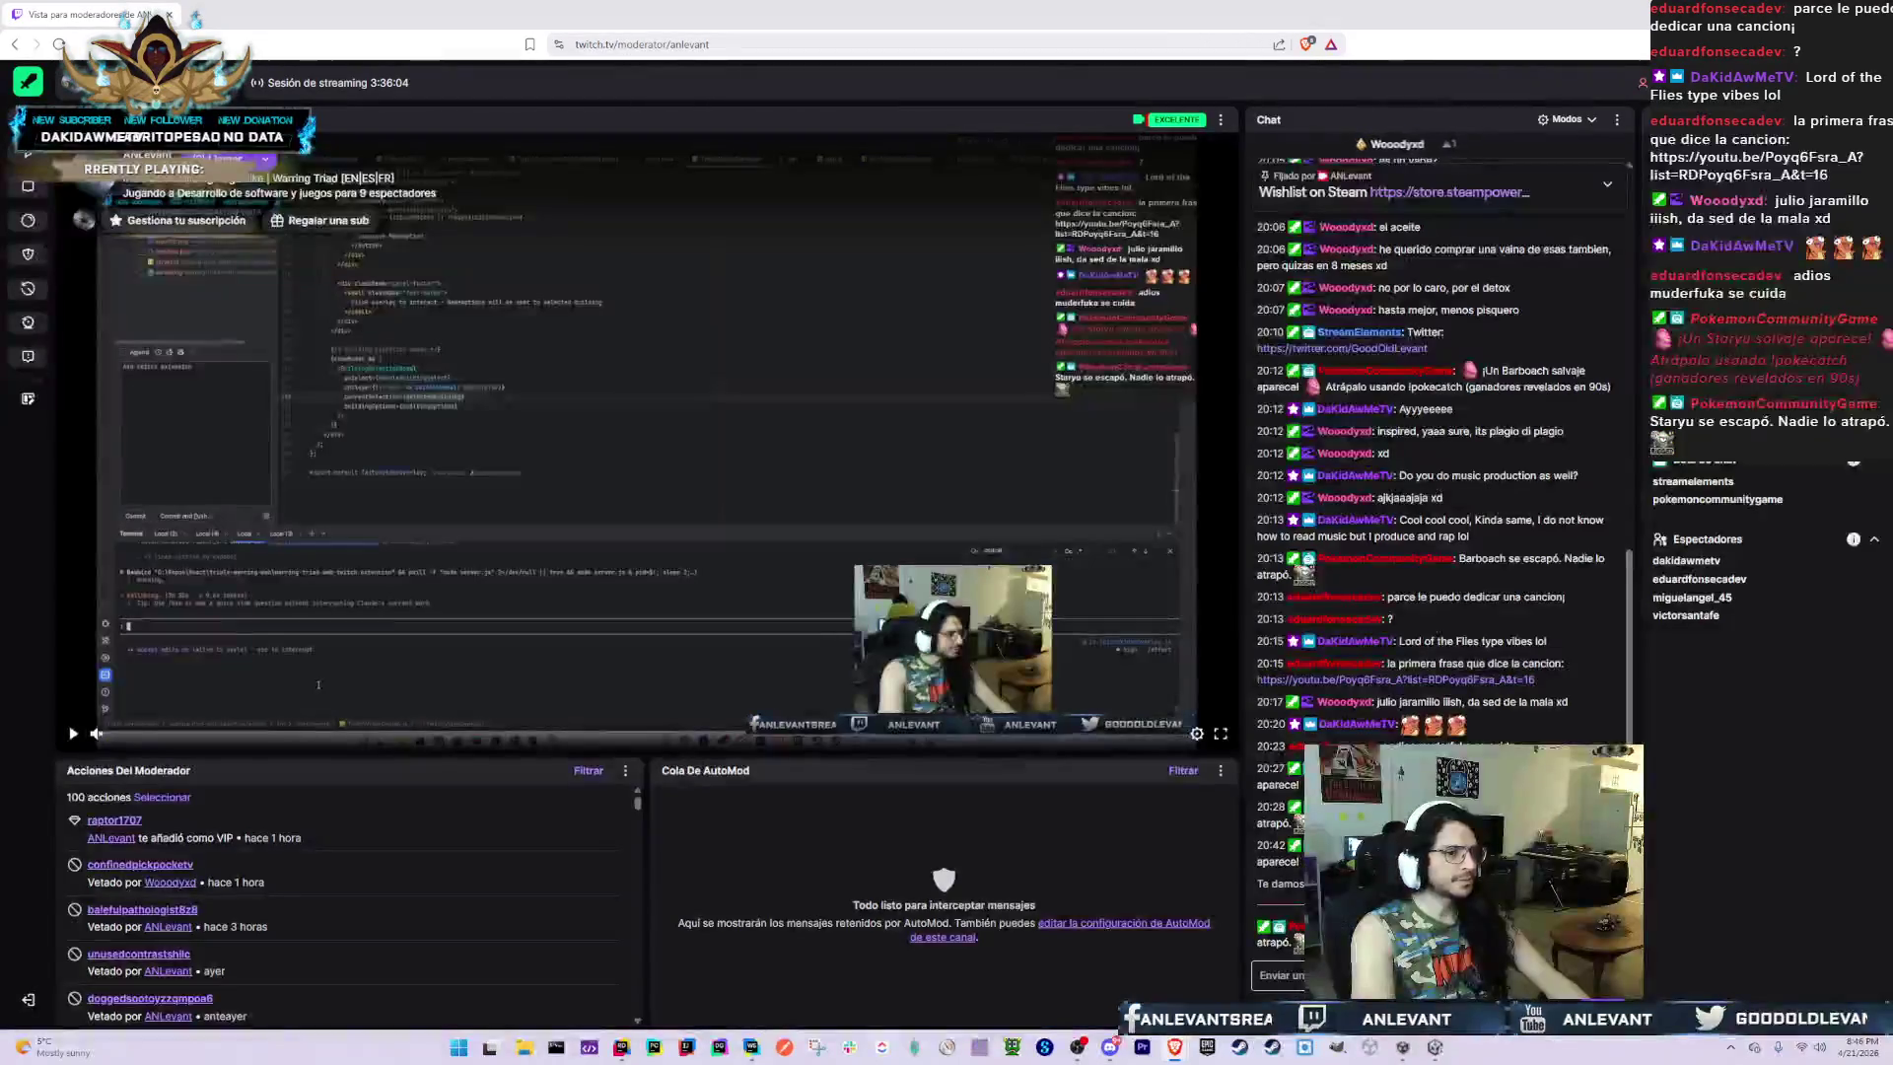
{"action": "key", "text": "alt+Tab"}
{"action": "key", "text": "alt+Tab"}
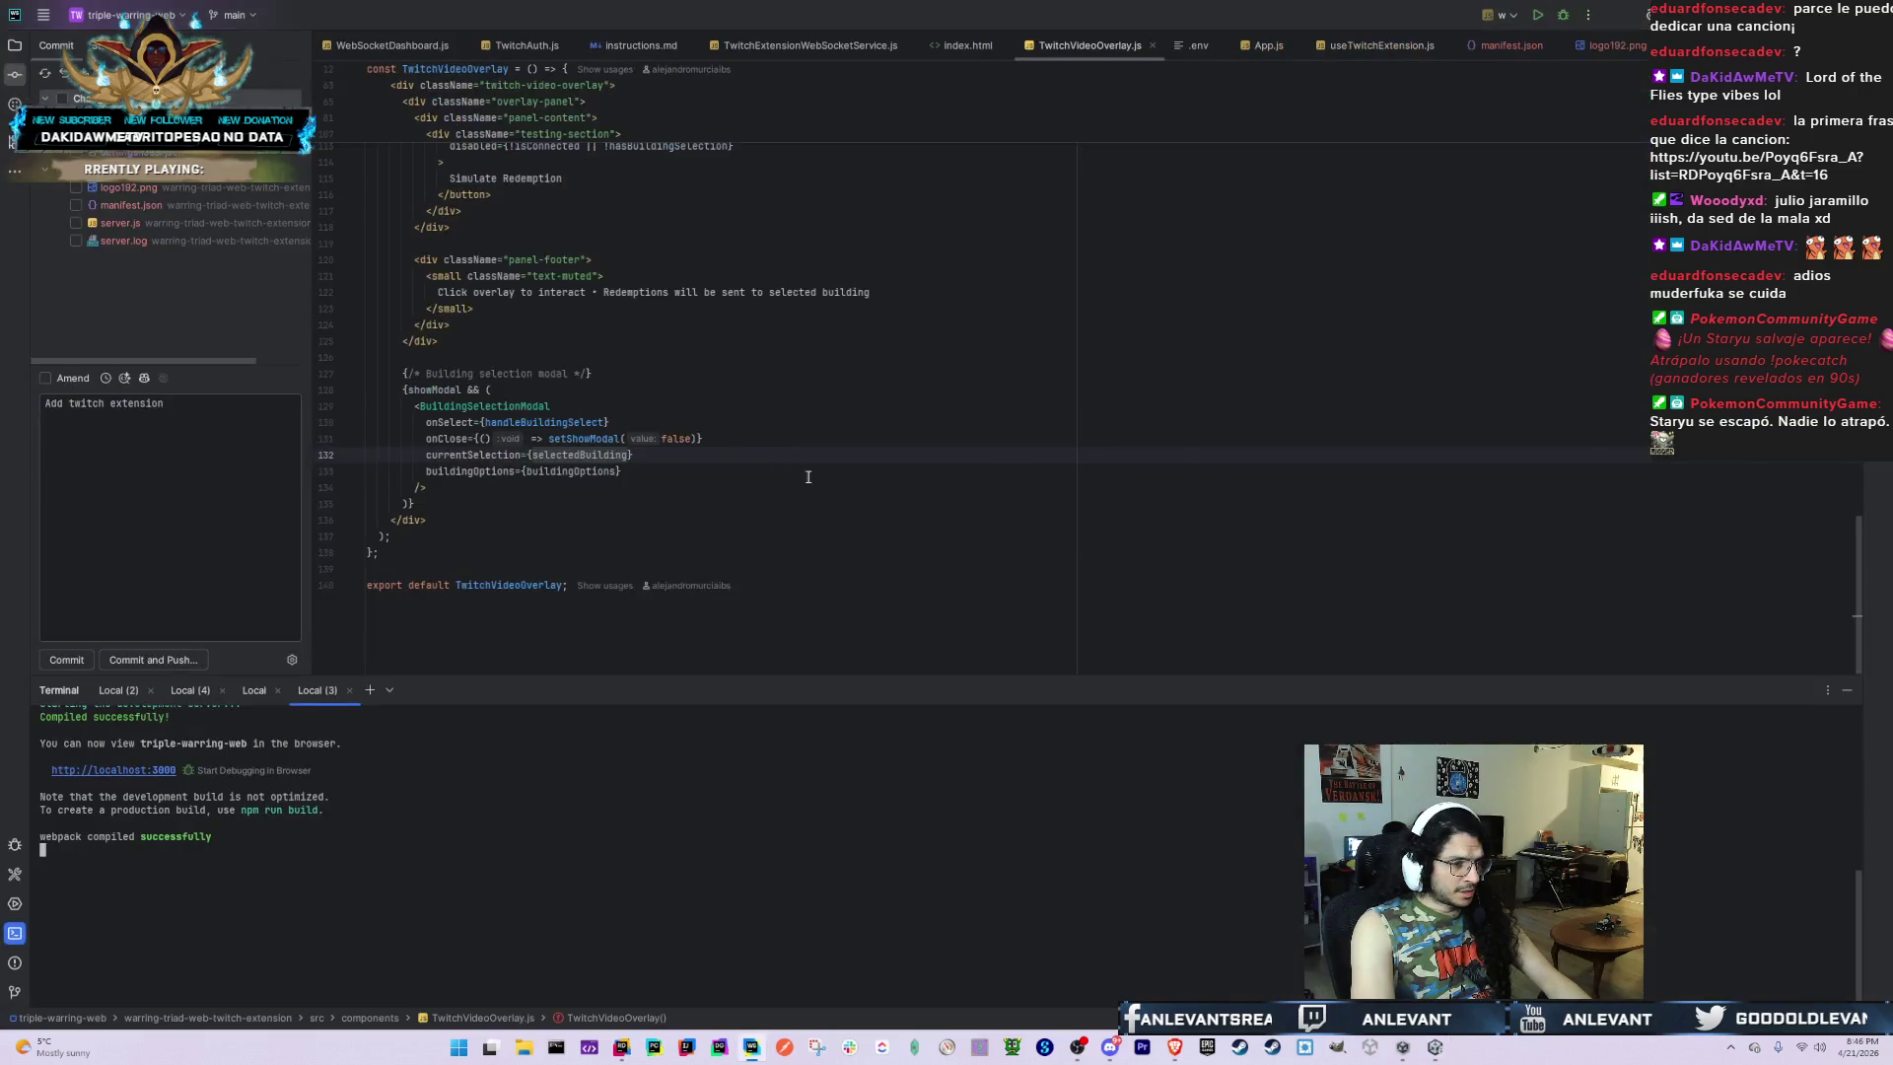
Step: Check the server log in the other WebStorm terminal session
{"action": "key", "text": "alt+Tab"}
{"action": "left_click", "coordinate": [623, 470]}
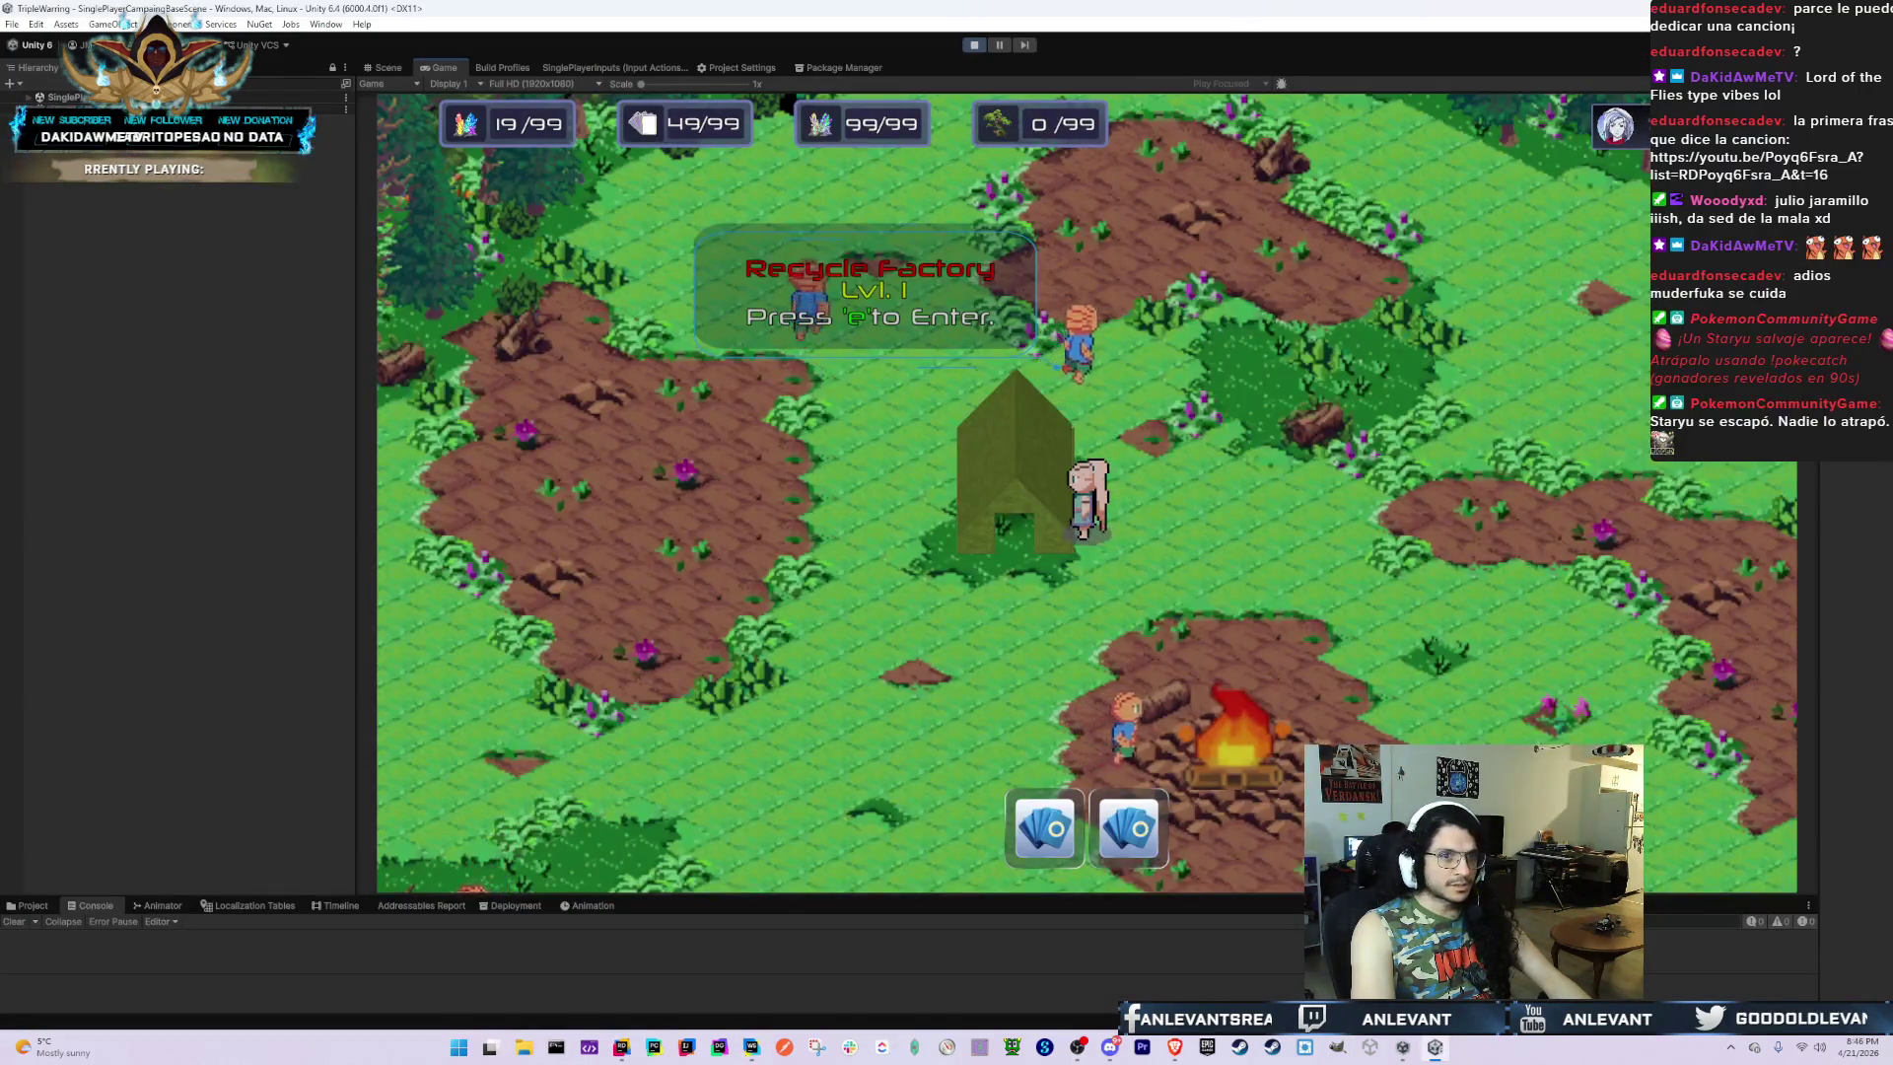
{"action": "key", "text": "alt+Tab"}
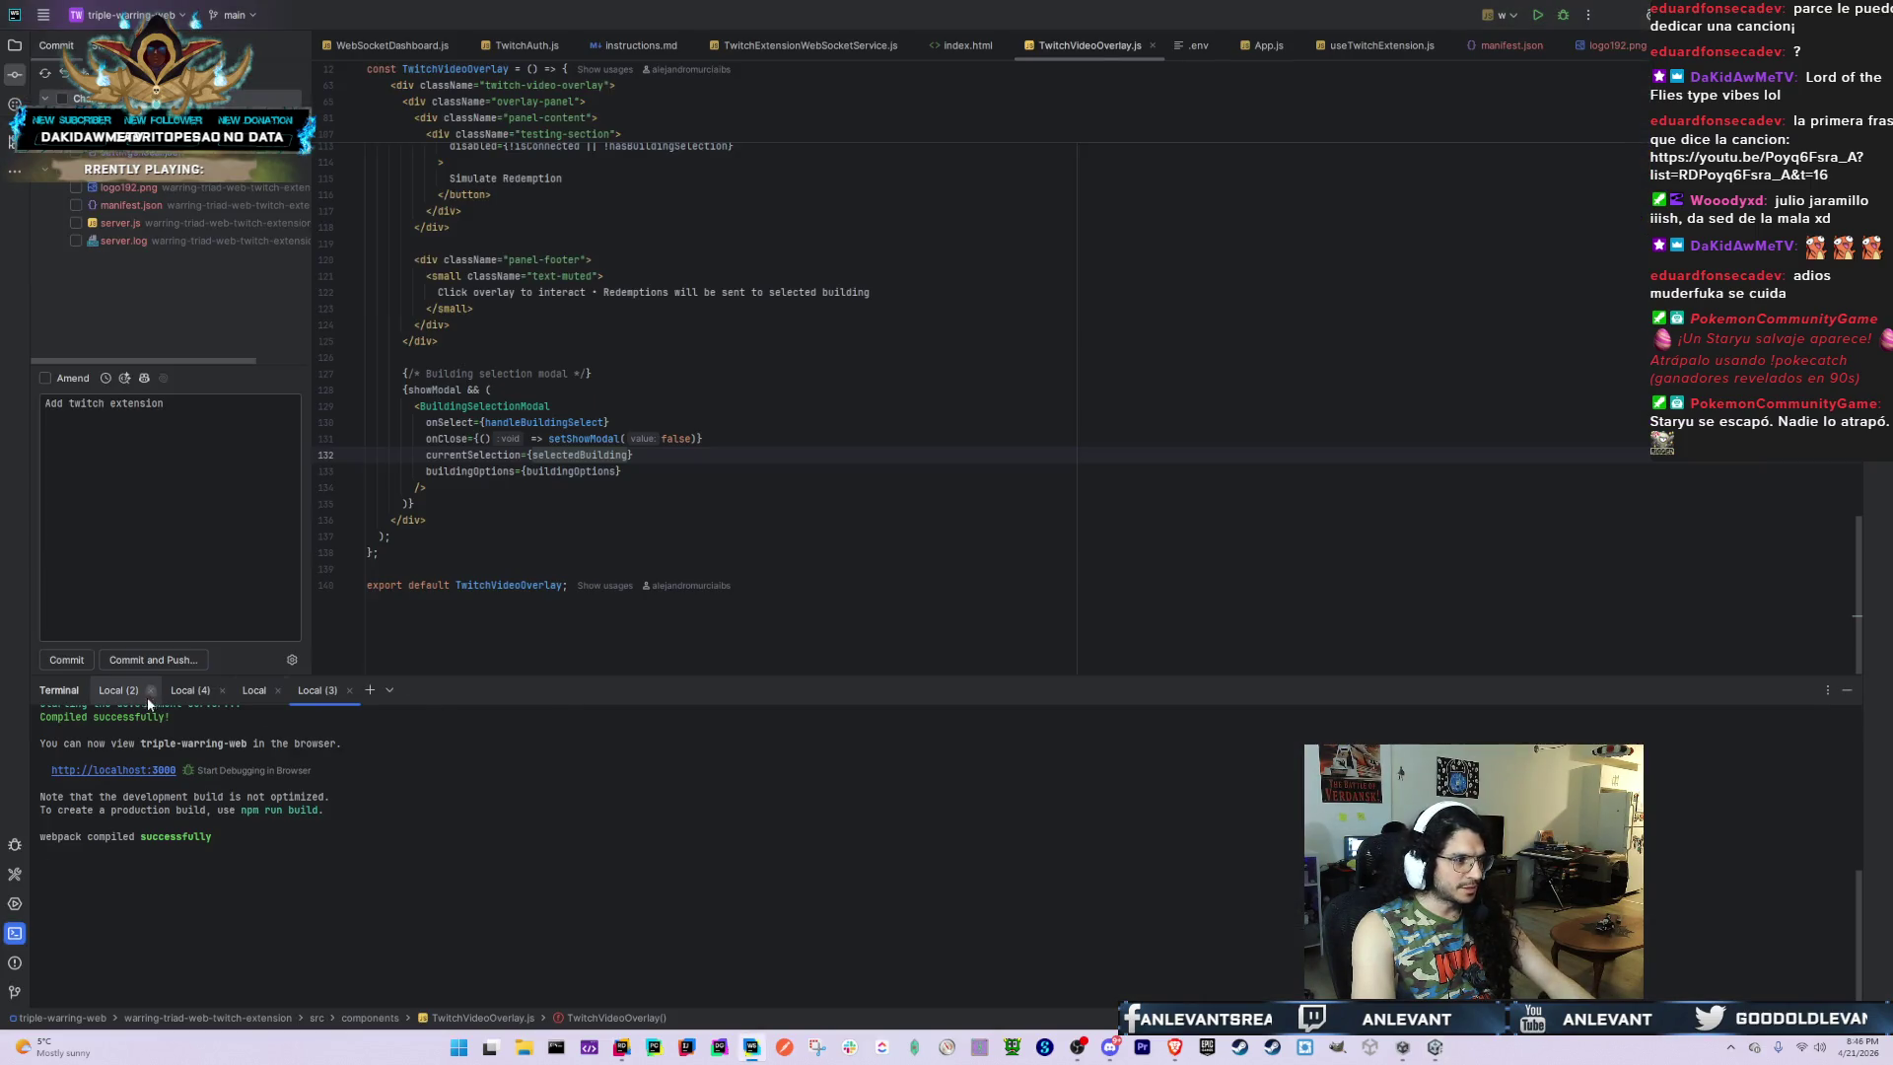
{"action": "left_click", "coordinate": [124, 694]}
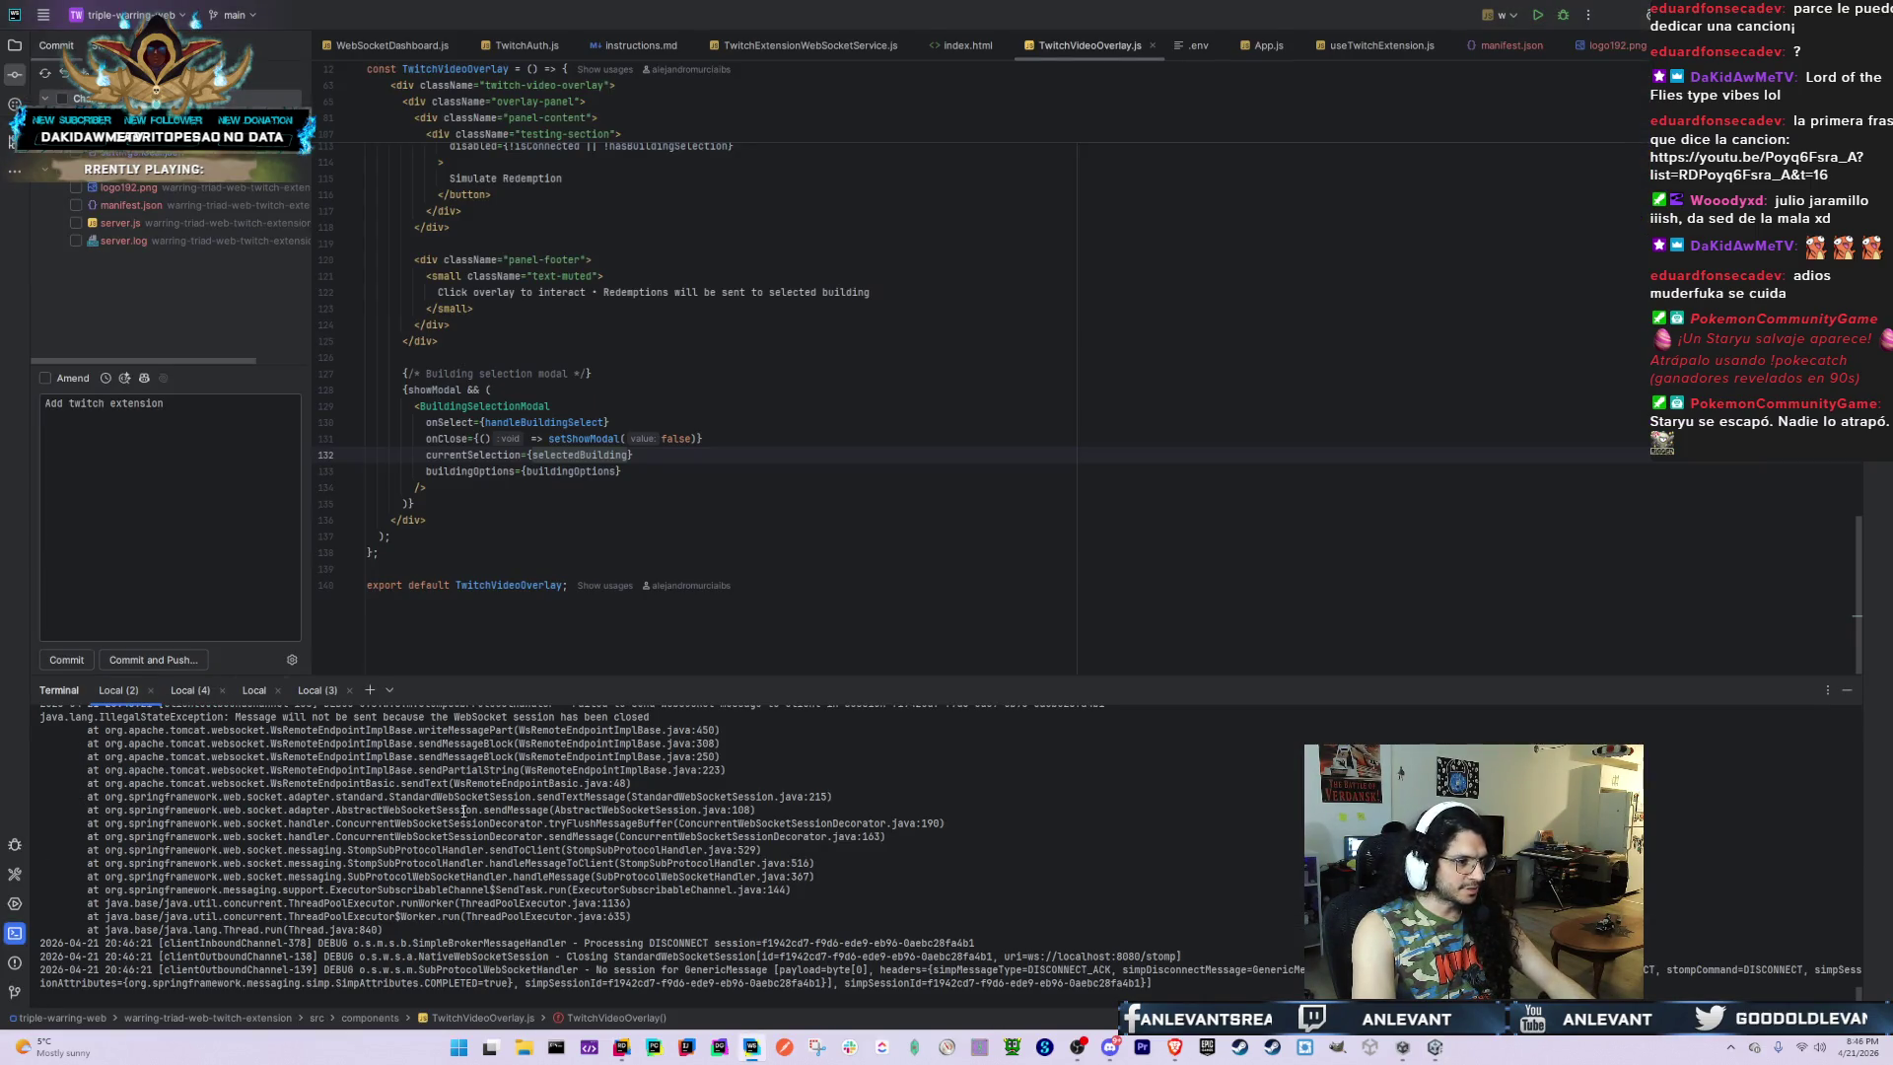
Step: Link the game account via Link Twitch and Connect with Twitch, then close Settings
{"action": "key", "text": "alt+Tab"}
{"action": "key", "text": "Escape"}
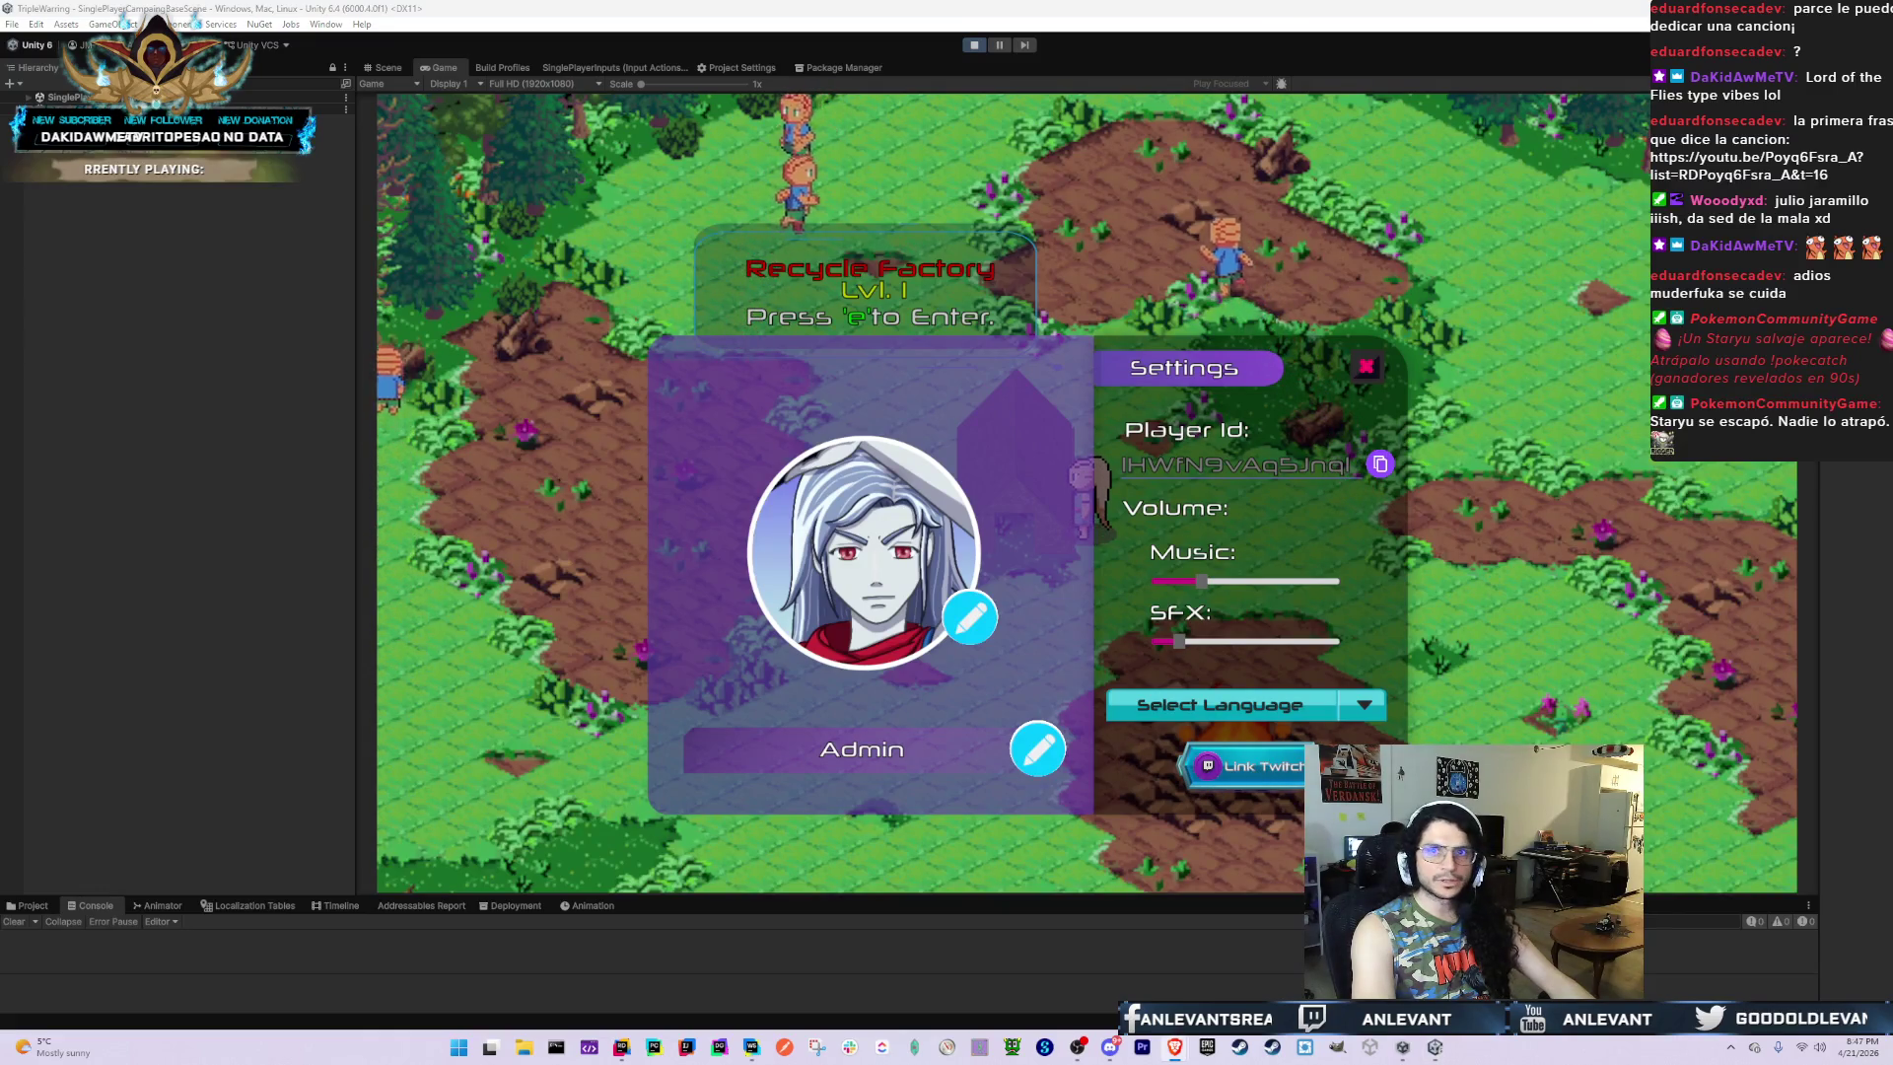
{"action": "left_click", "coordinate": [1247, 765]}
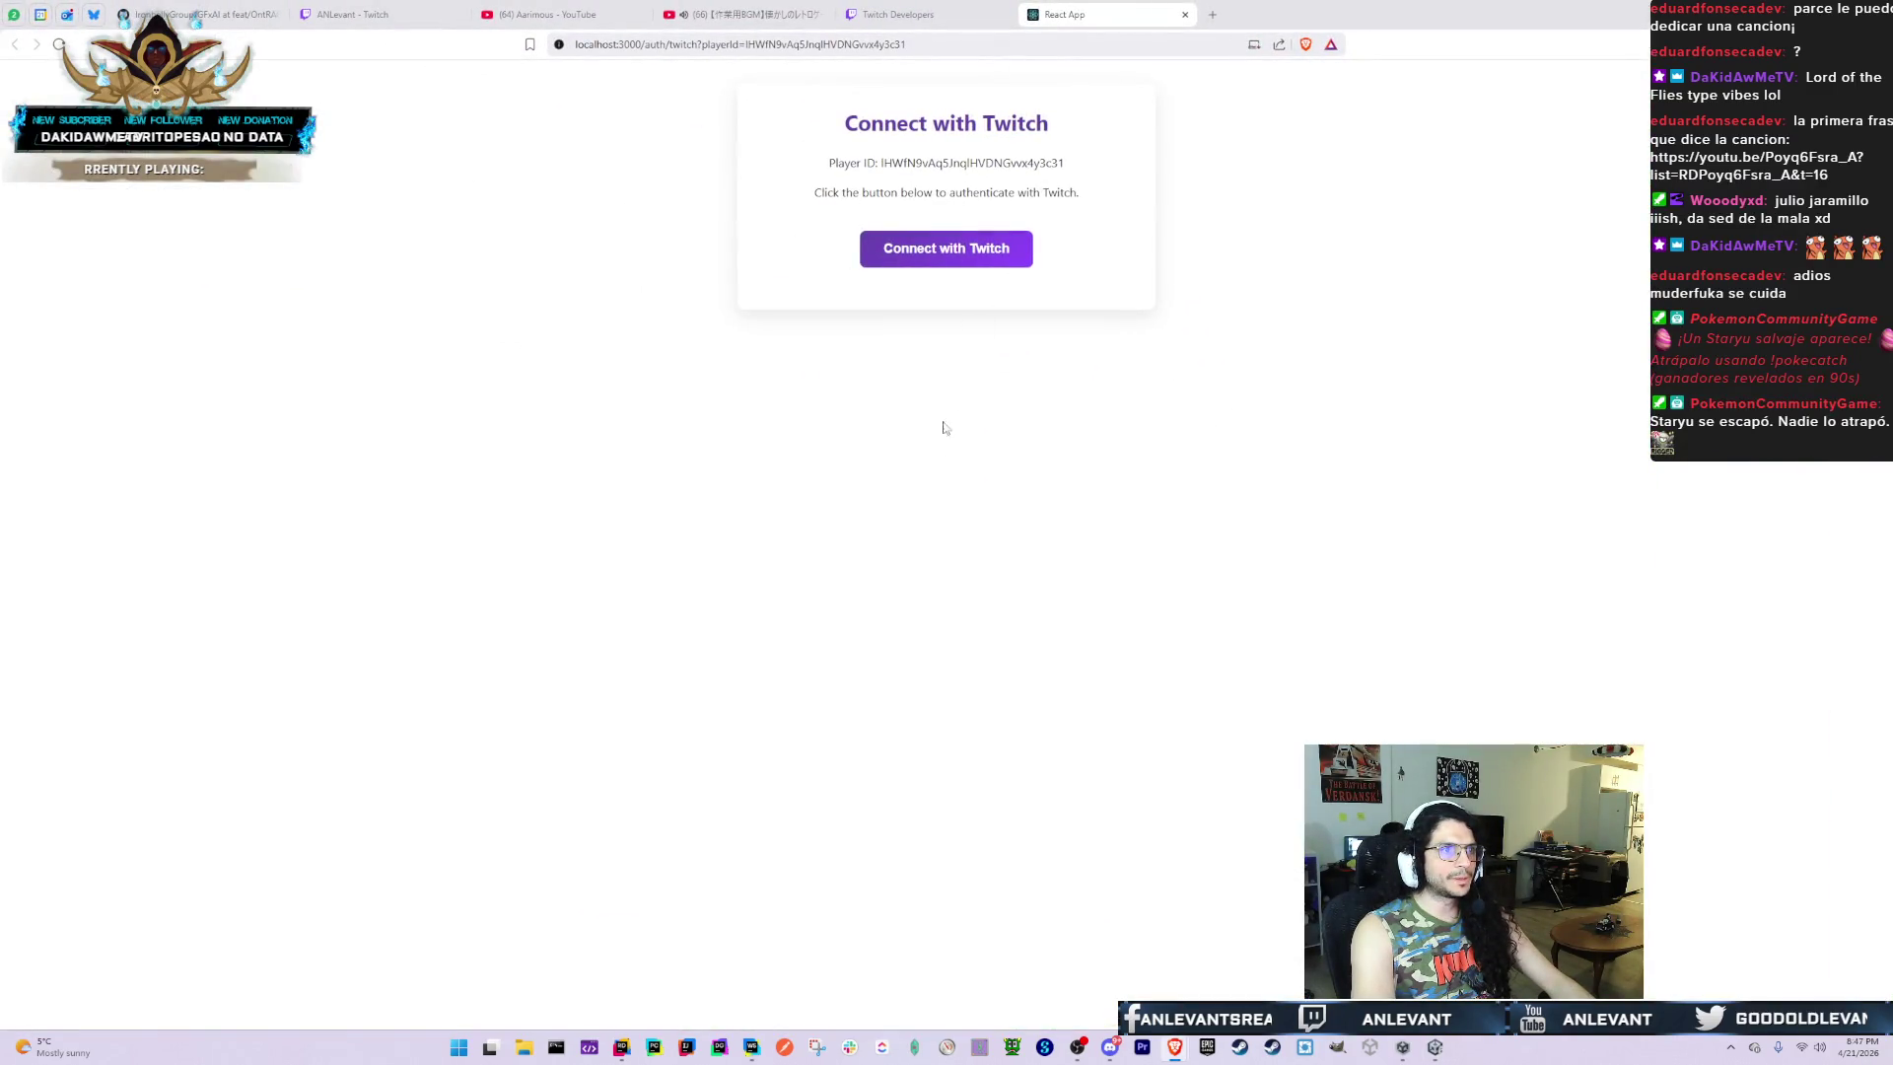
{"action": "left_click", "coordinate": [938, 259]}
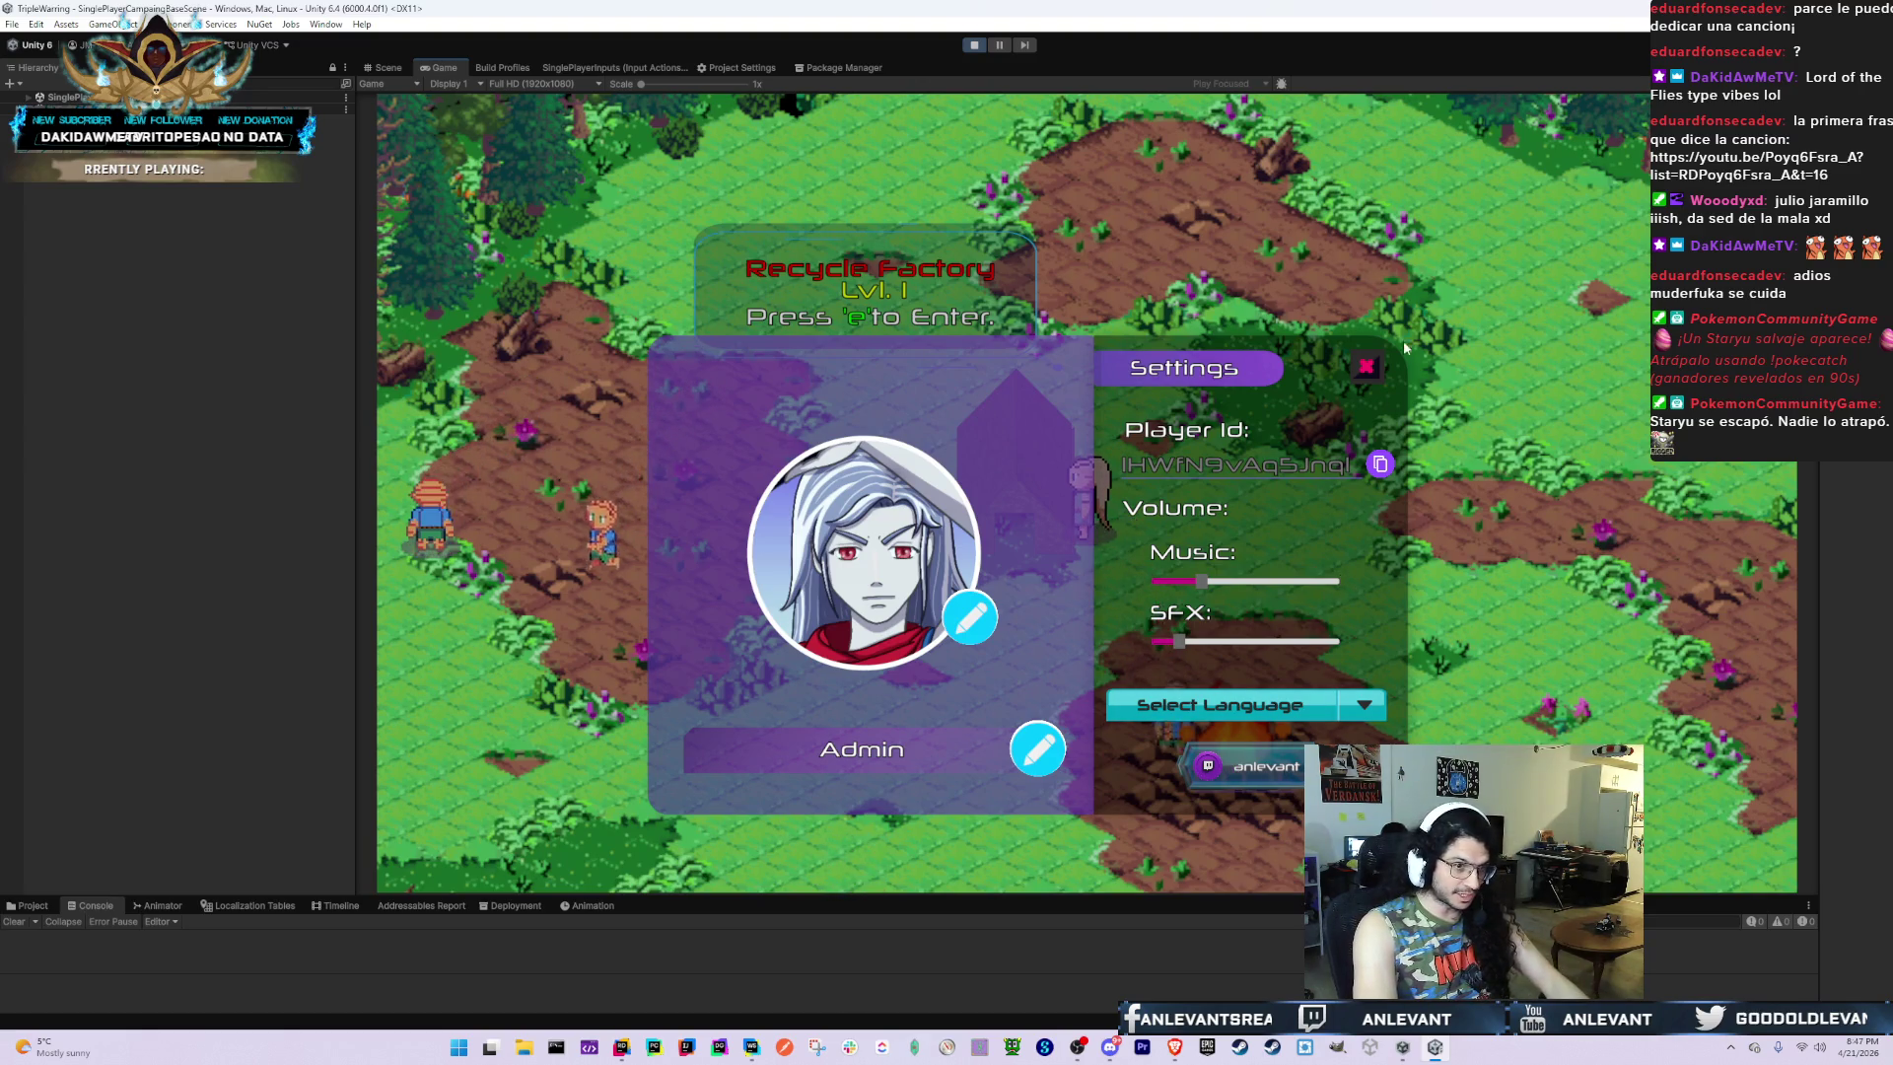
{"action": "key", "text": "Escape"}
Step: Walk the hero around the village forest and campfire with WASD, then stop play with Ctrl+P
{"action": "key", "text": "d"}
{"action": "key", "text": "s"}
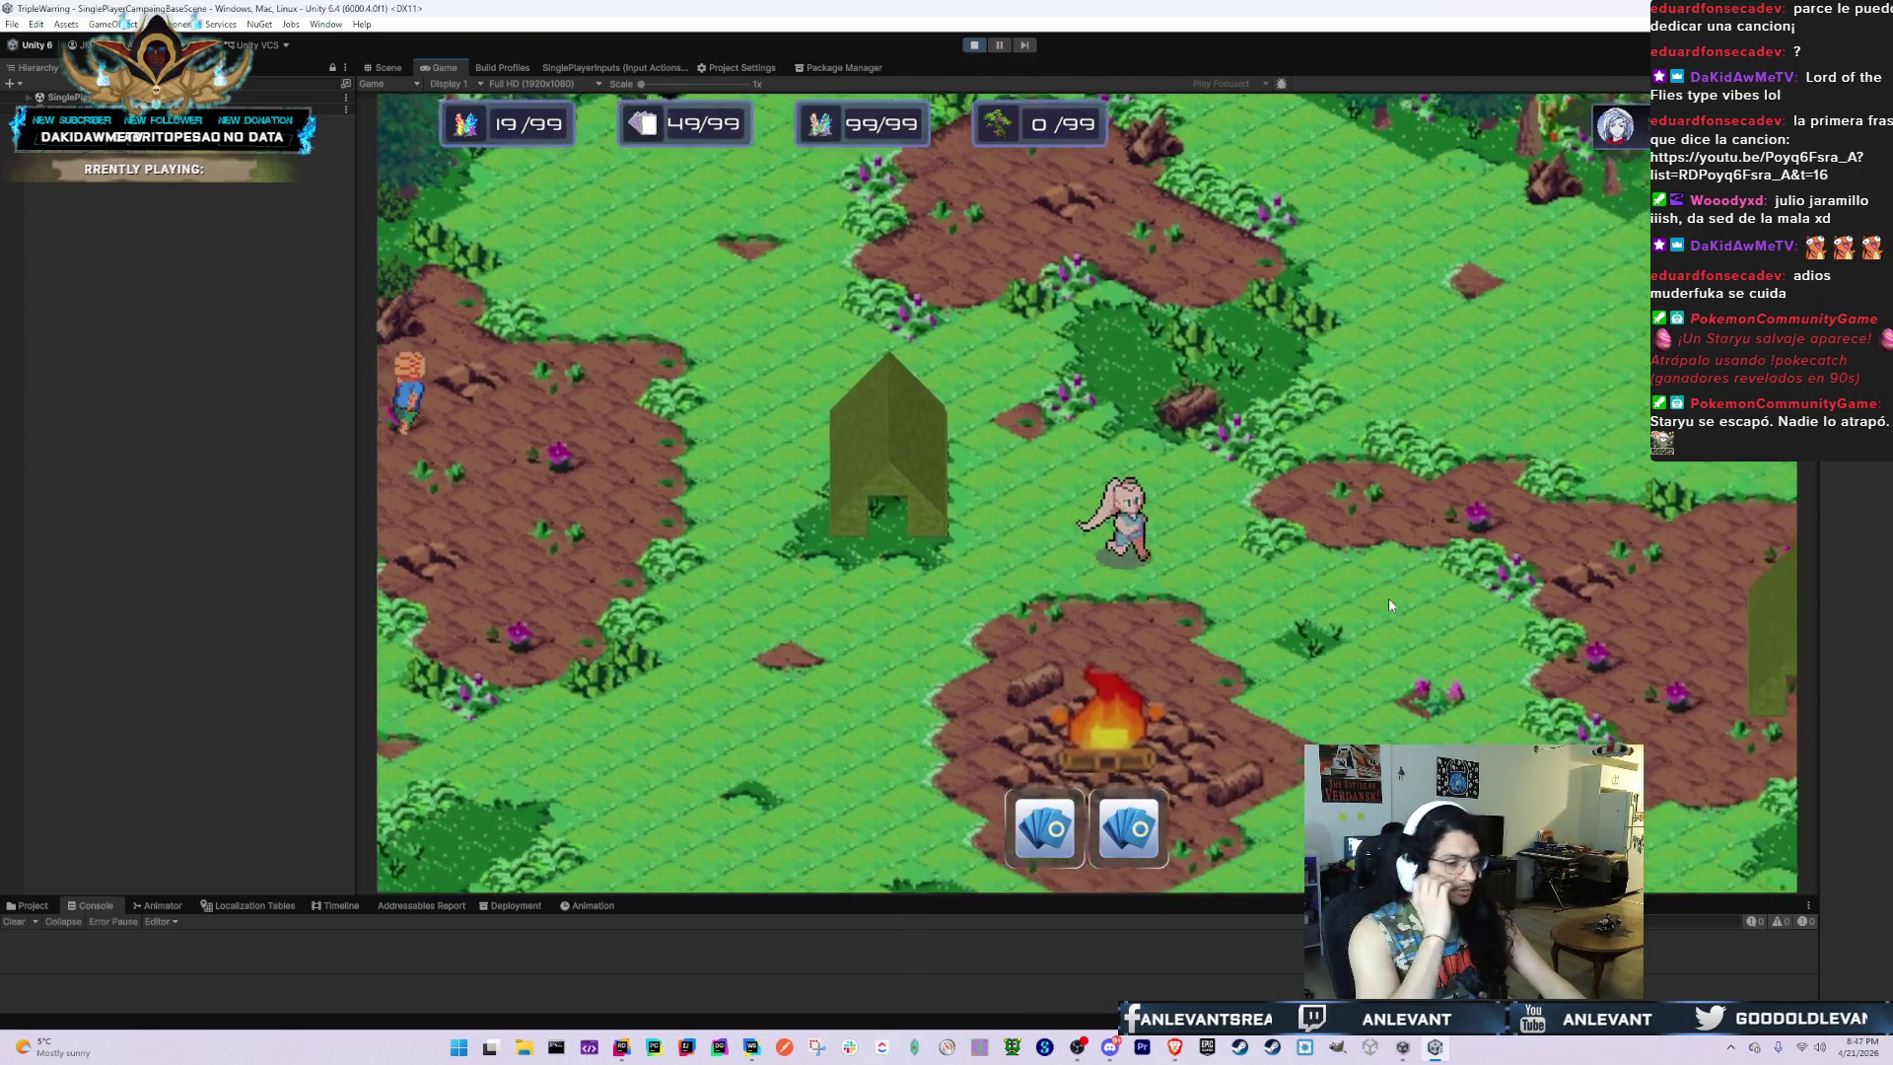
{"action": "key", "text": "d"}
{"action": "key", "text": "s"}
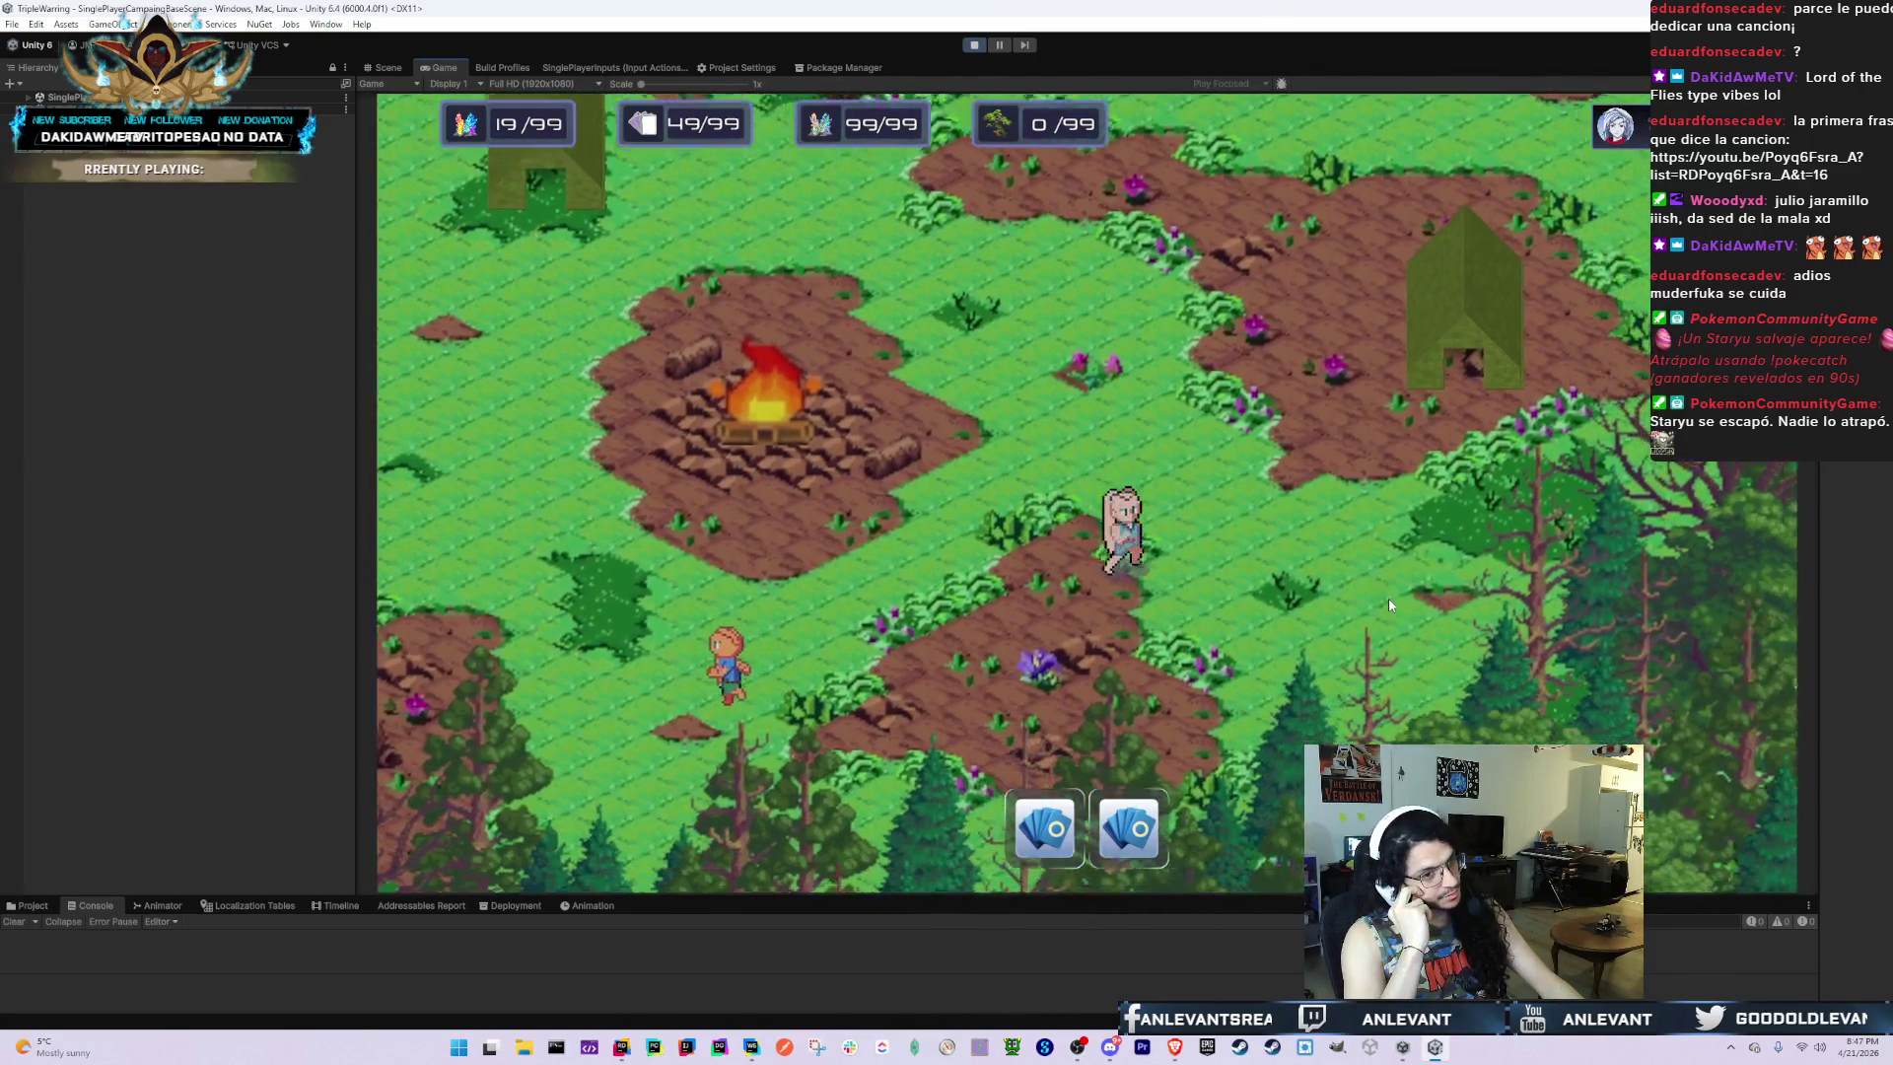
{"action": "key", "text": "w"}
{"action": "key", "text": "a"}
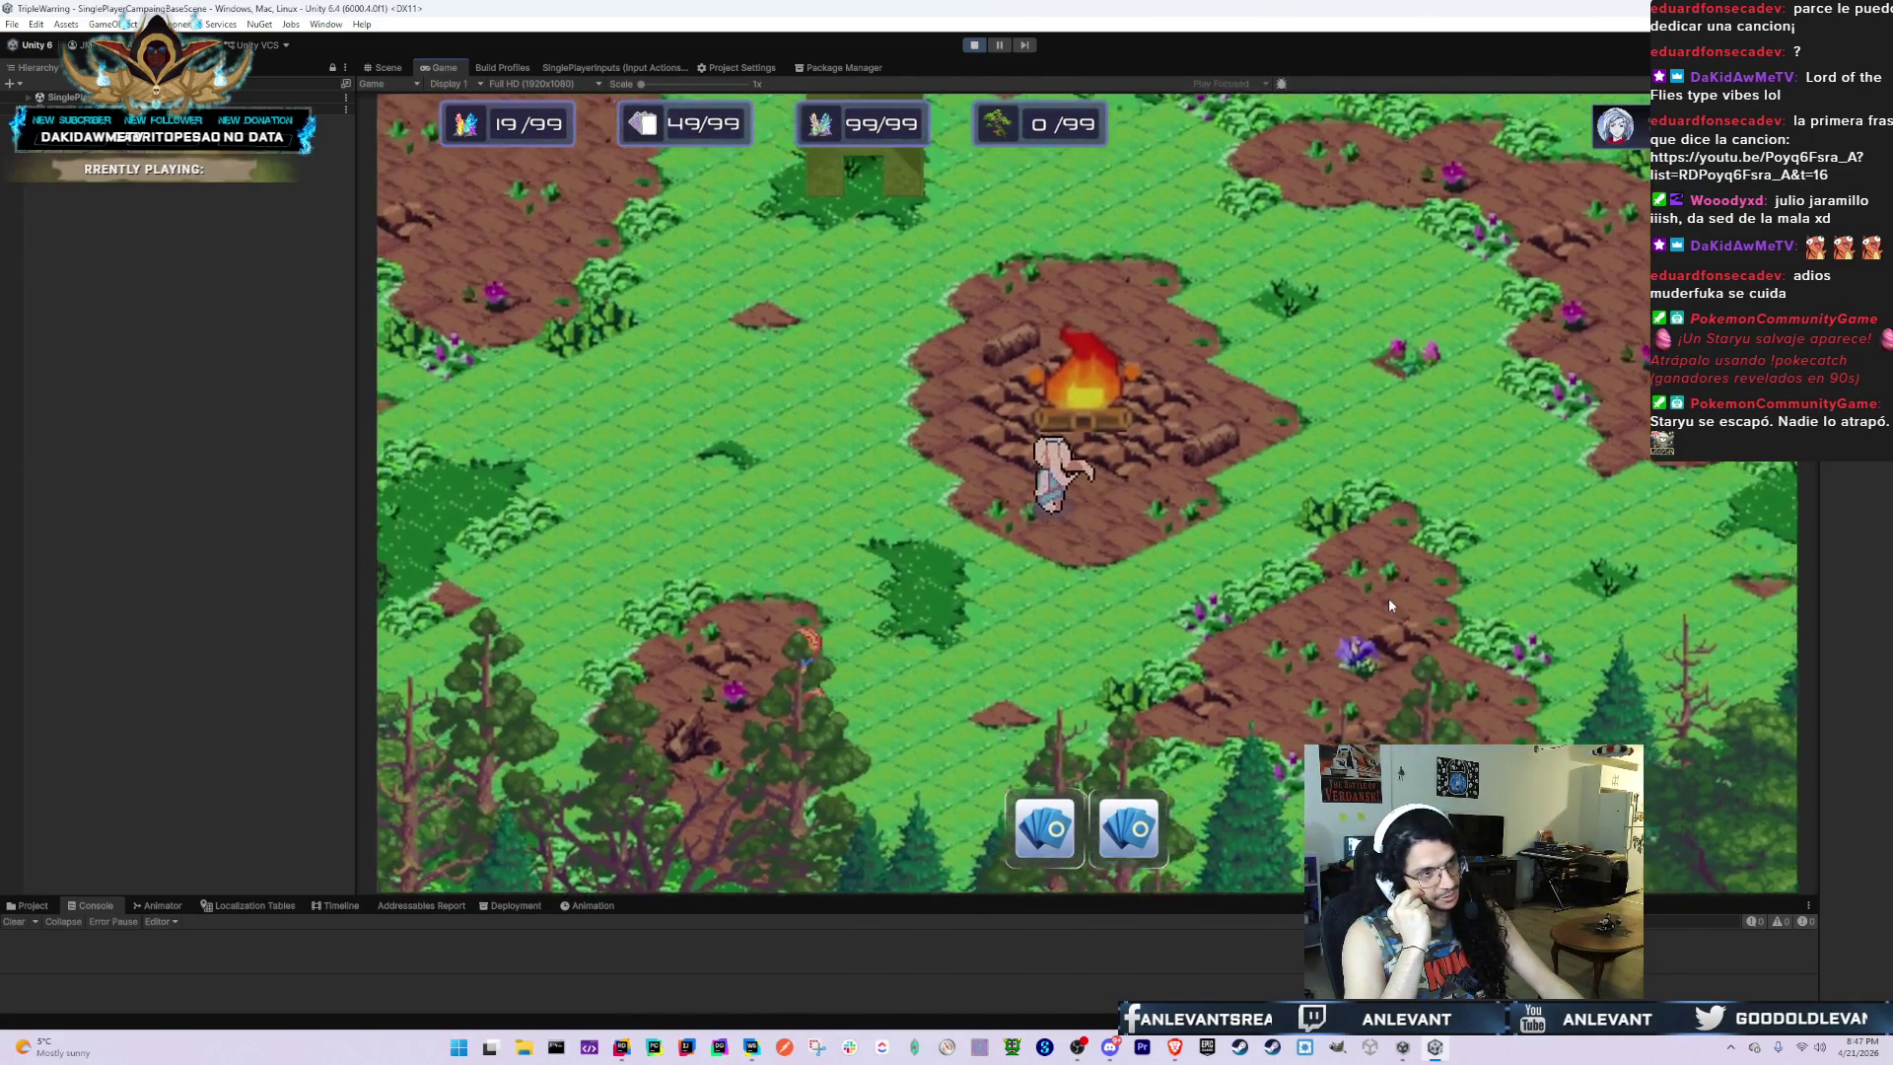
{"action": "key", "text": "w"}
{"action": "key", "text": "d"}
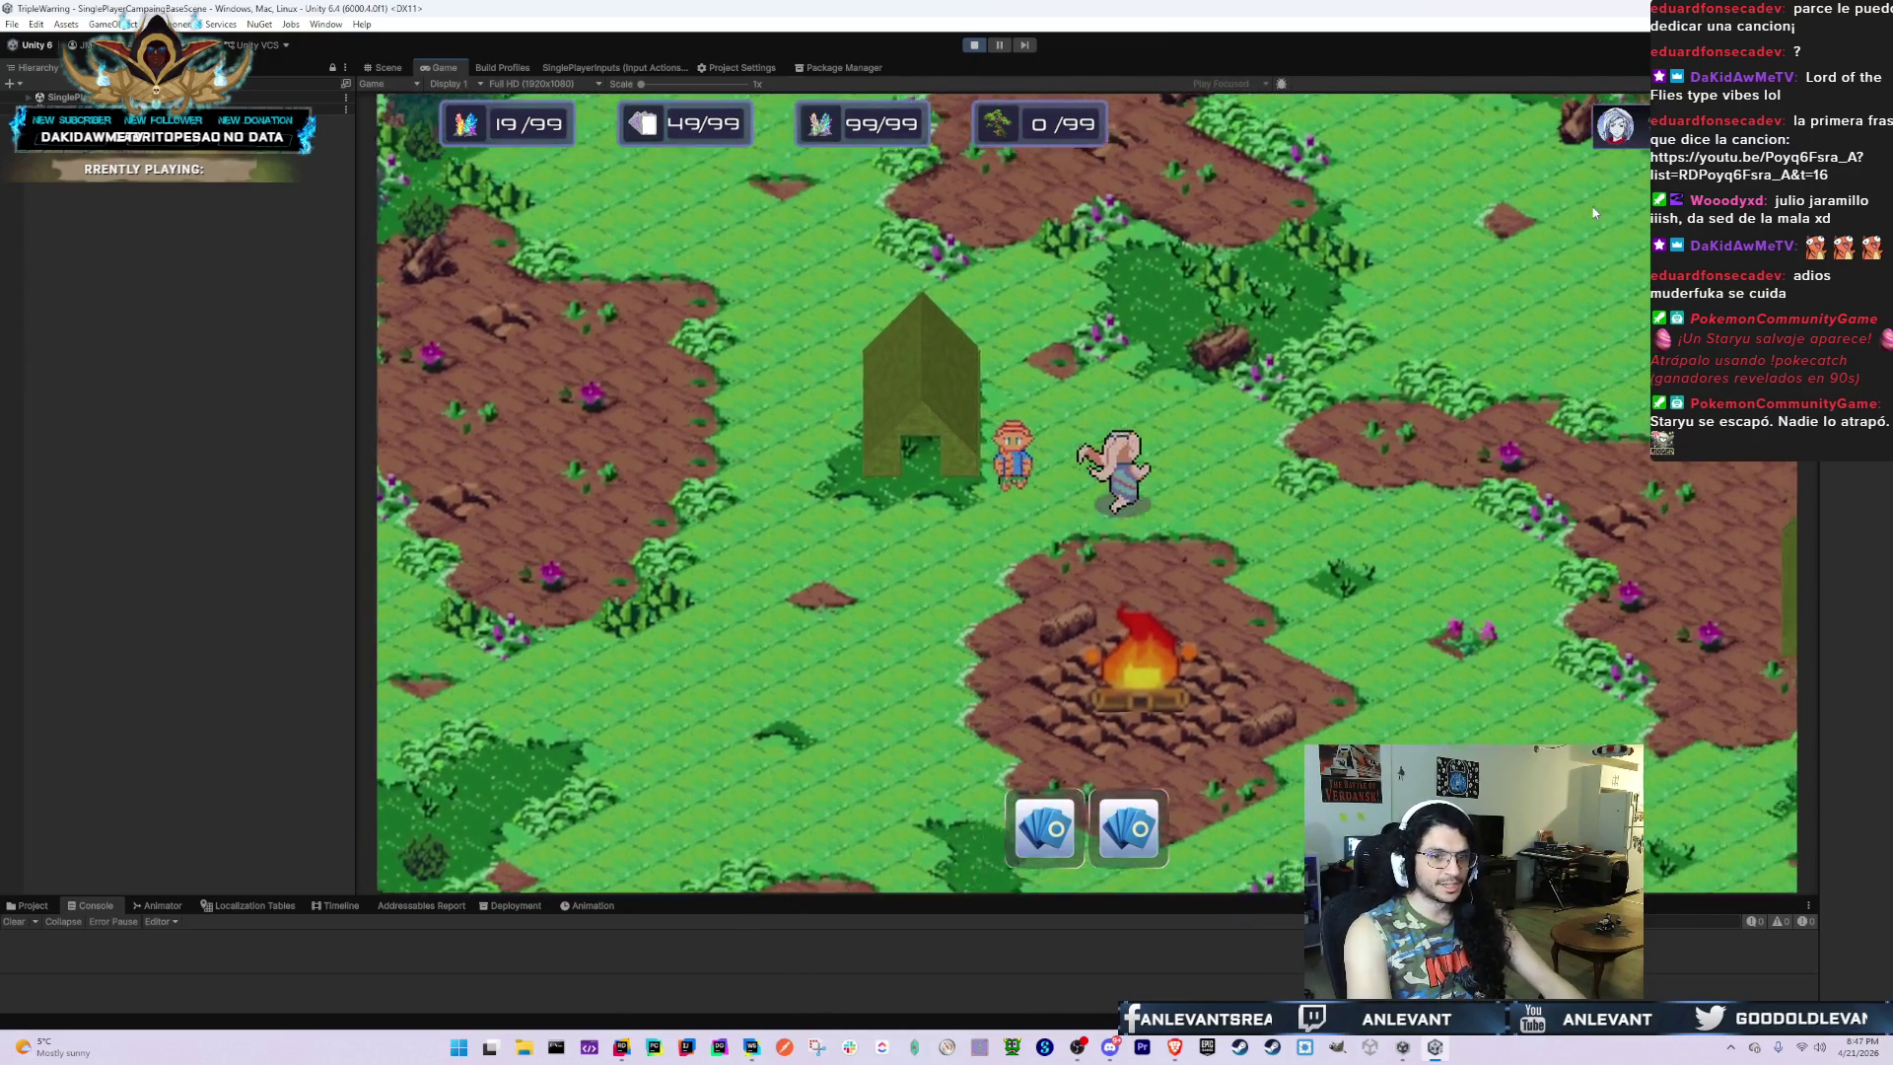
{"action": "key", "text": "s"}
{"action": "key", "text": "a"}
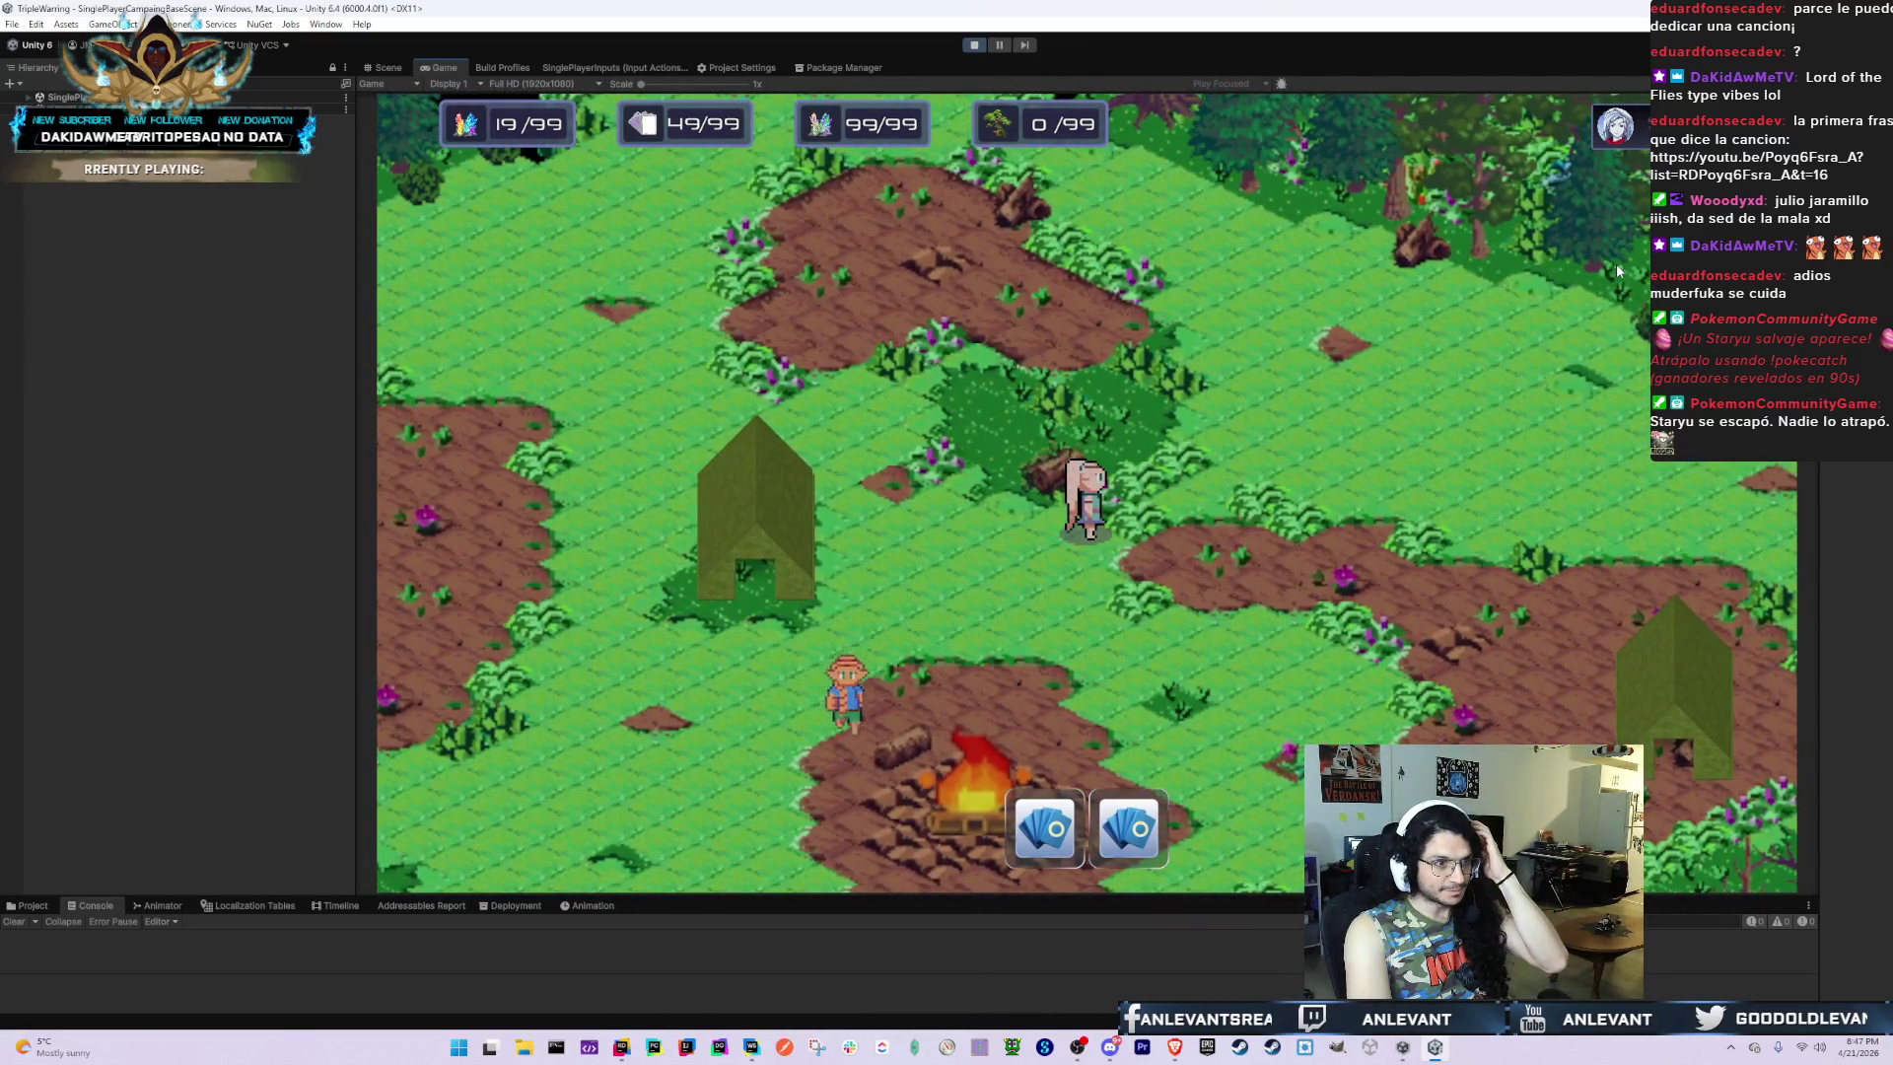
{"action": "key", "text": "w"}
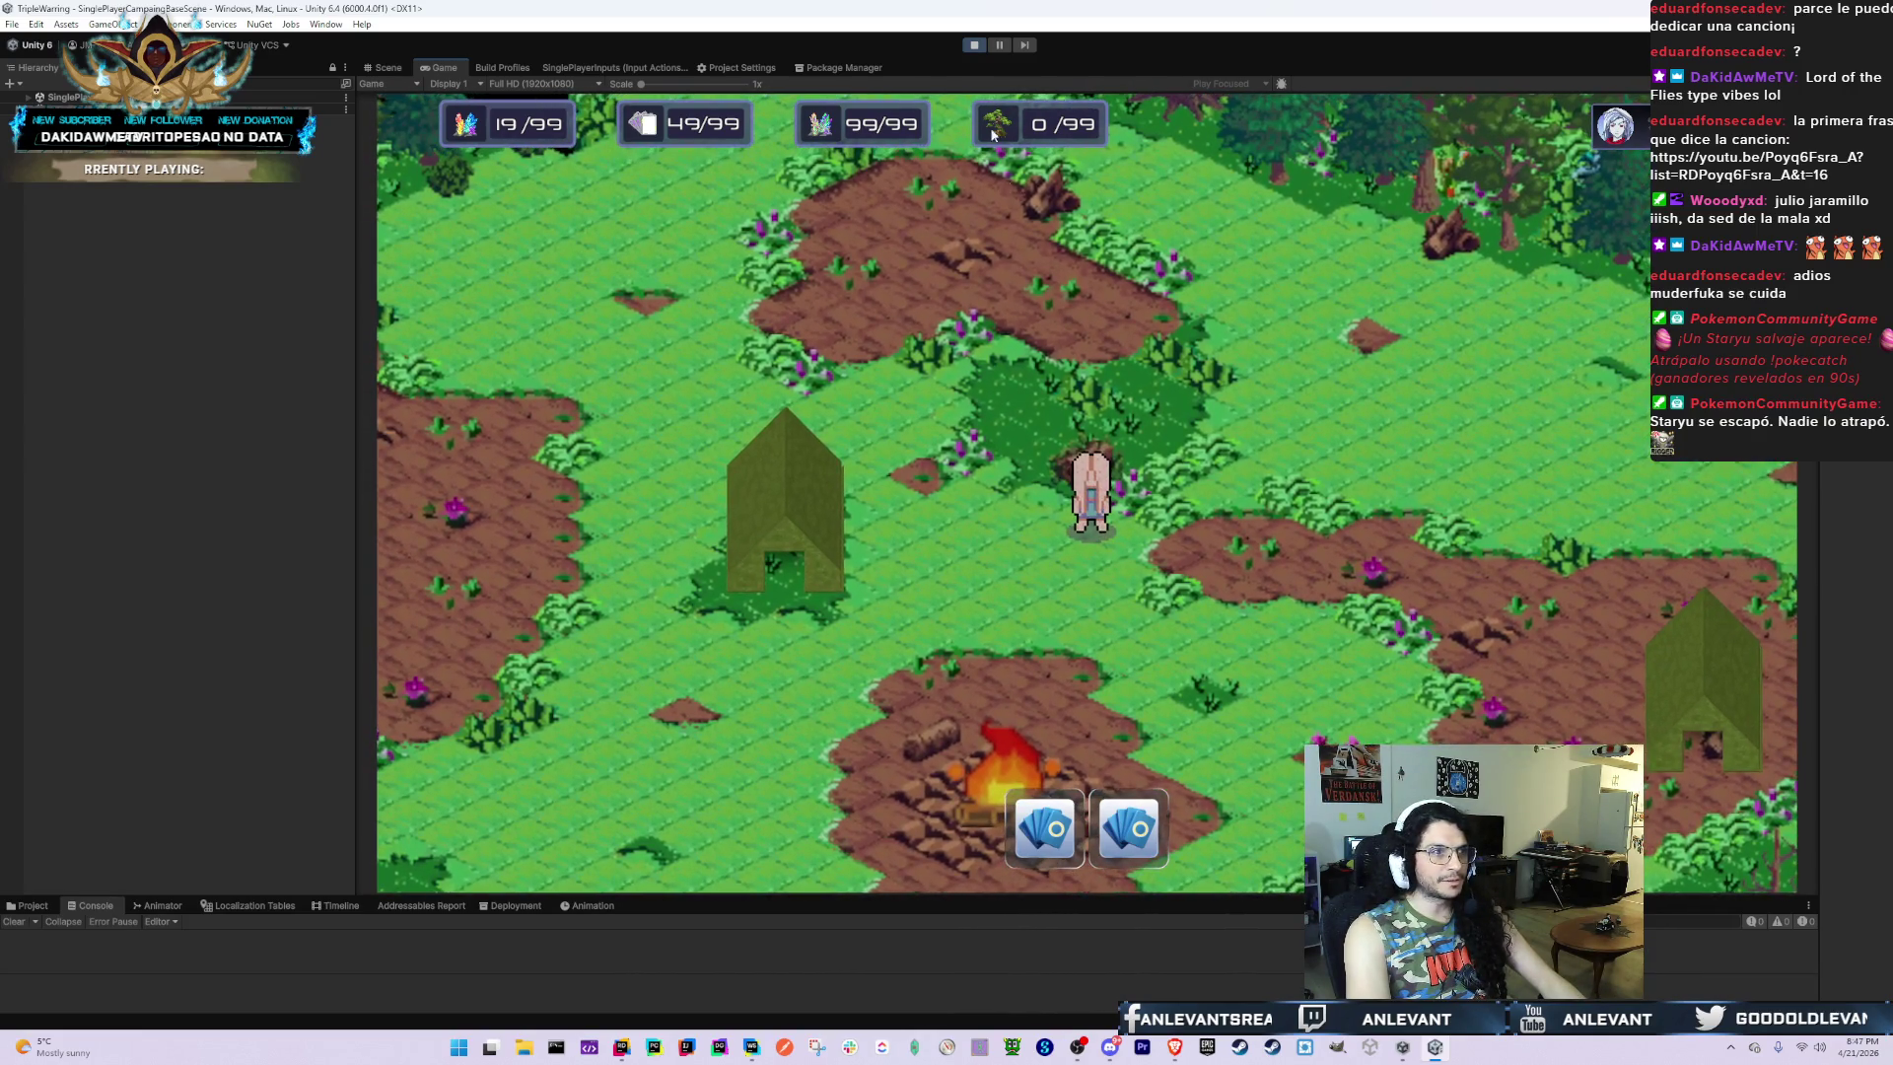
{"action": "key", "text": "ctrl+p"}
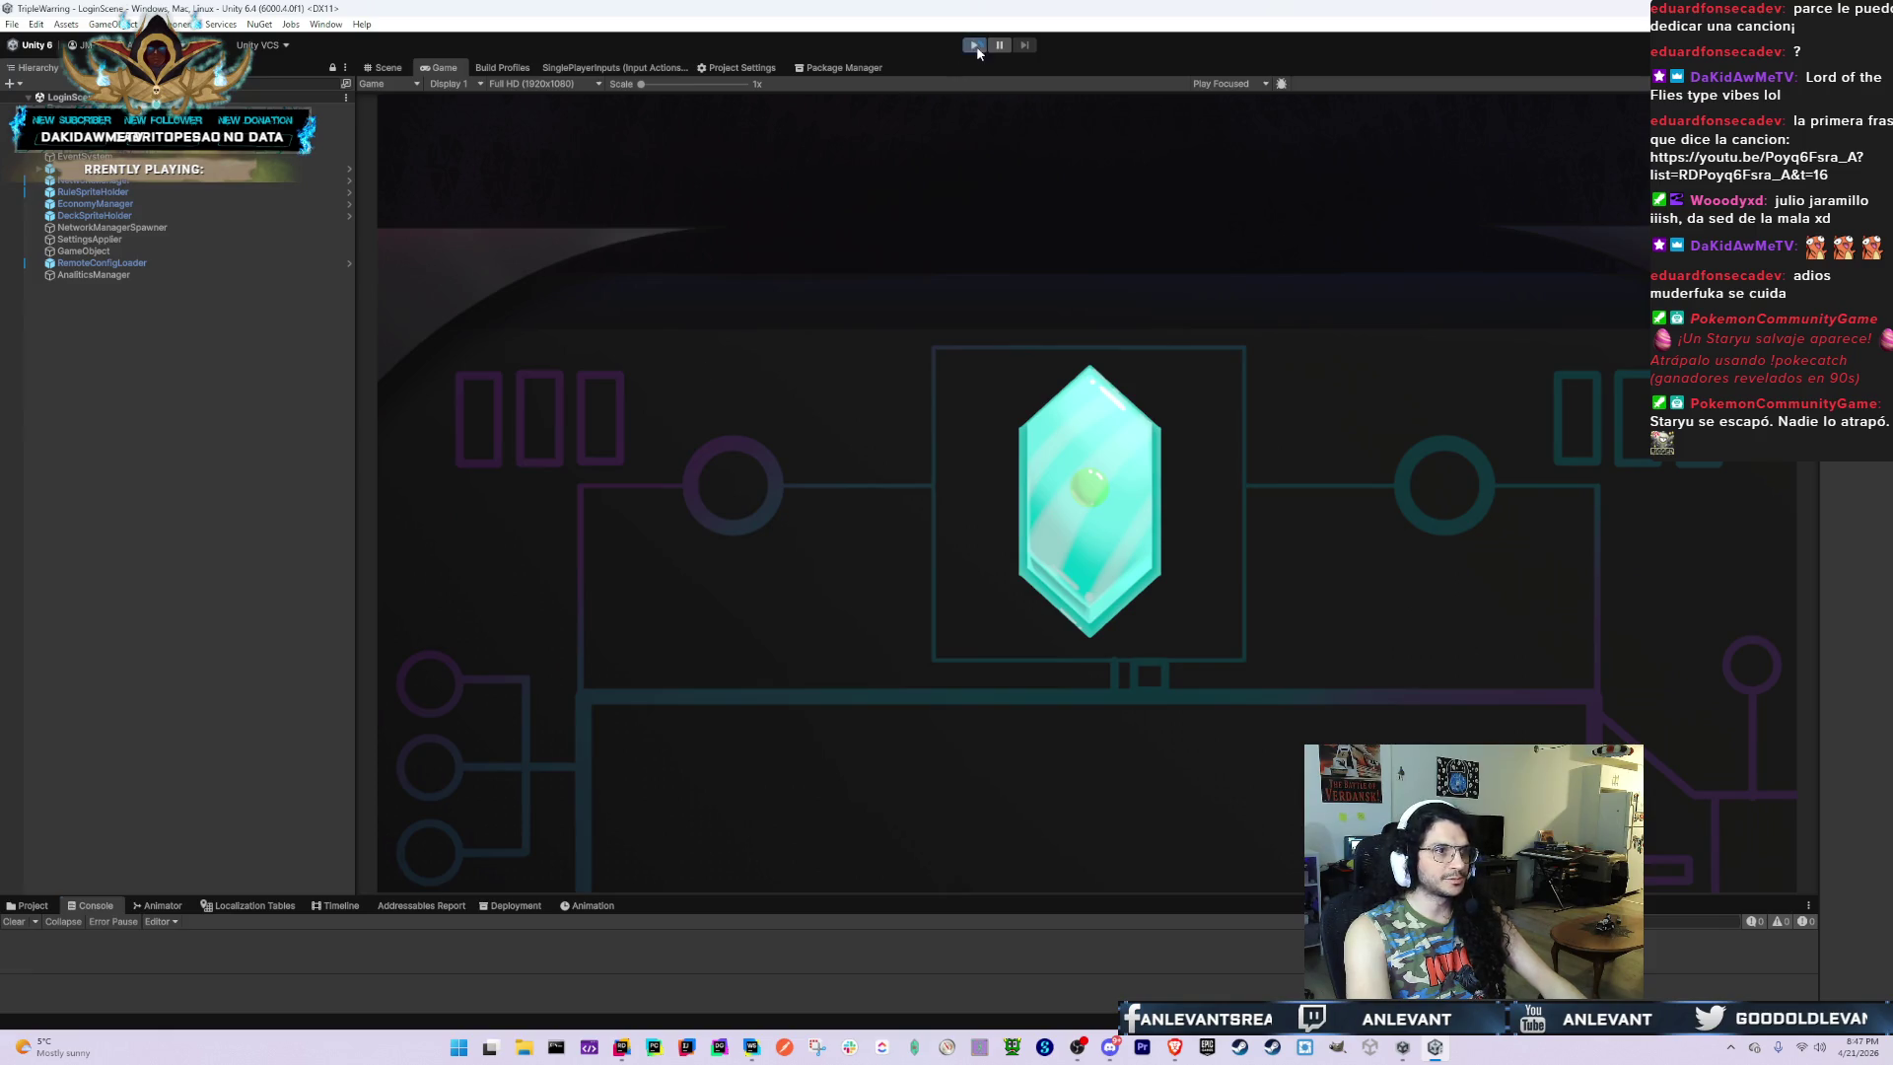
Step: Start play, log in with the account password, add 99 resources in the test menu, then stop
{"action": "left_click", "coordinate": [976, 47]}
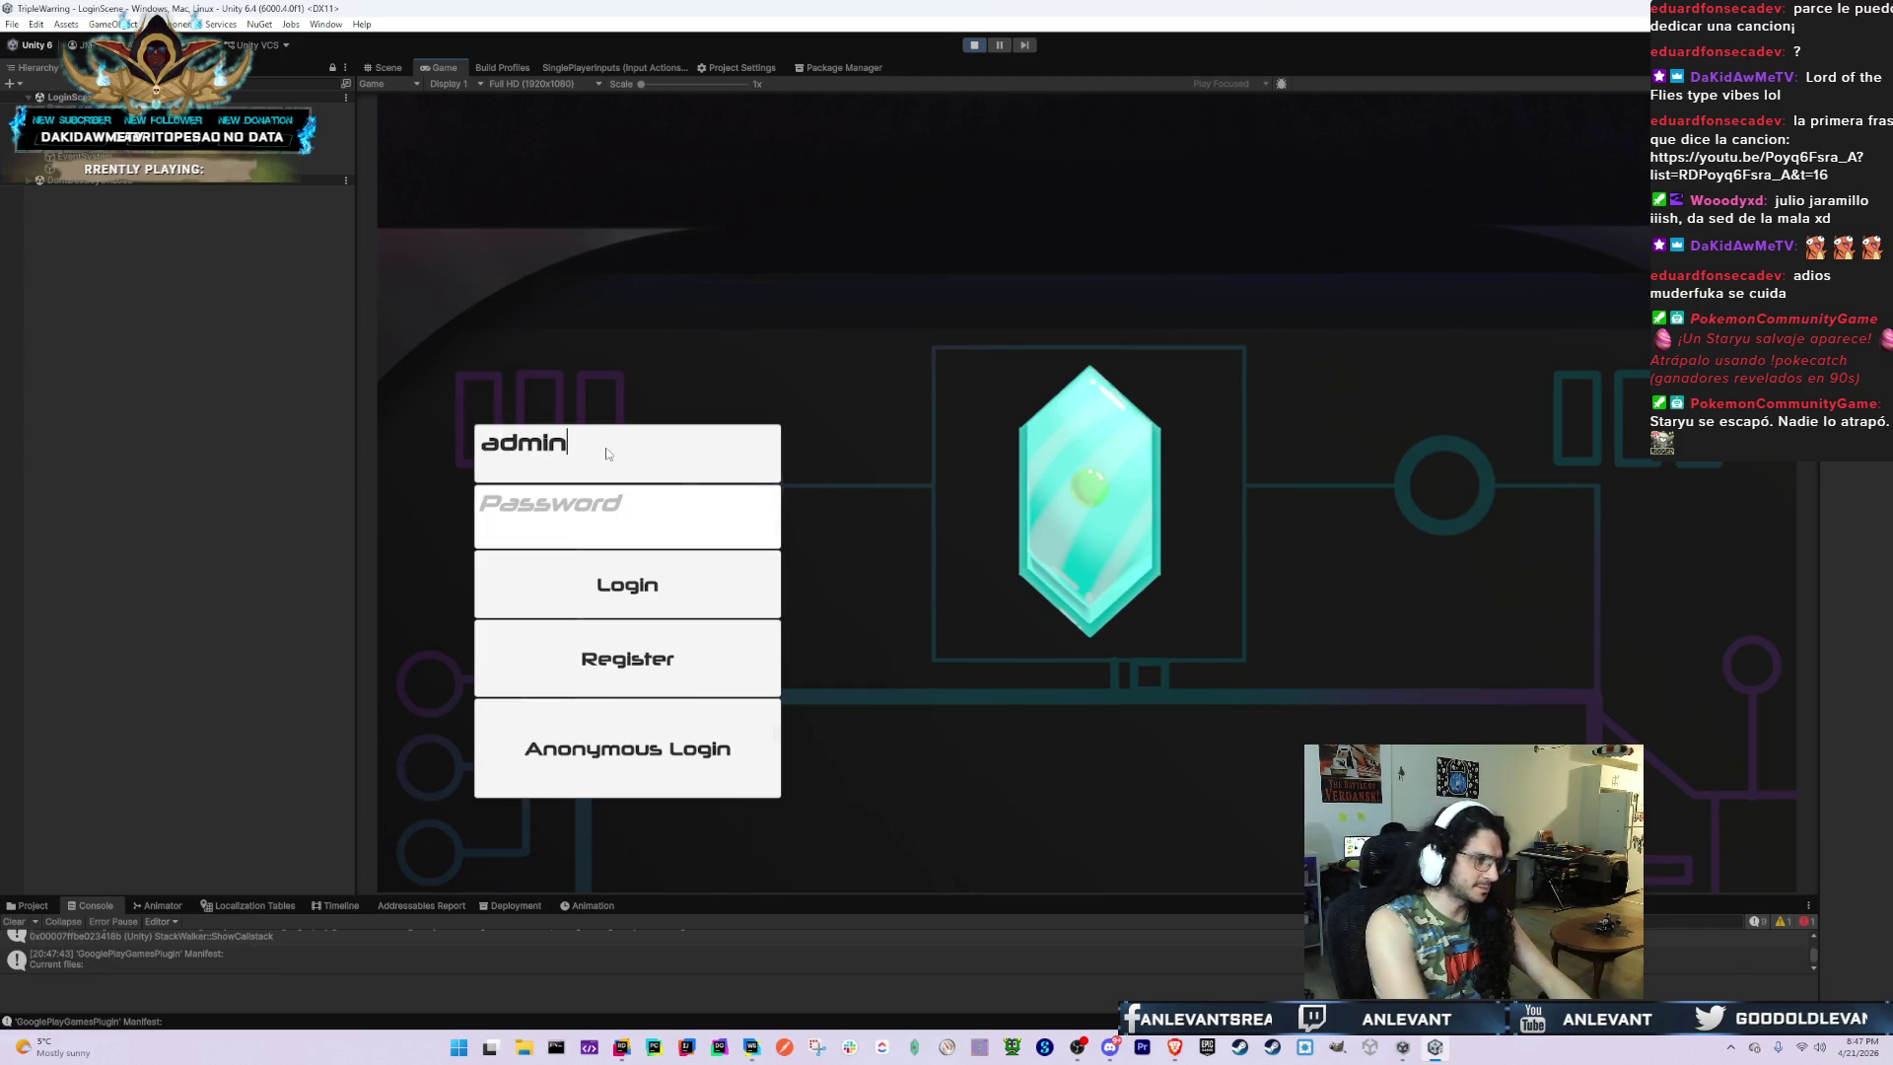
{"action": "left_click", "coordinate": [621, 498]}
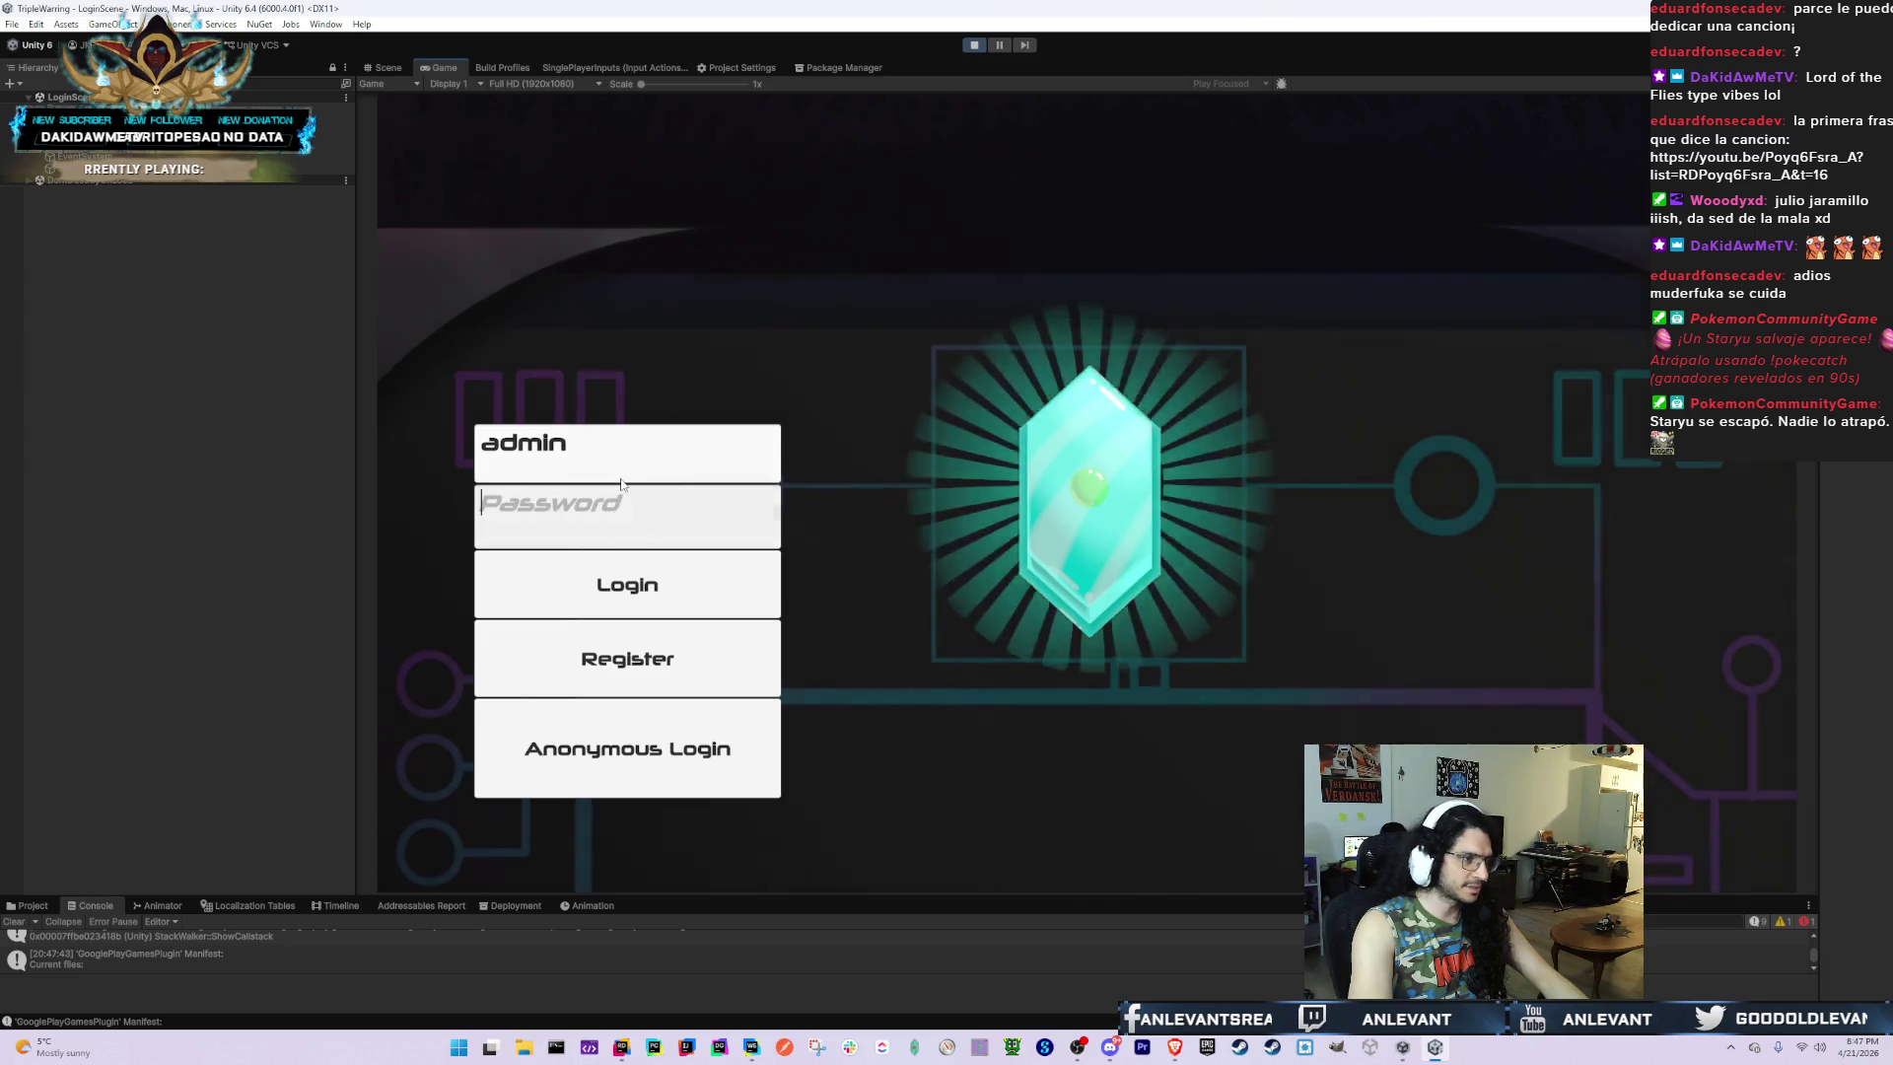
{"action": "type", "text": "*******"}
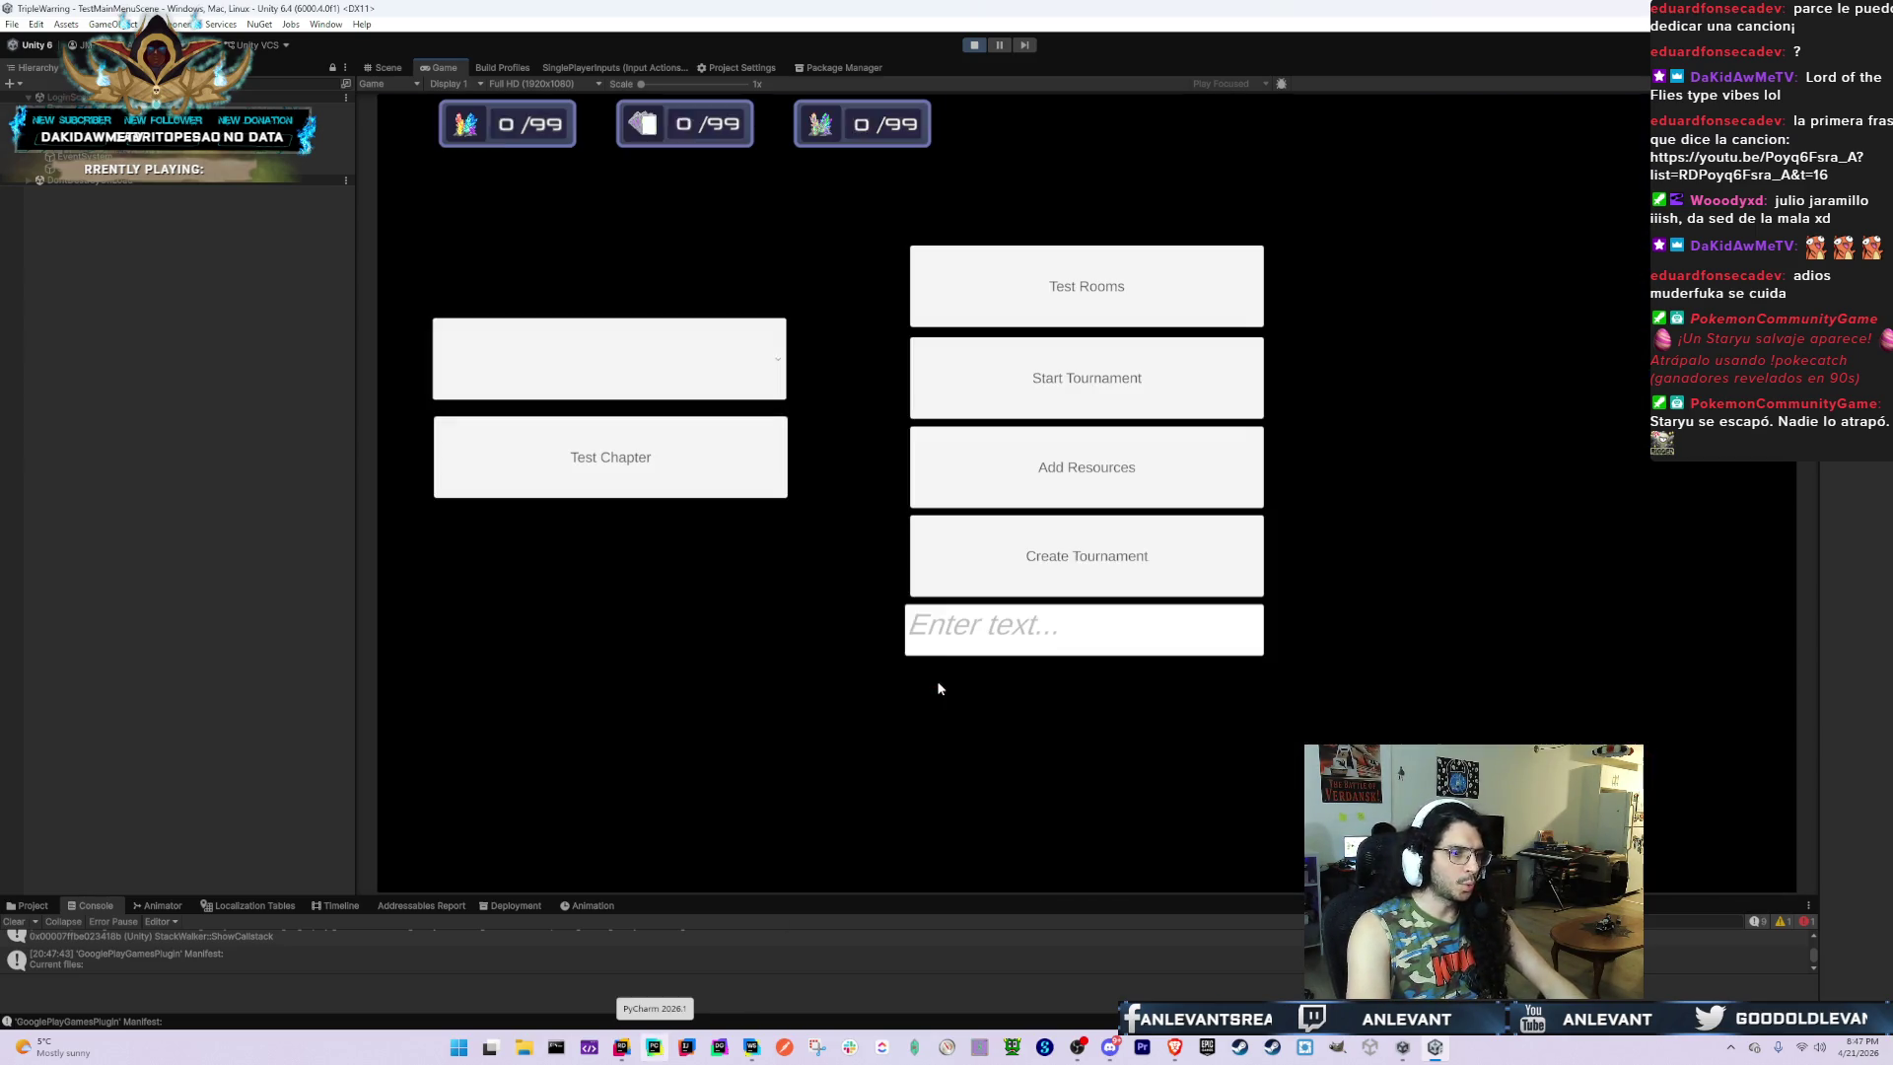
{"action": "left_click", "coordinate": [1090, 645]}
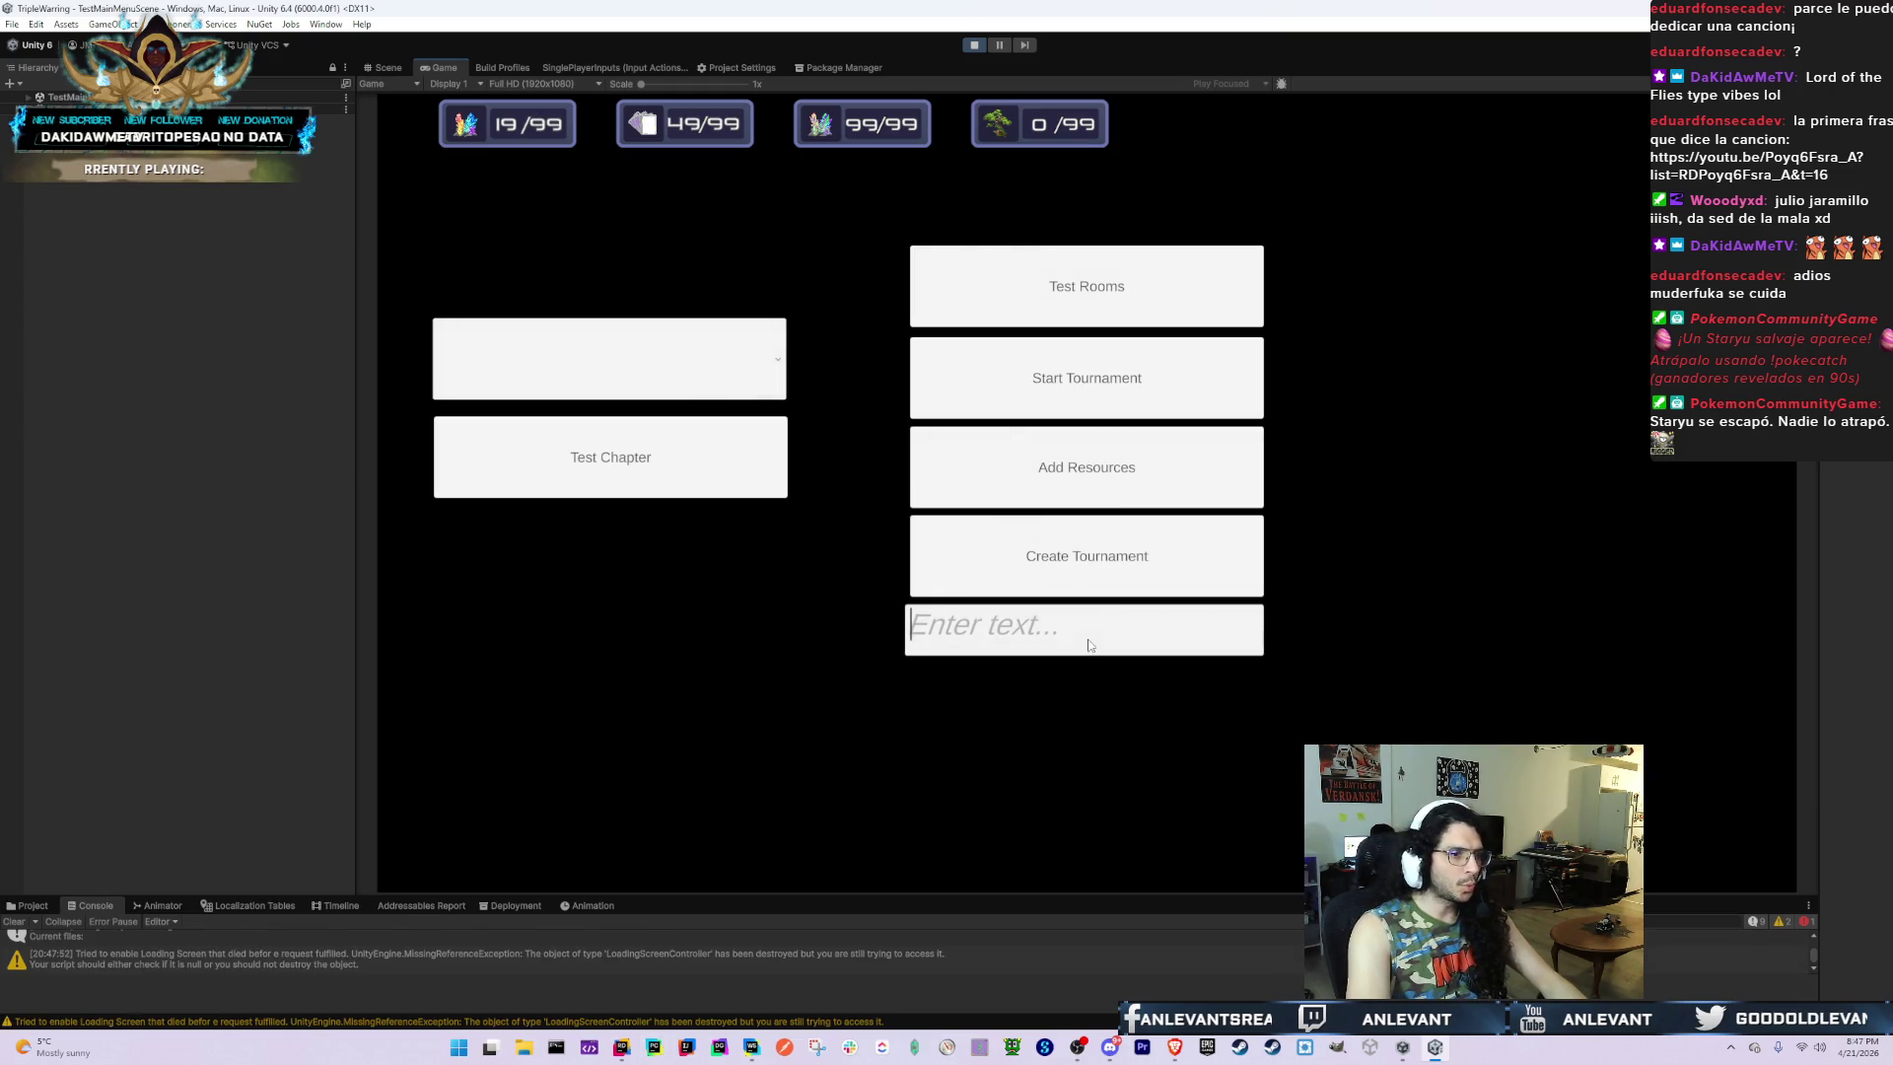
{"action": "left_click", "coordinate": [1073, 467]}
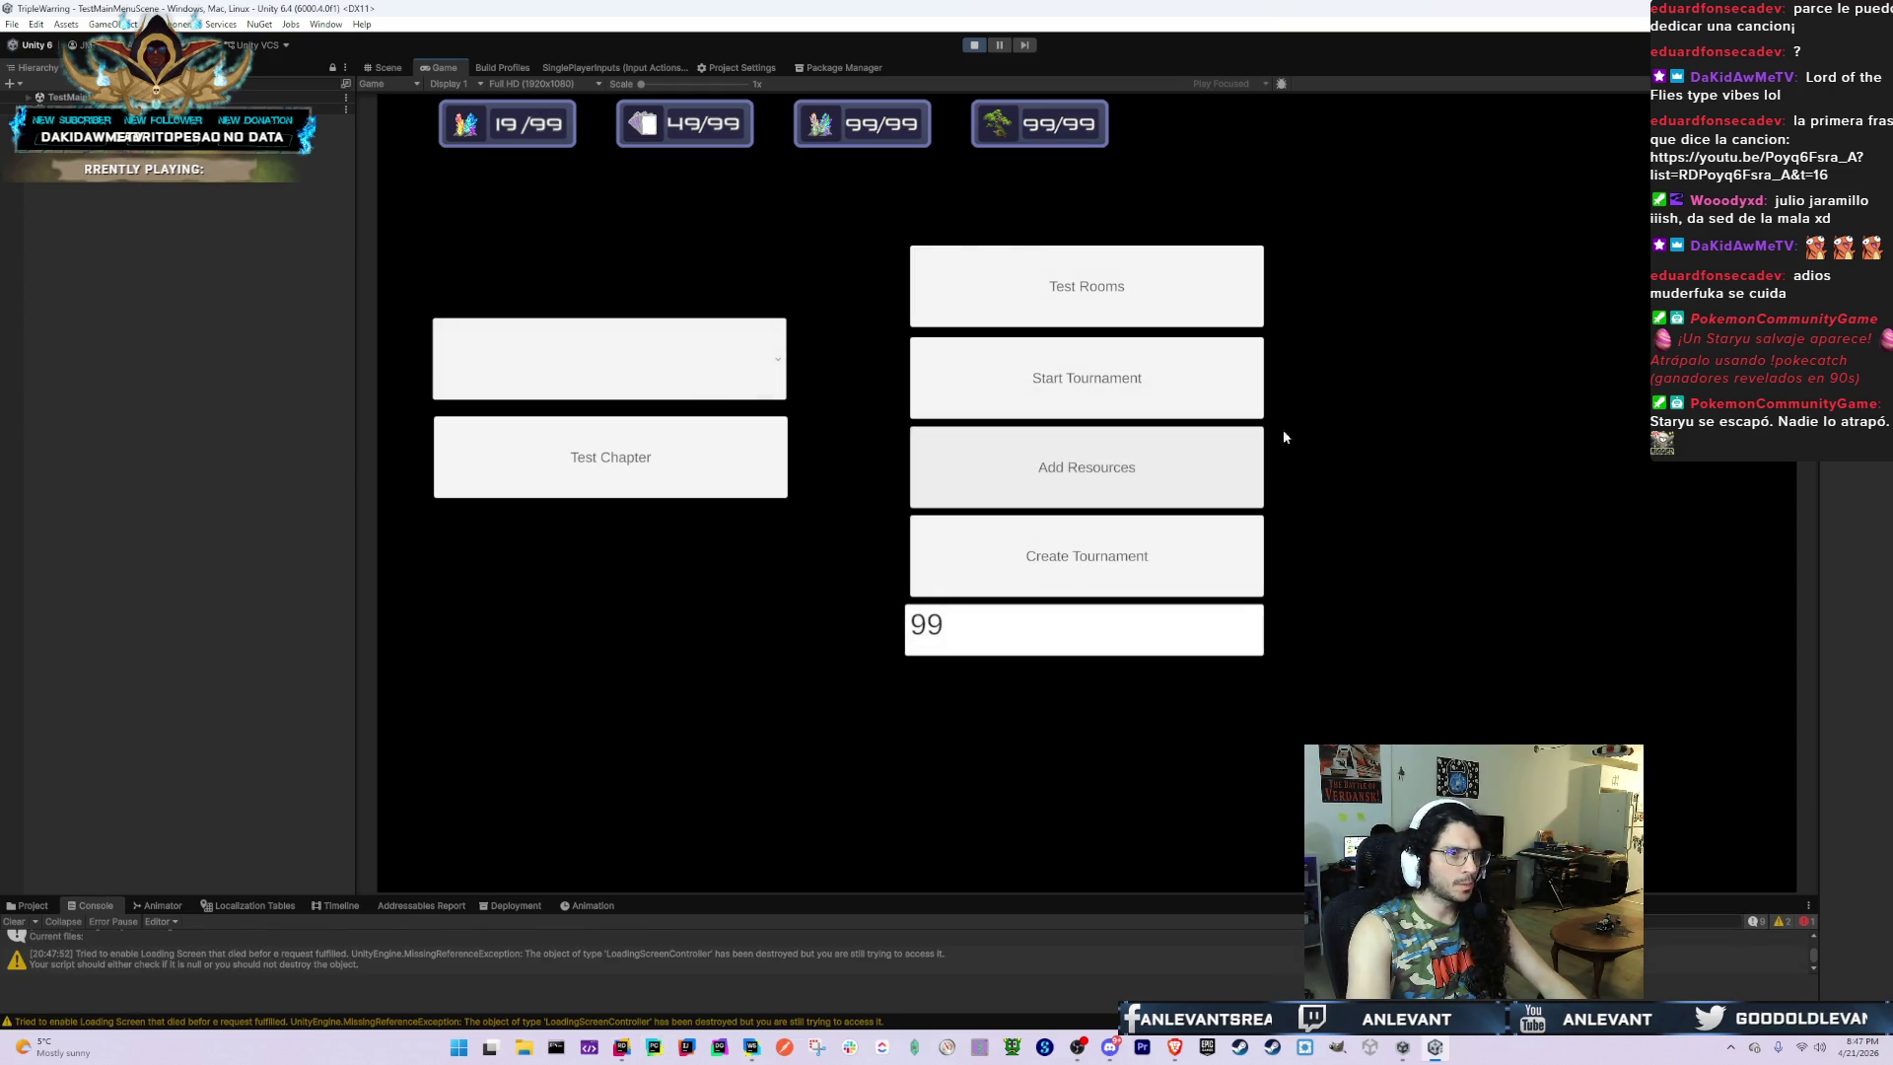
{"action": "left_click", "coordinate": [973, 45]}
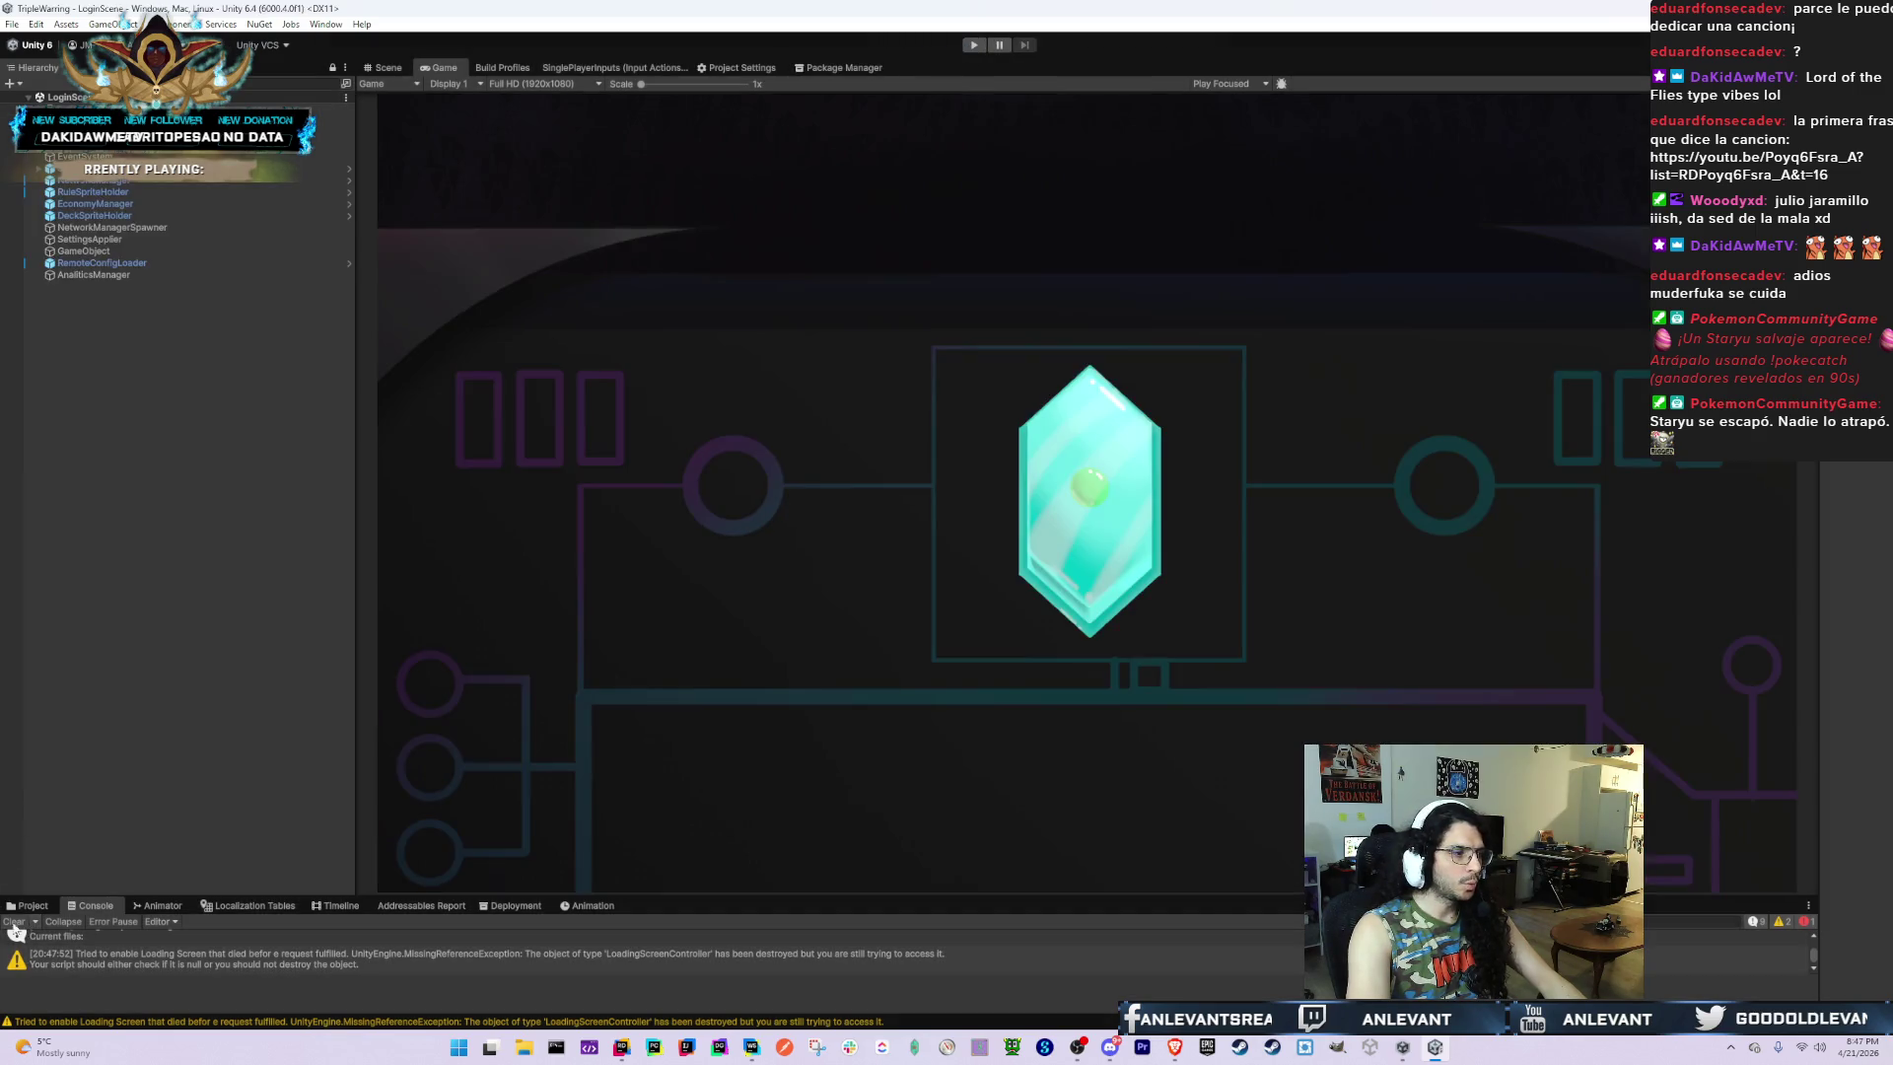
Step: Start Play mode so the game's login screen with Register and Anonymous Login loads
{"action": "left_click", "coordinate": [976, 44]}
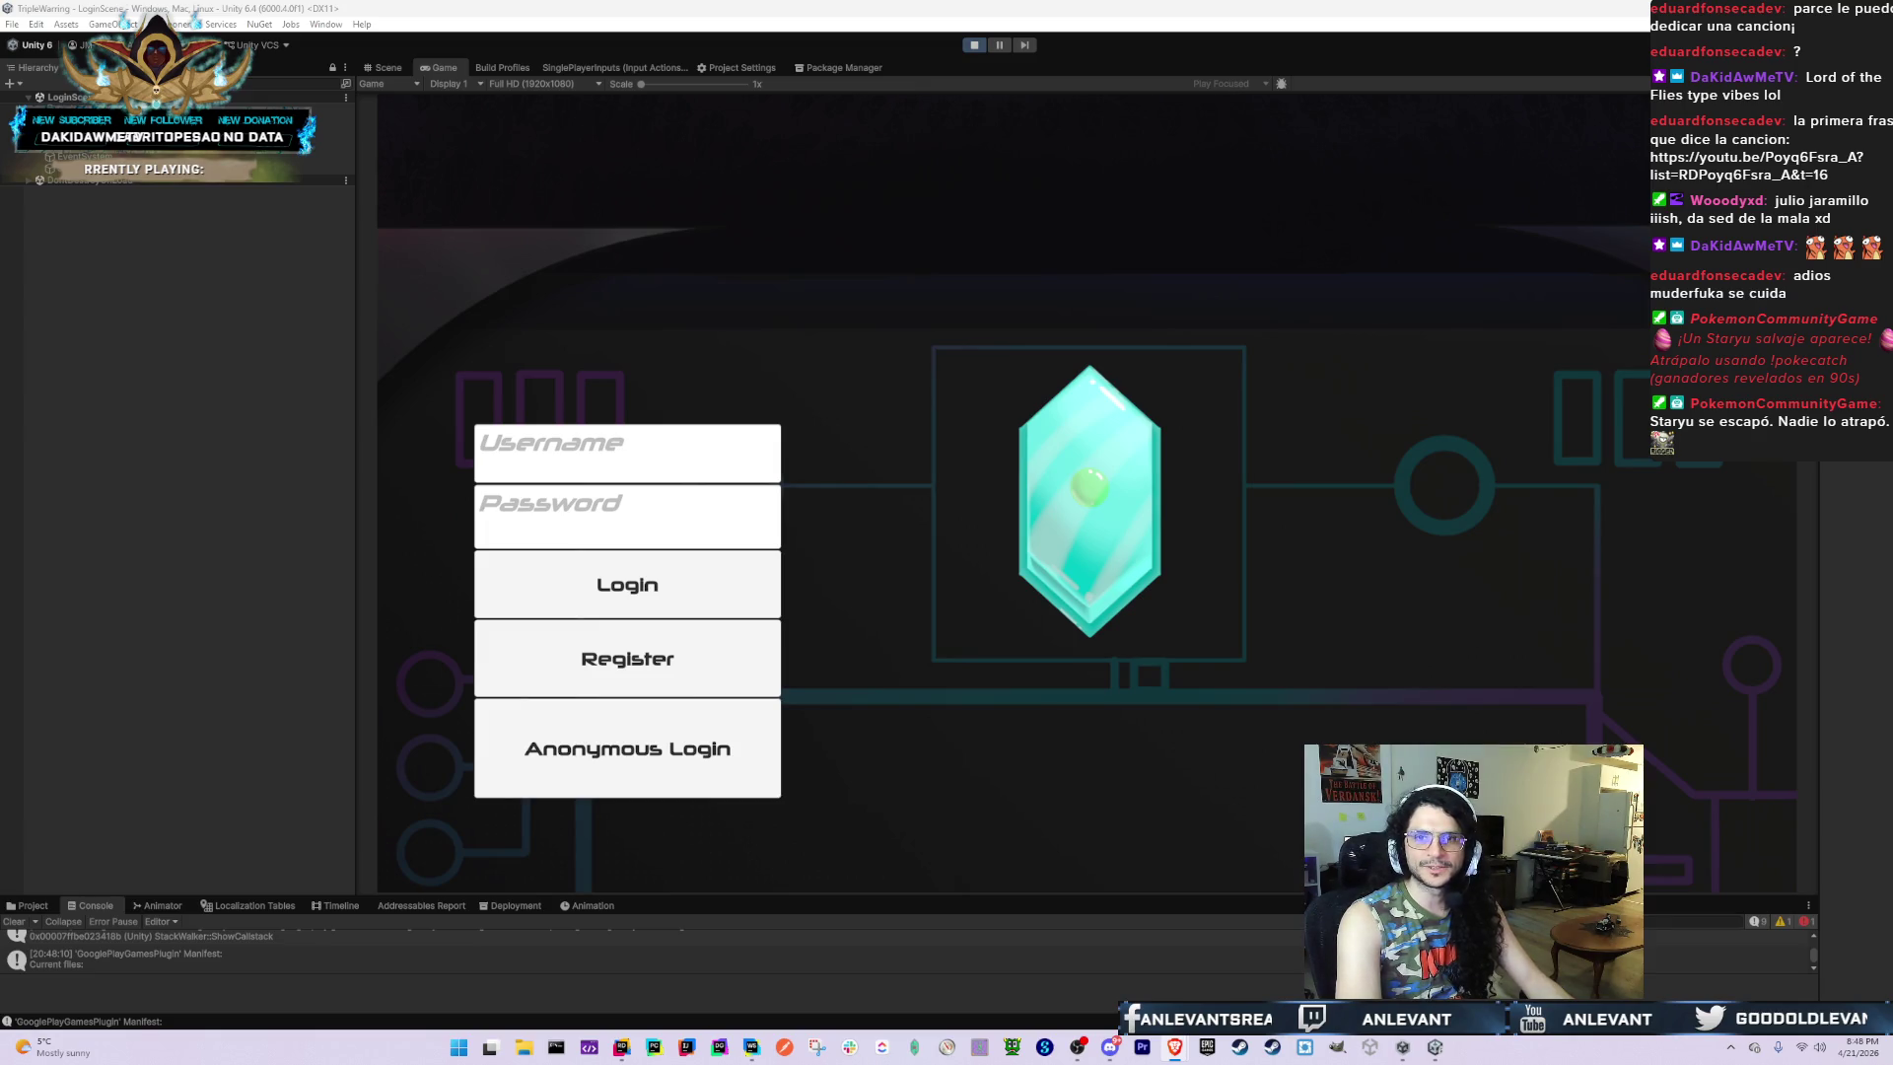
{"action": "key", "text": "alt+Tab"}
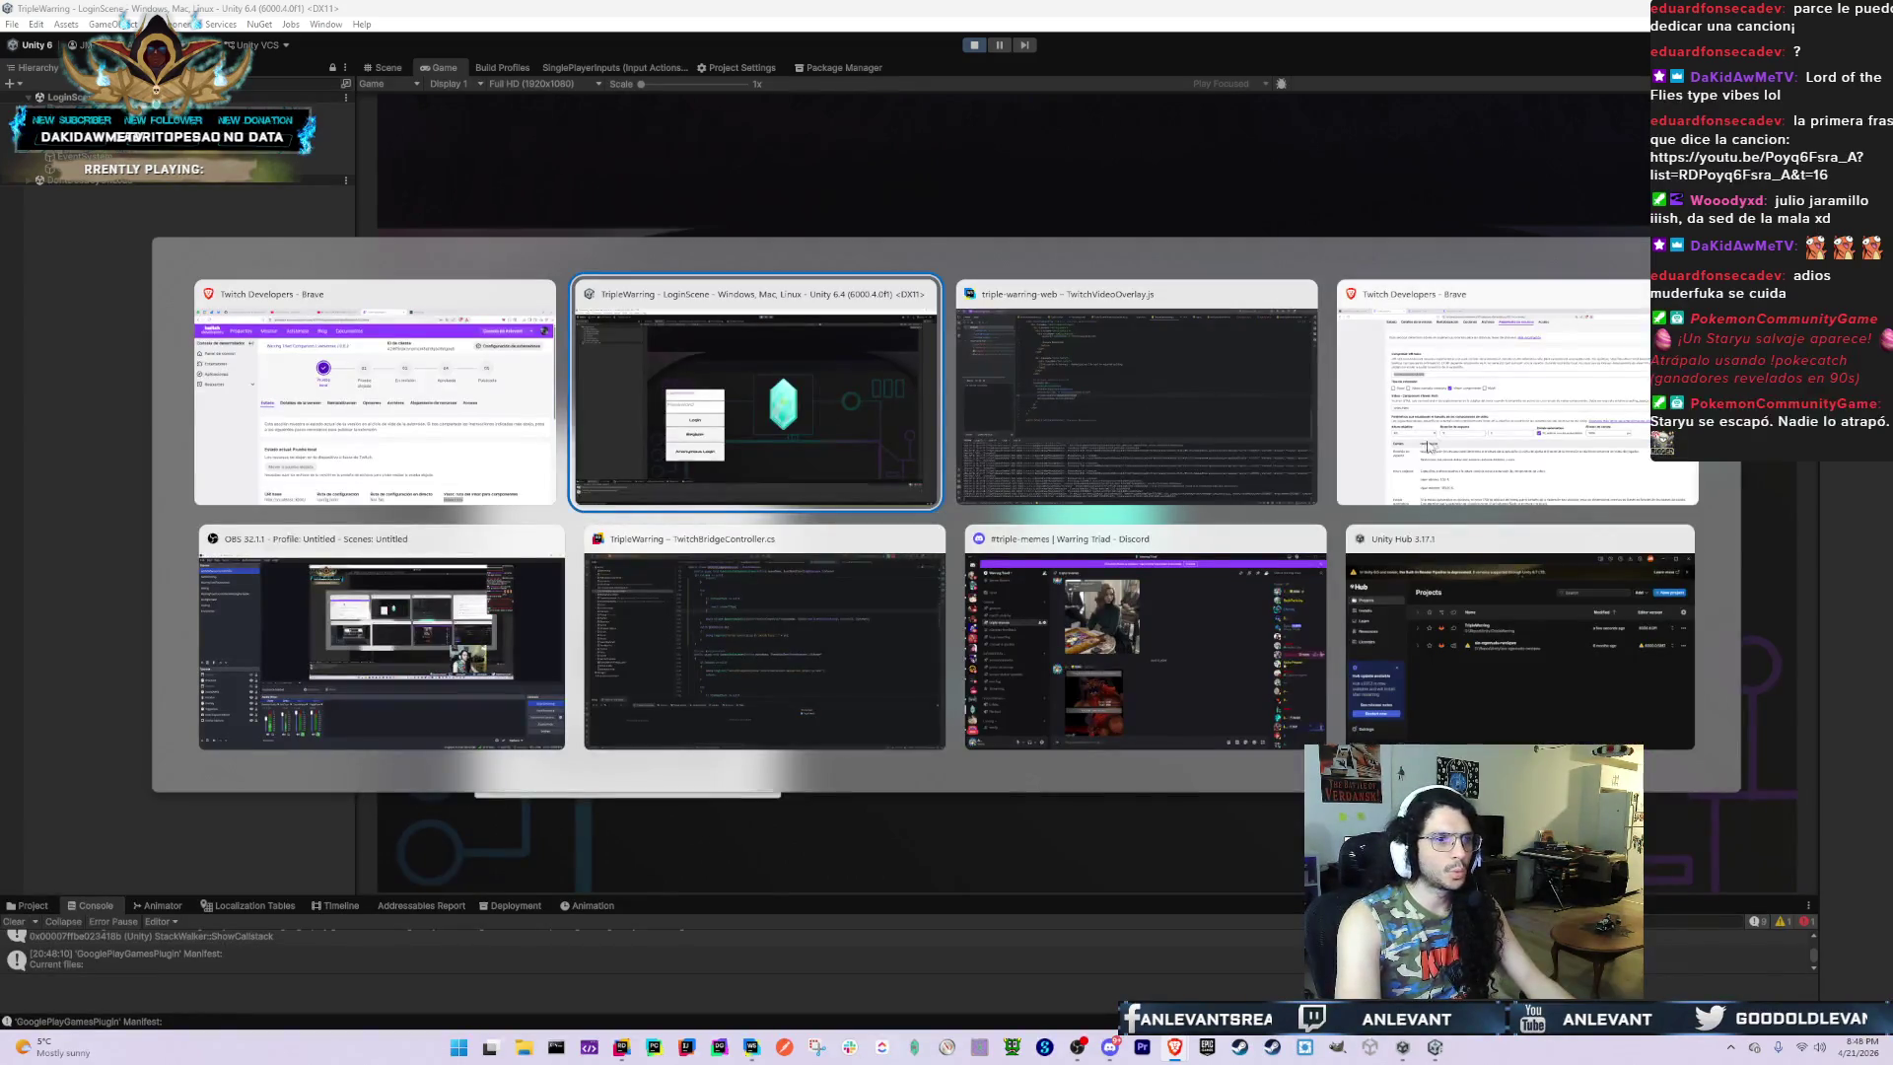
Step: Check the Twitch extensions page and local extension test page in the browser, then return to Unity
{"action": "left_click", "coordinate": [1460, 407]}
{"action": "left_click", "coordinate": [434, 14]}
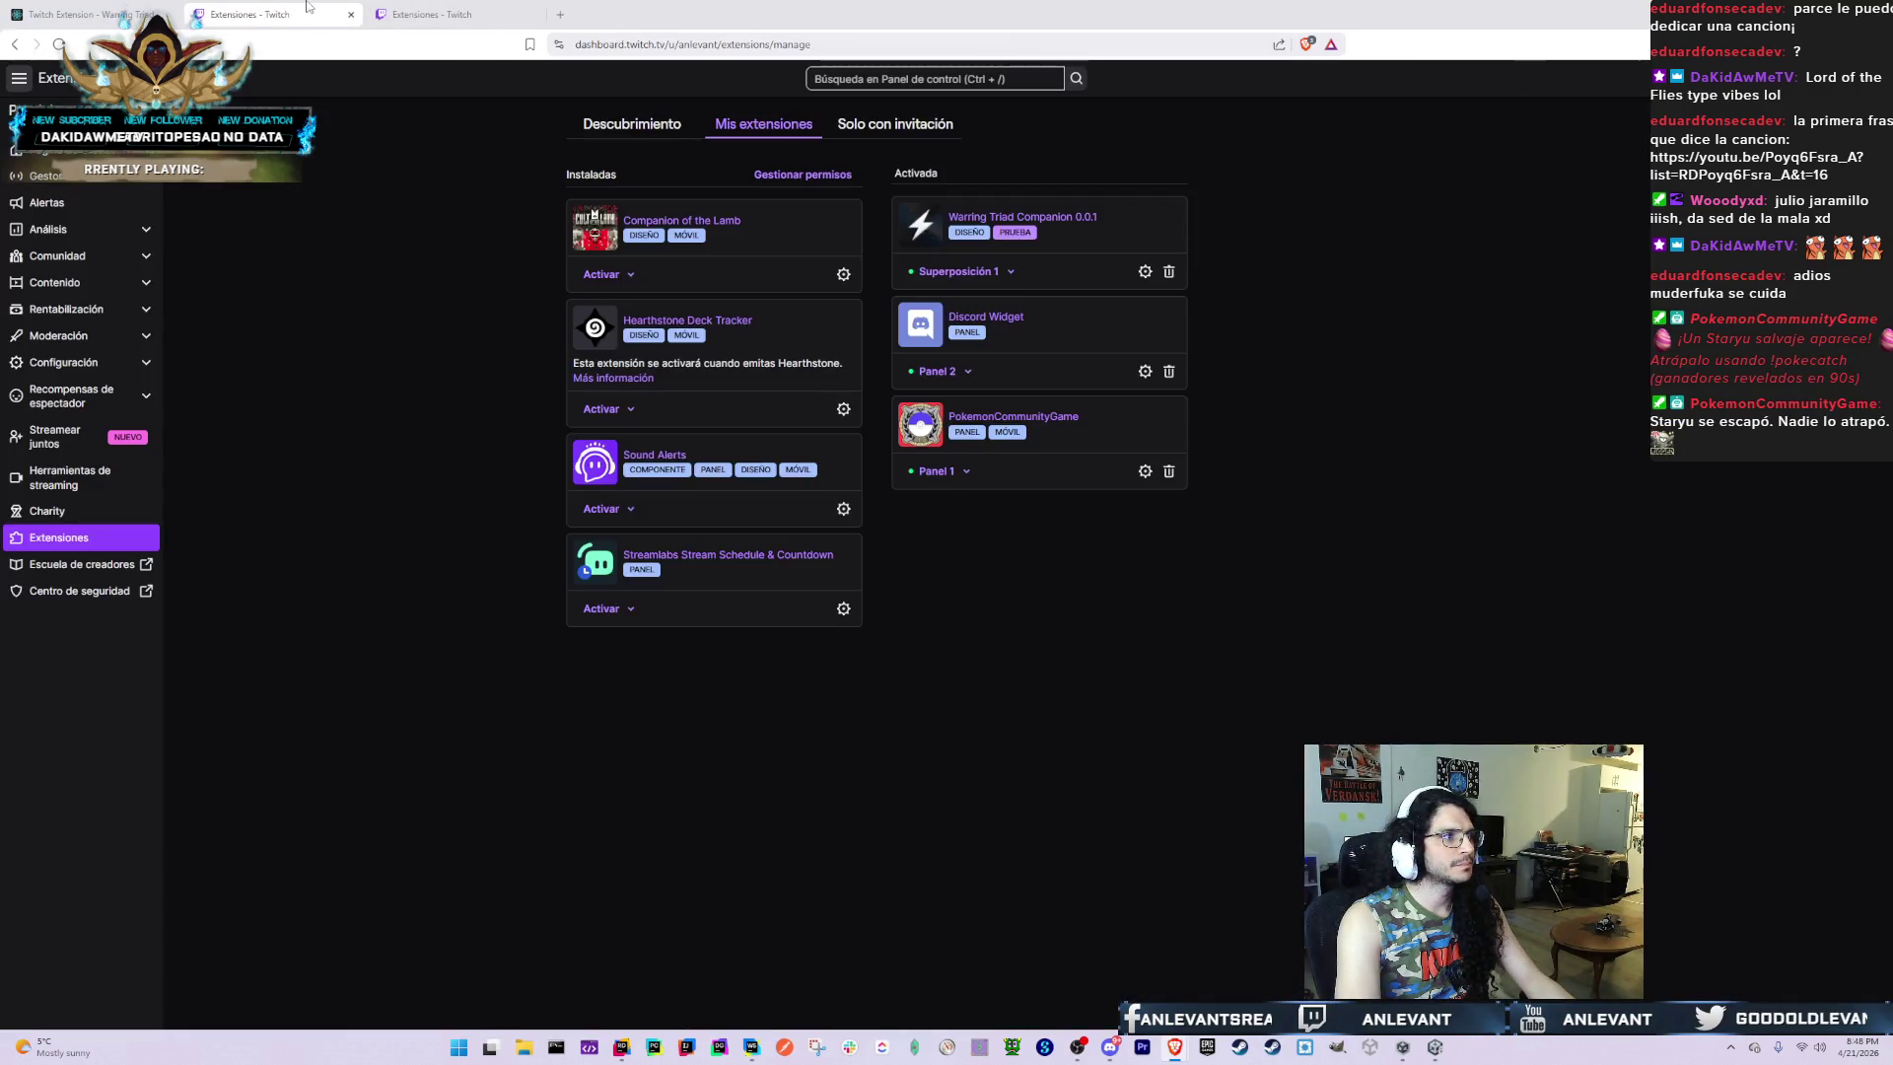
{"action": "left_click", "coordinate": [107, 12]}
{"action": "key", "text": "alt+Tab"}
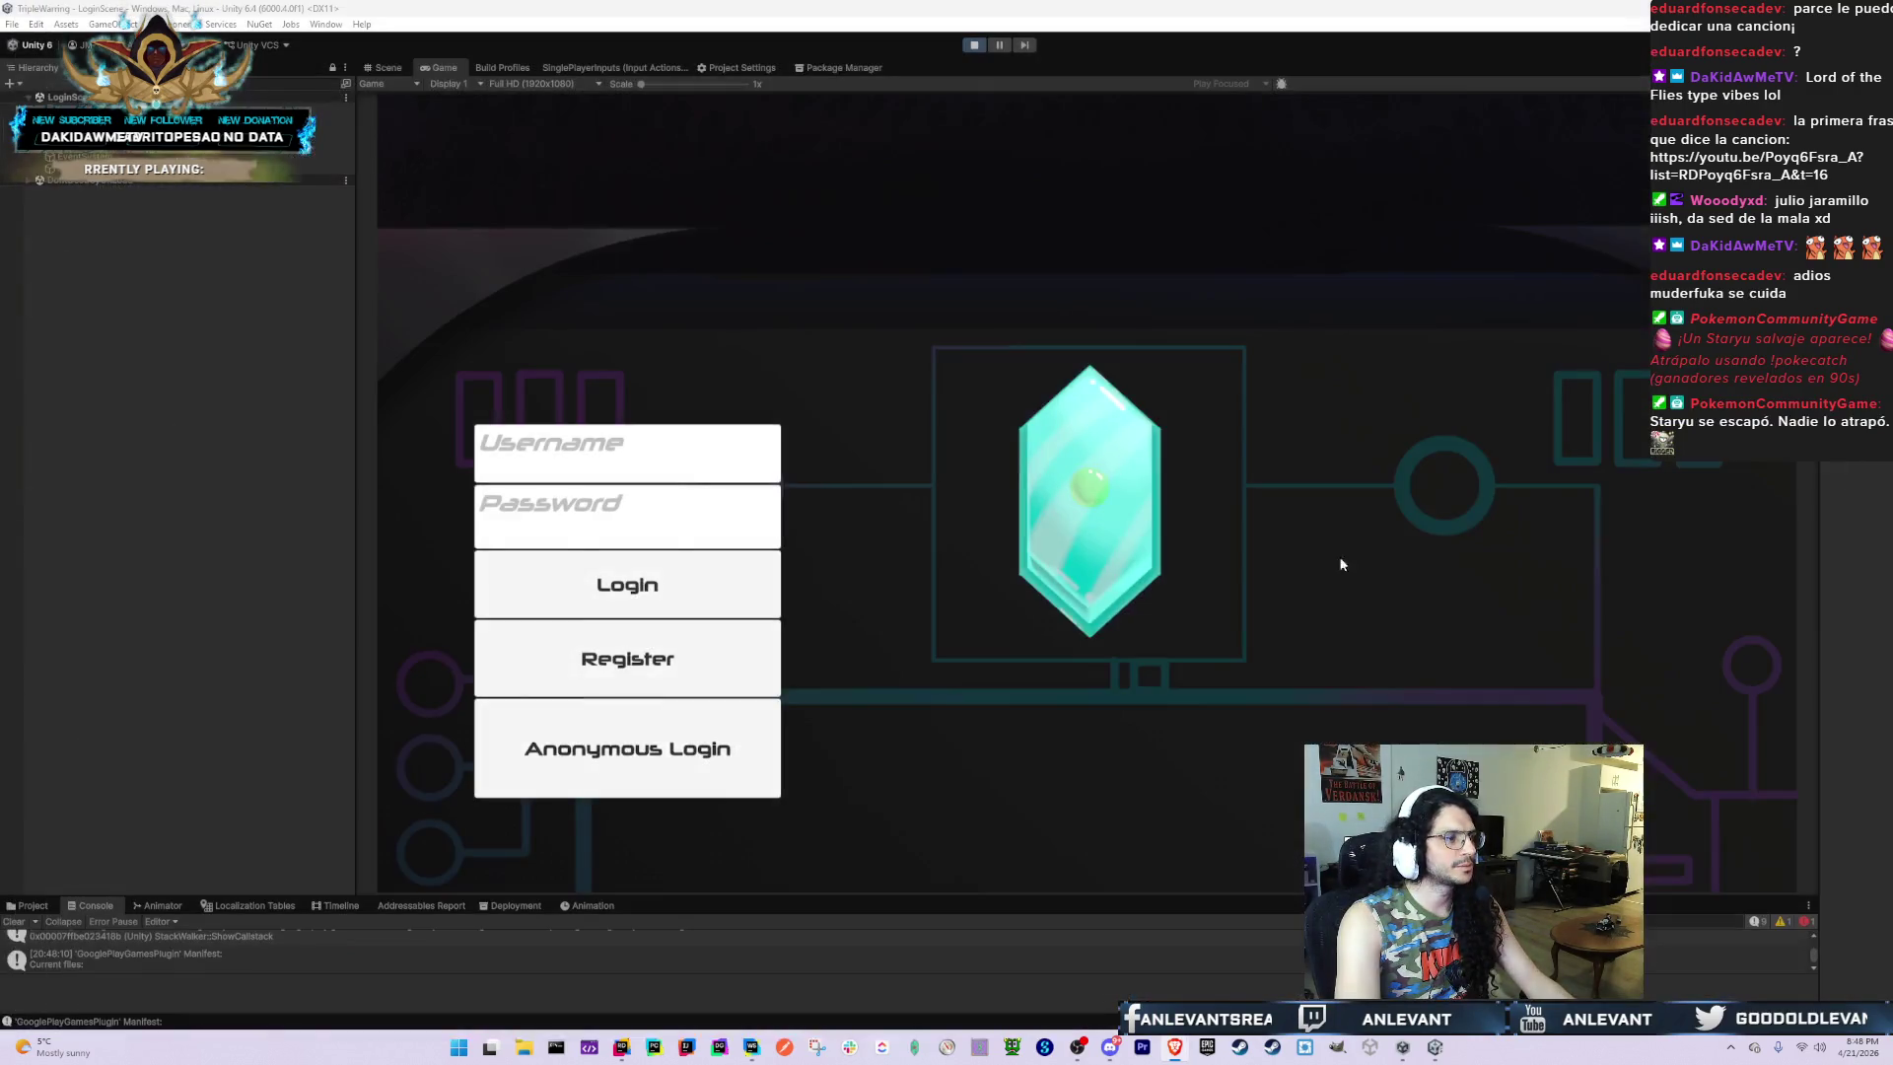
{"action": "key", "text": "alt+Tab"}
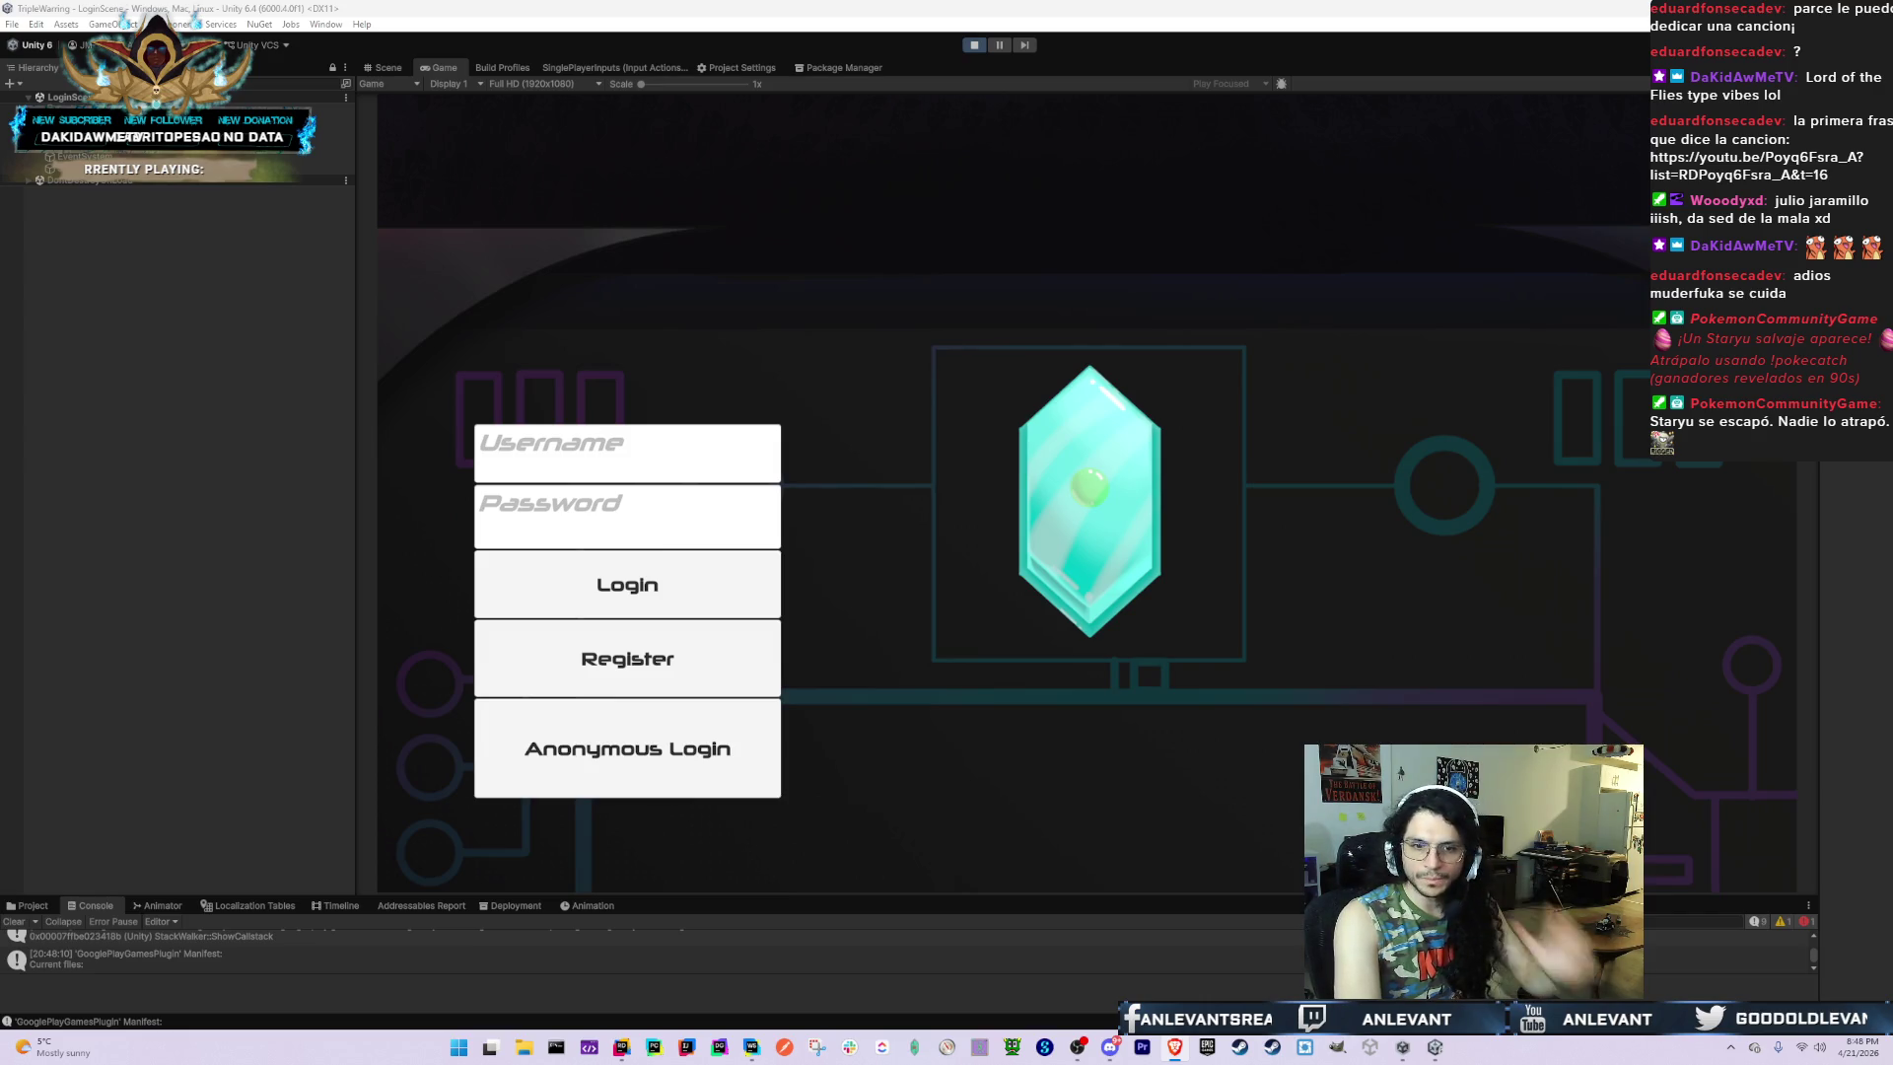
Step: Log in with the username and account password, retyping the password after the failed attempt
{"action": "left_click", "coordinate": [624, 458]}
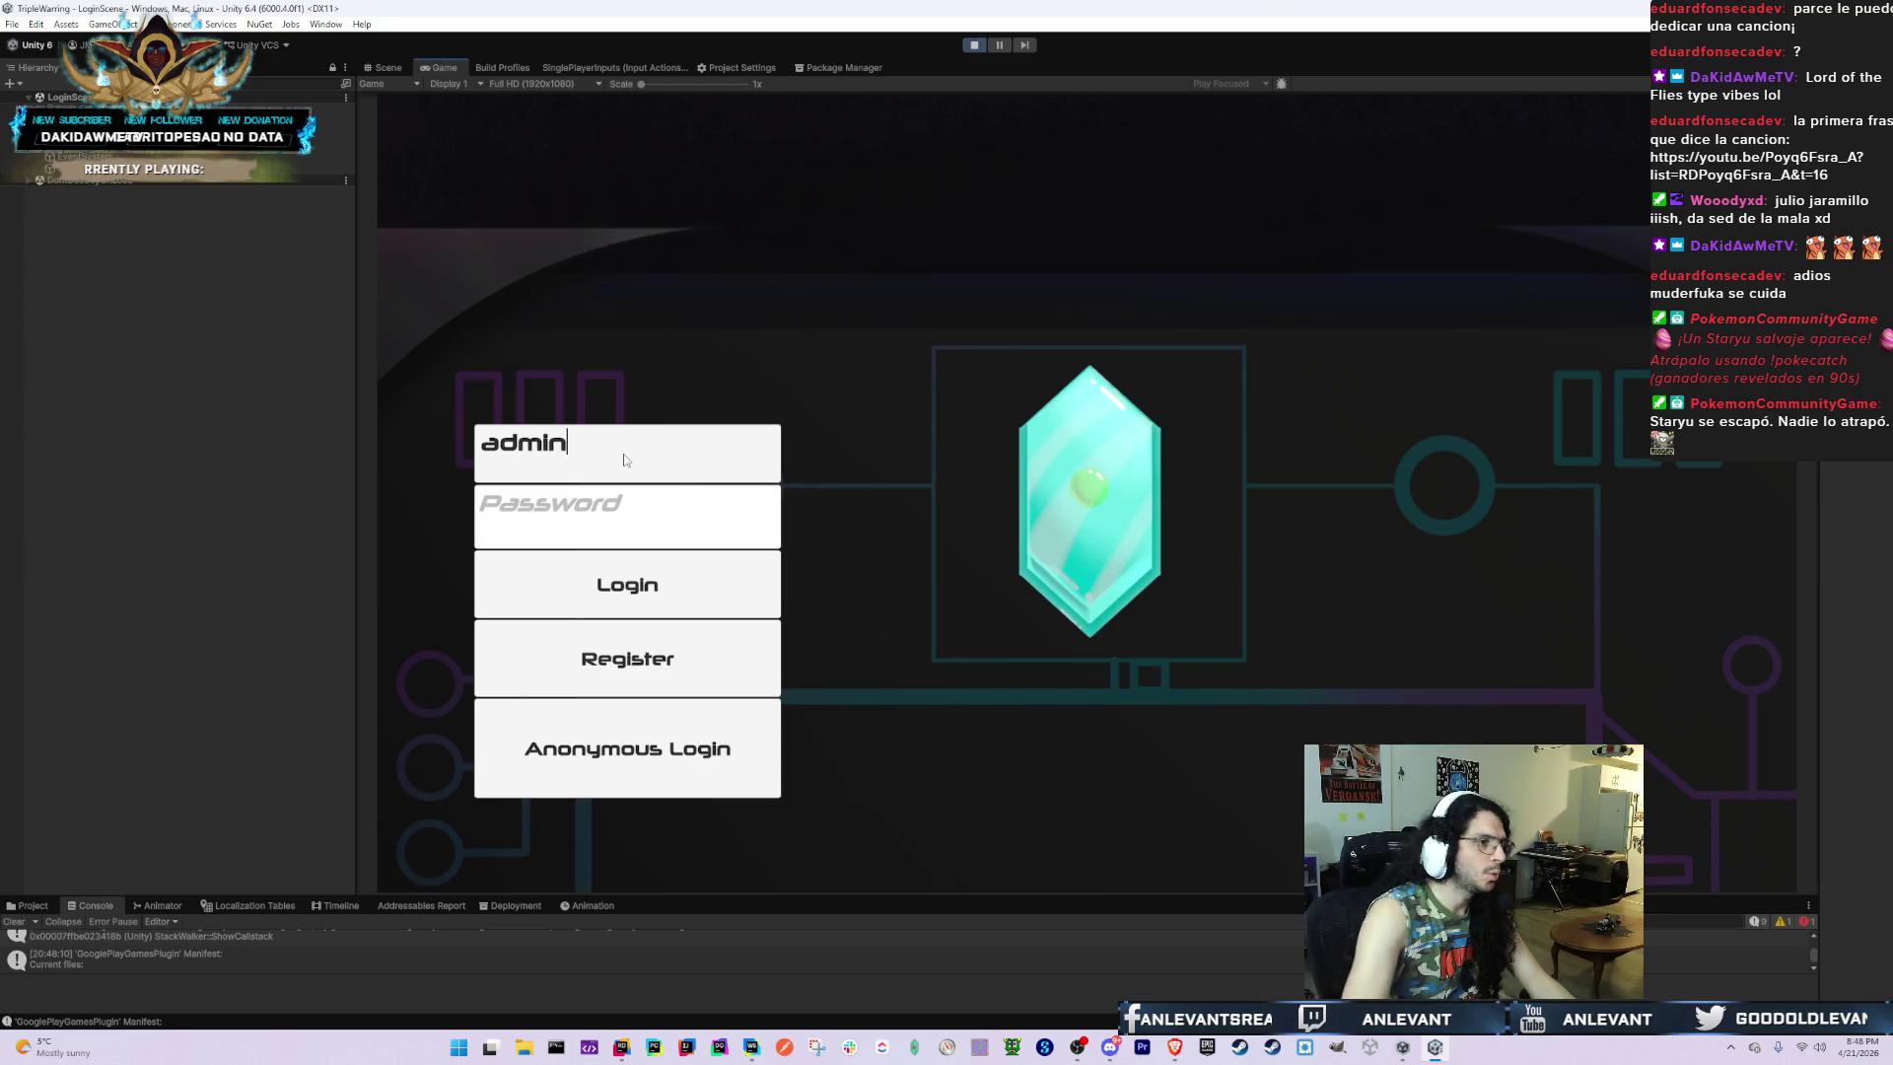
{"action": "left_click", "coordinate": [615, 511]}
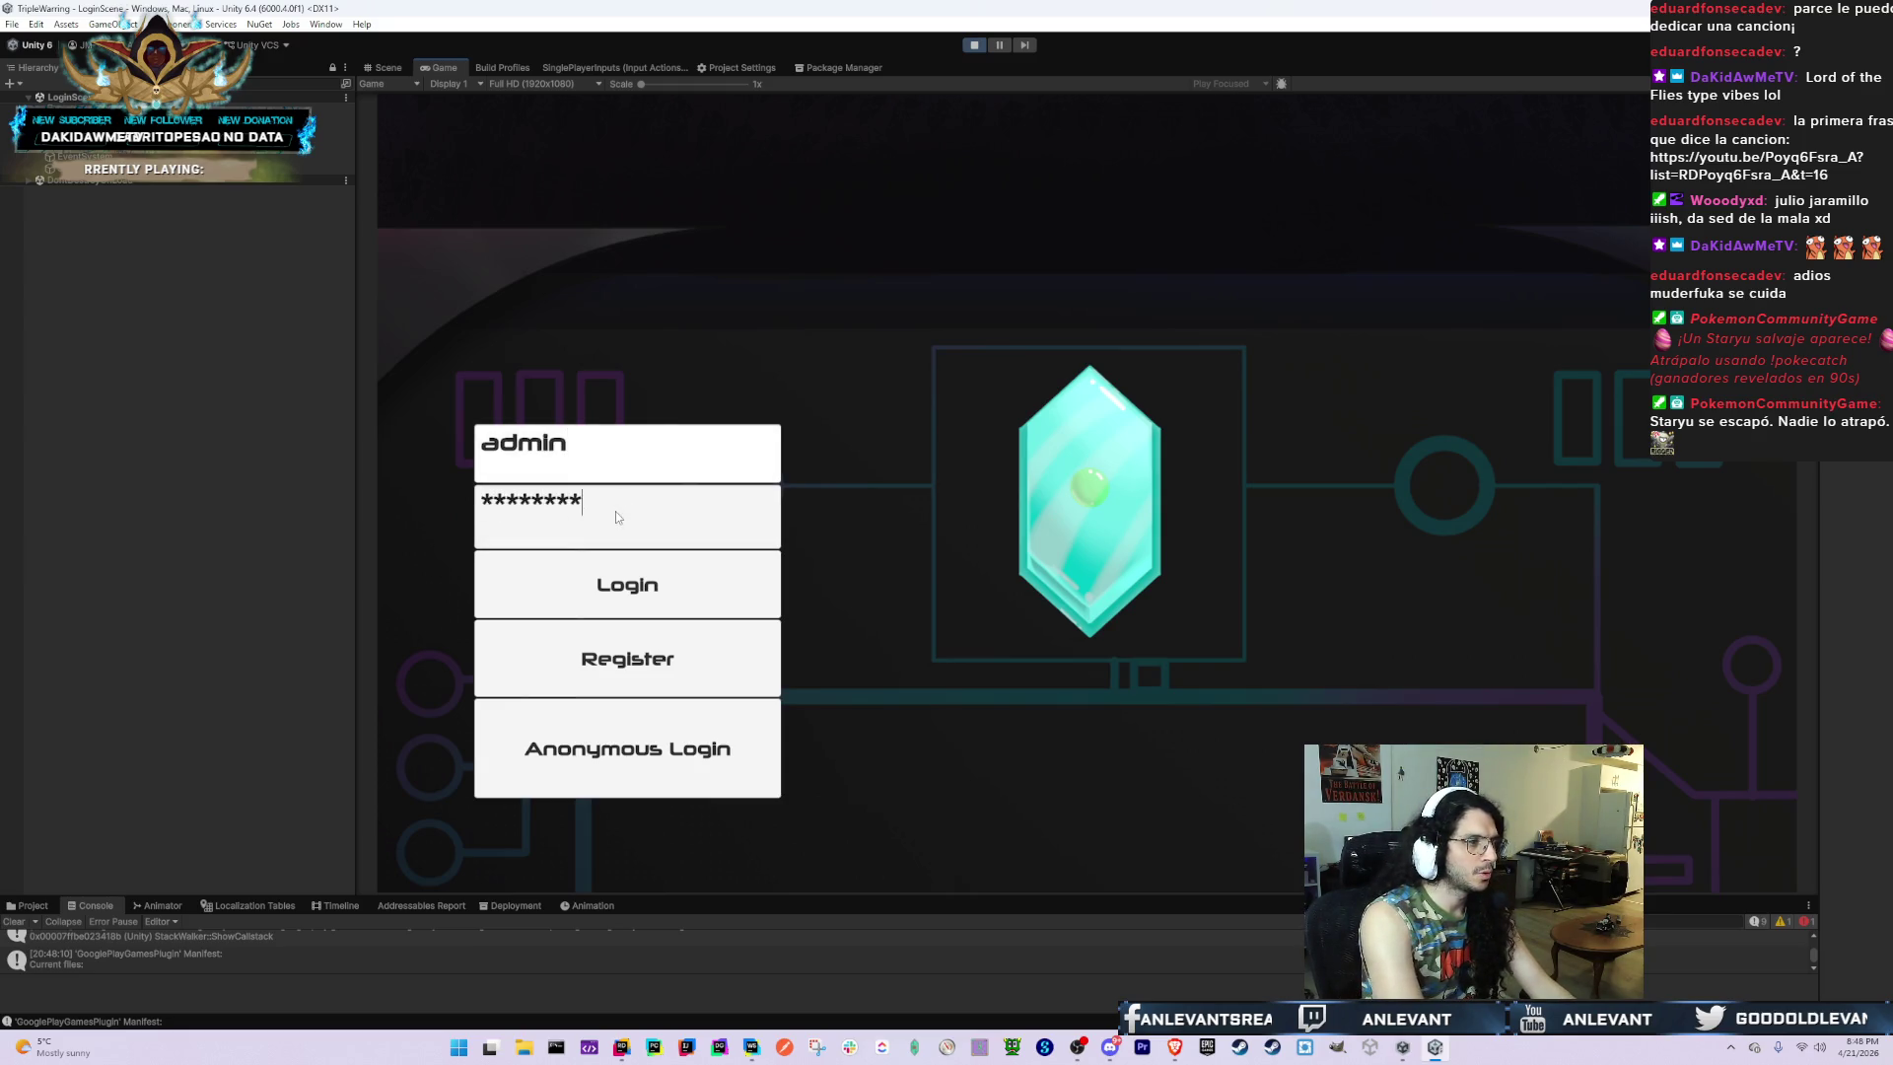
{"action": "left_click", "coordinate": [592, 584]}
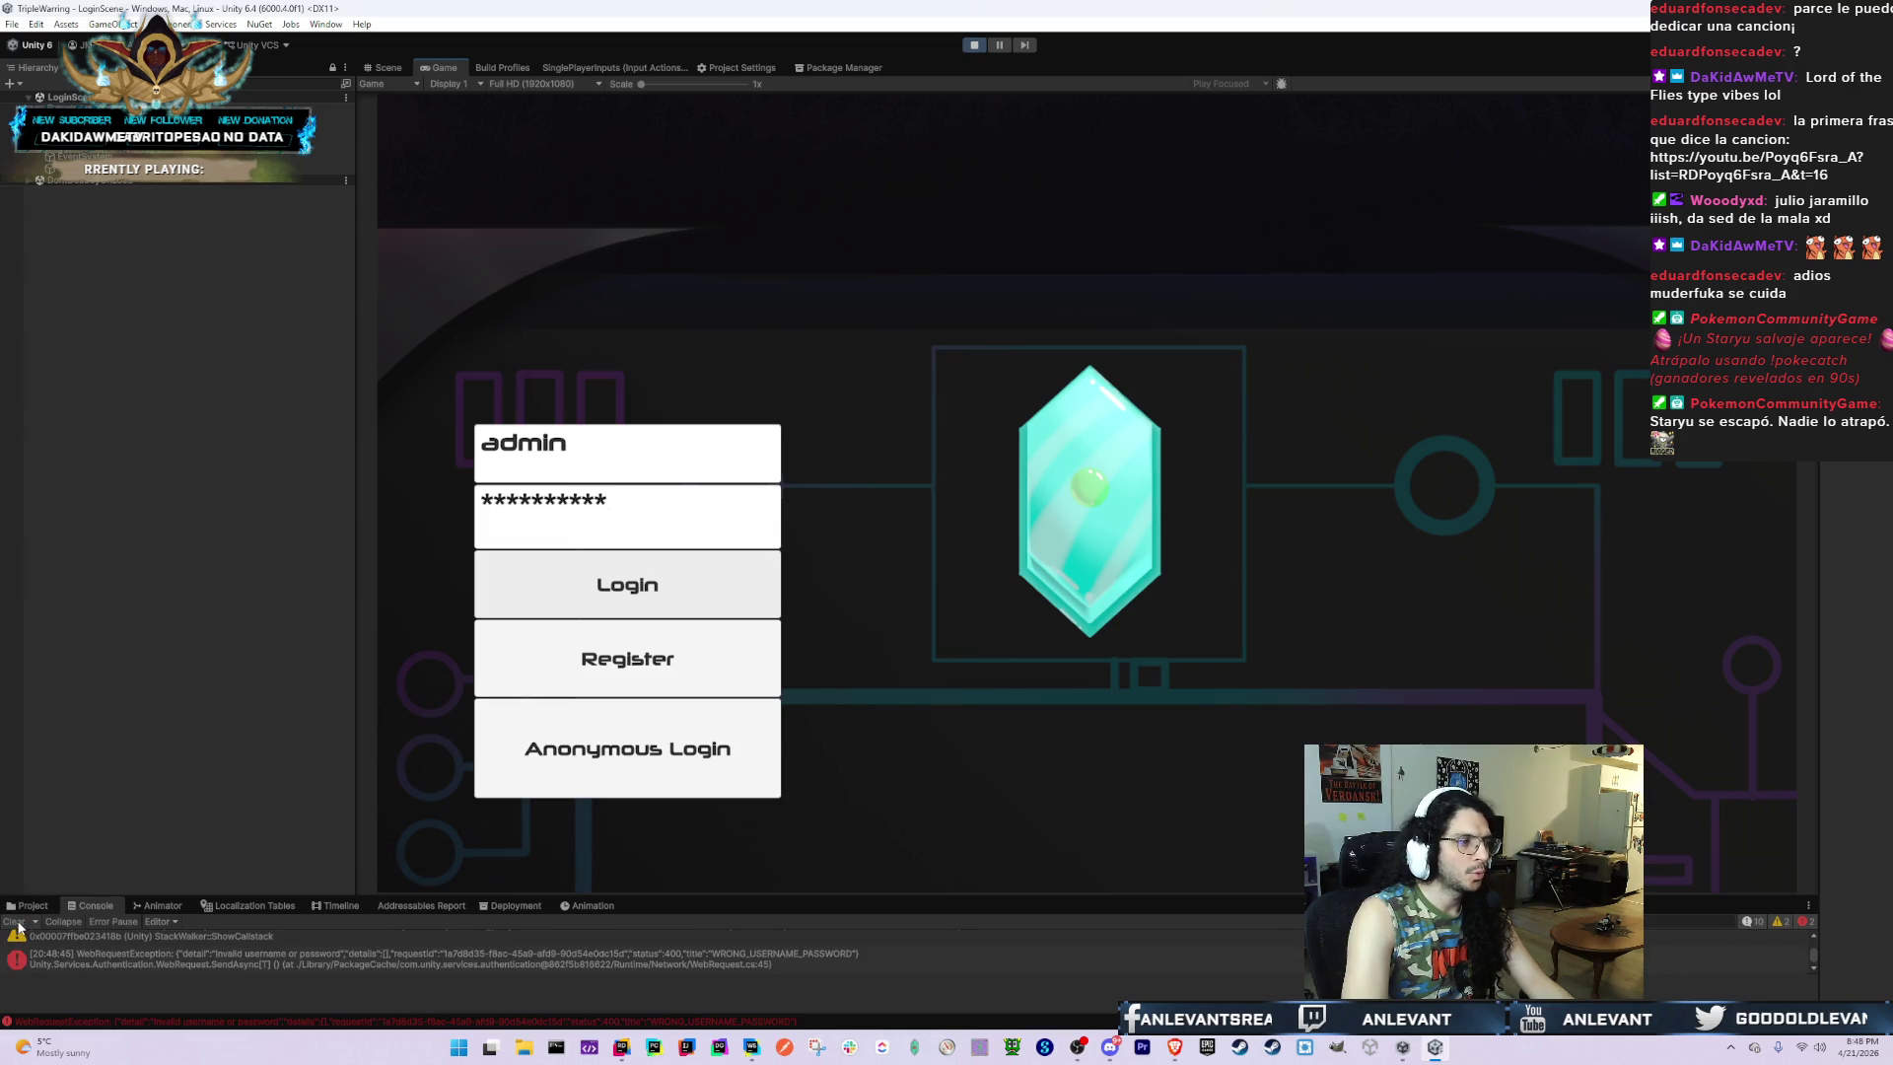
{"action": "left_click", "coordinate": [665, 522]}
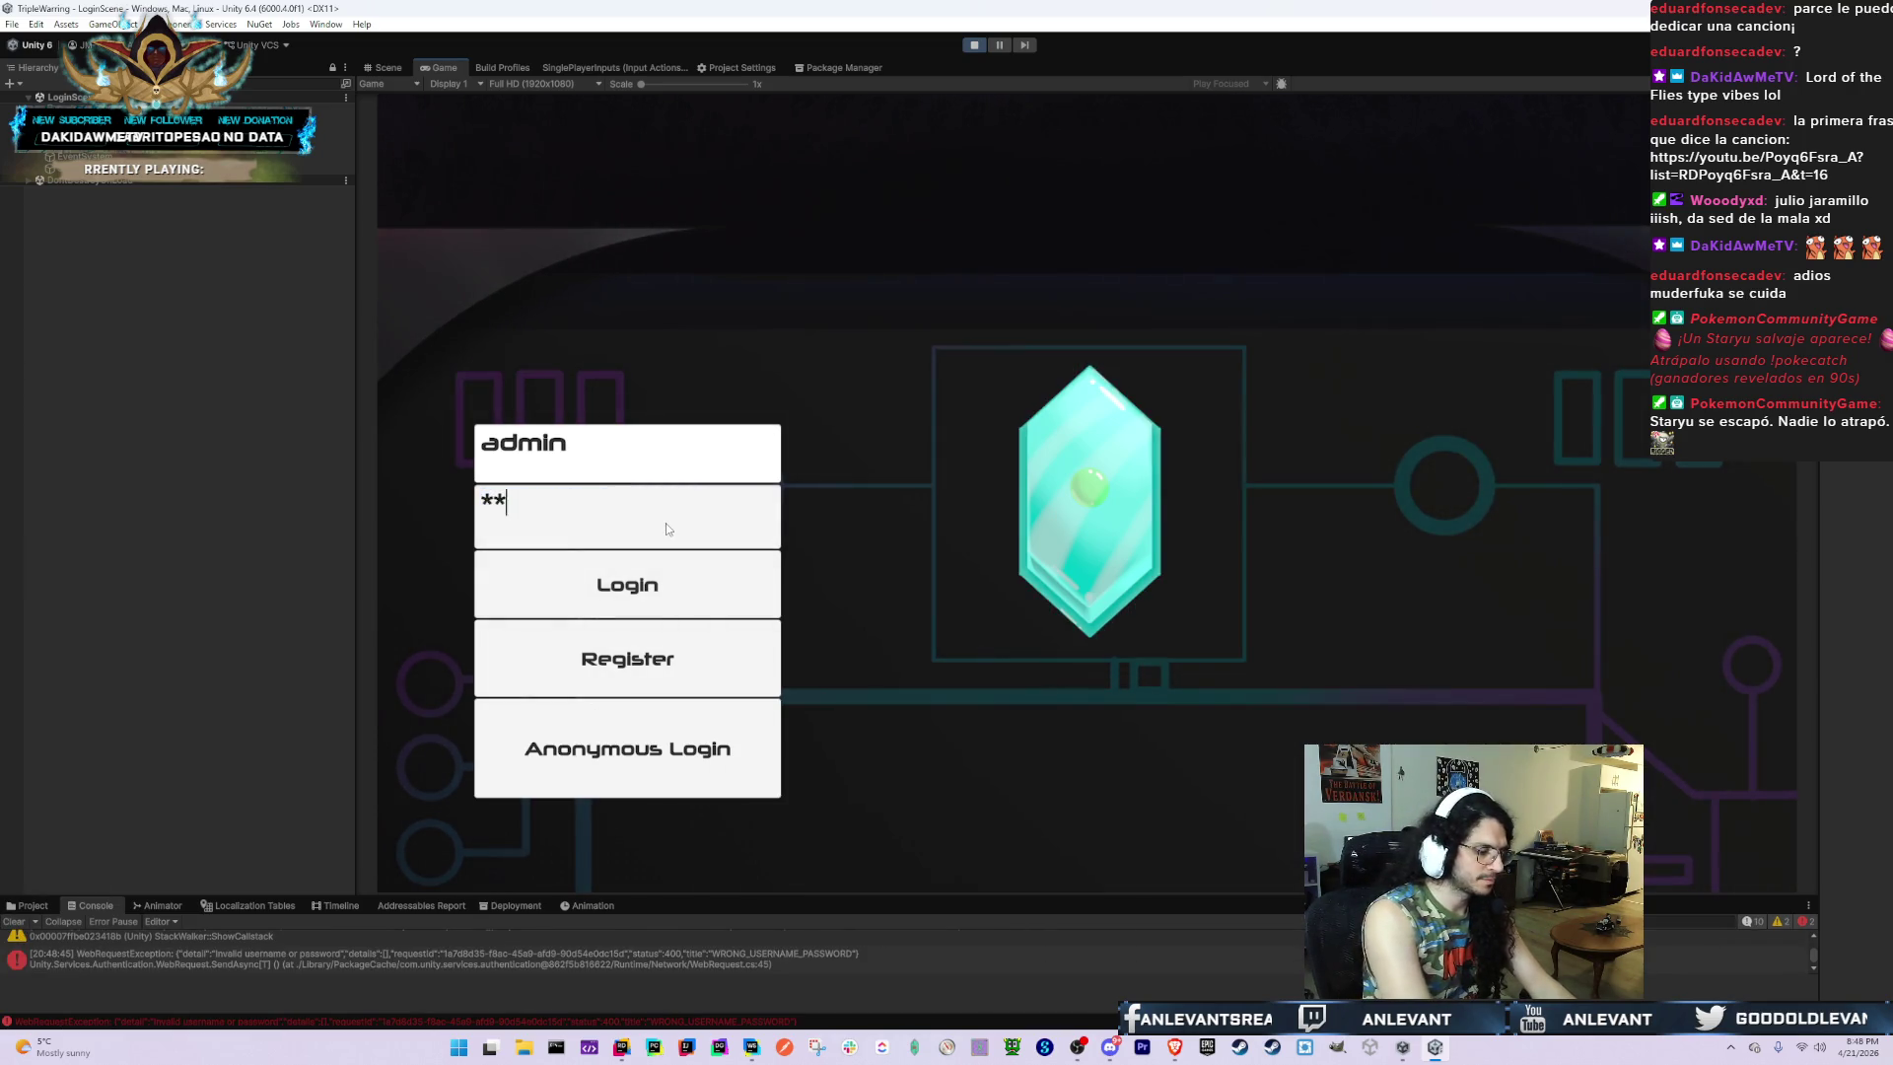
{"action": "left_click", "coordinate": [667, 587]}
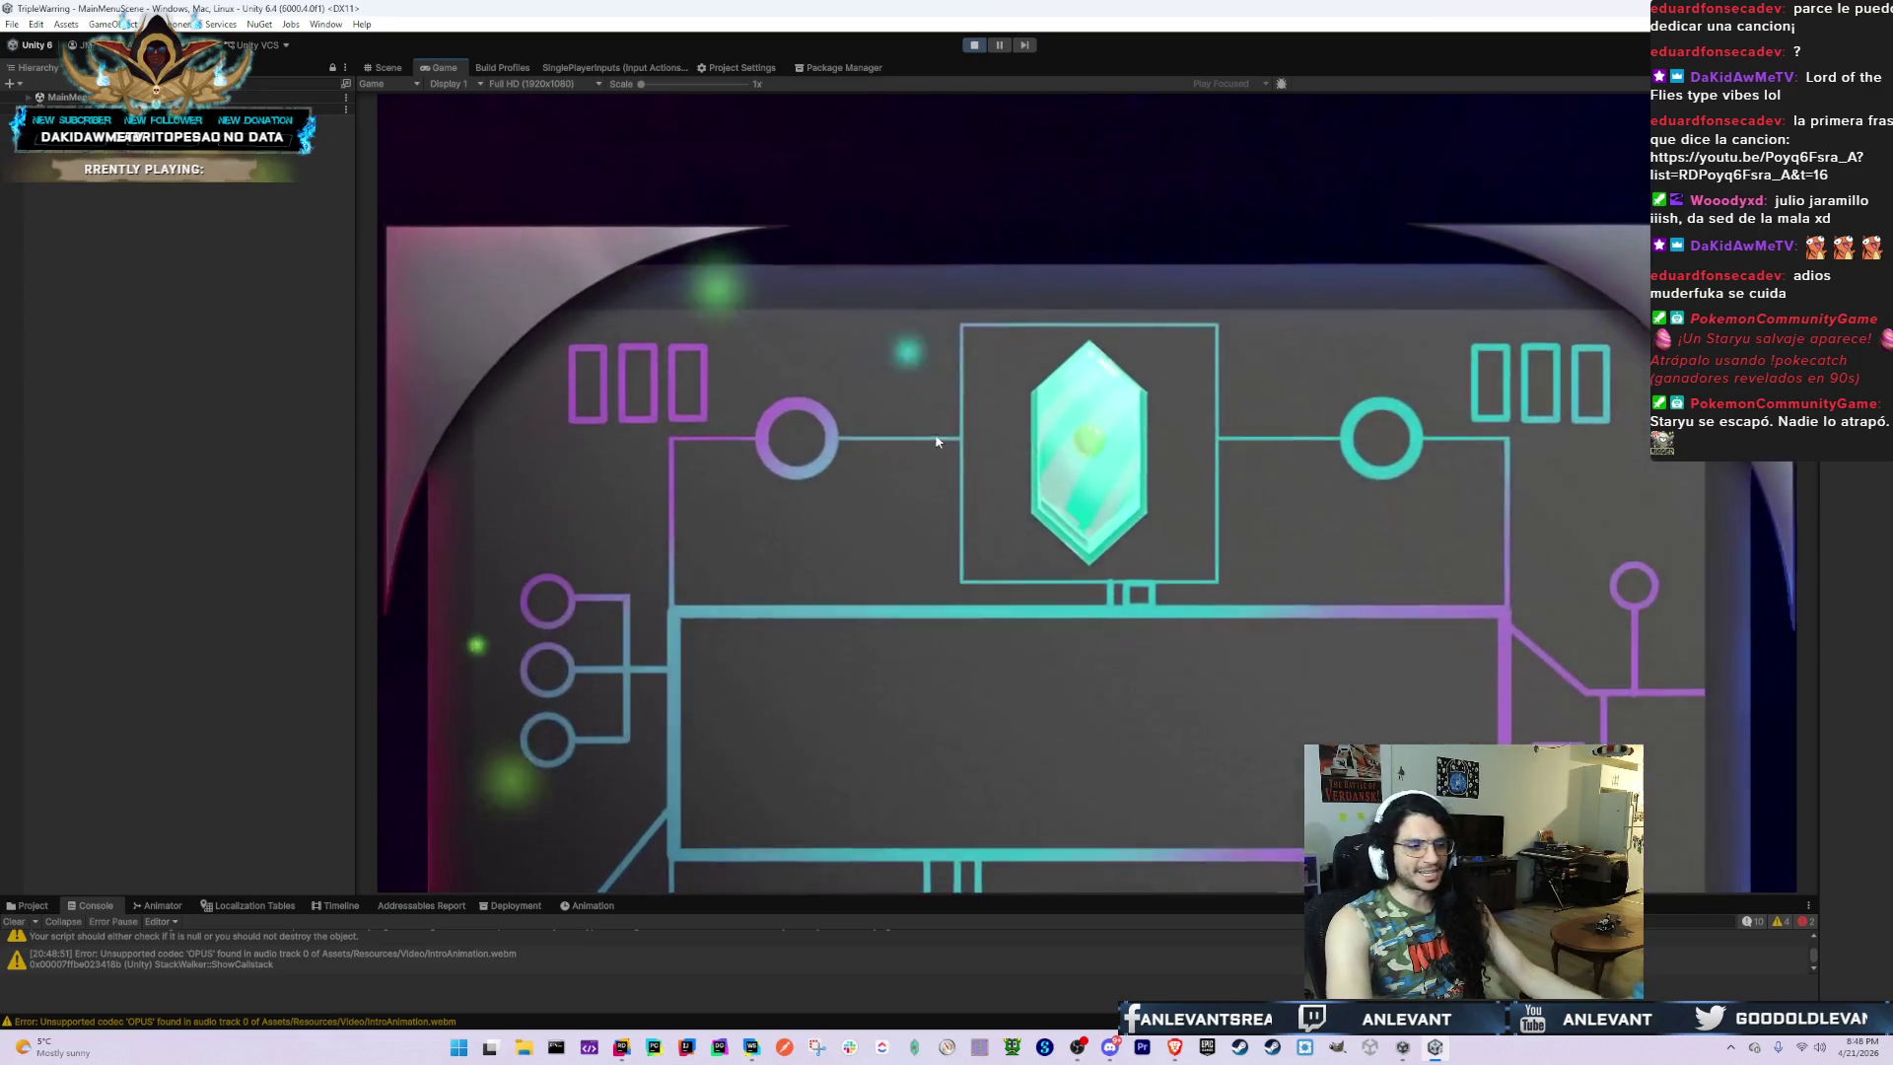
Step: Clear the console and start the Story campaign from the Solo options
{"action": "left_click", "coordinate": [13, 923]}
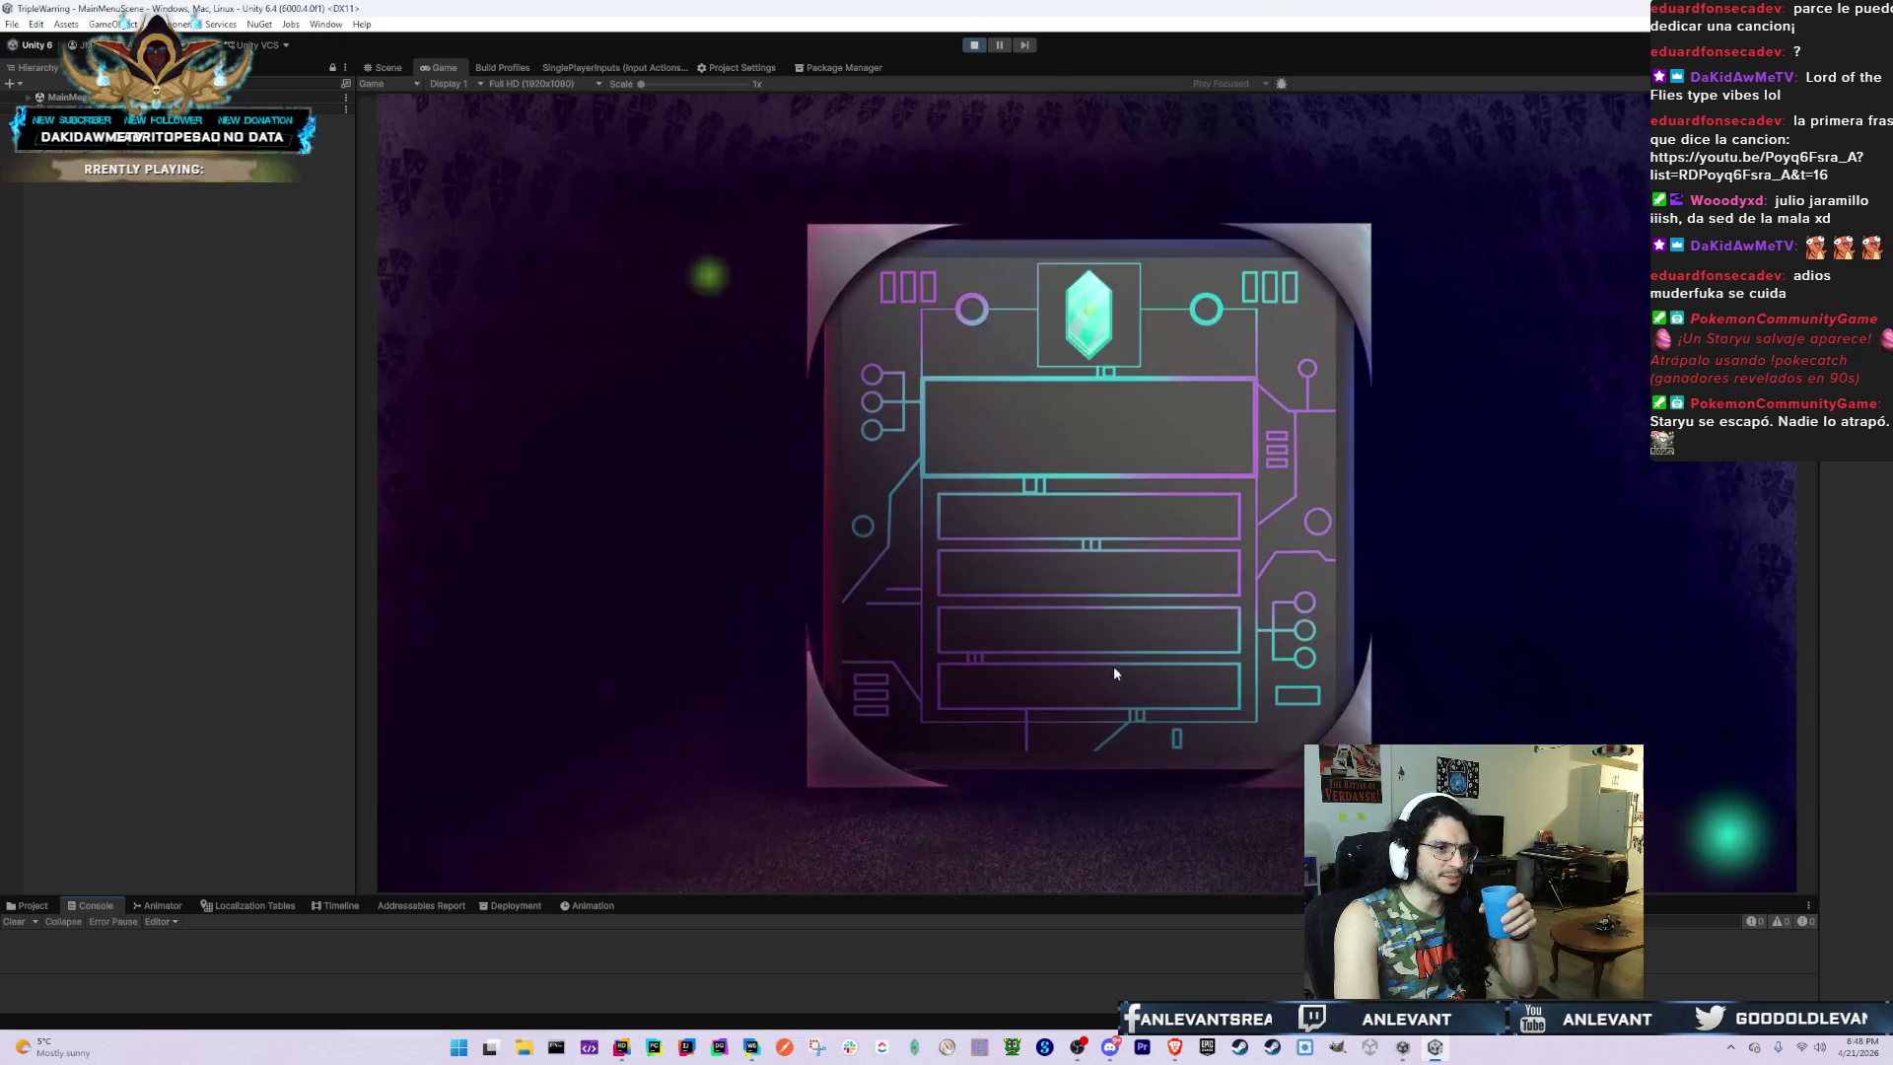
{"action": "left_click", "coordinate": [1112, 684]}
{"action": "left_click", "coordinate": [1111, 523]}
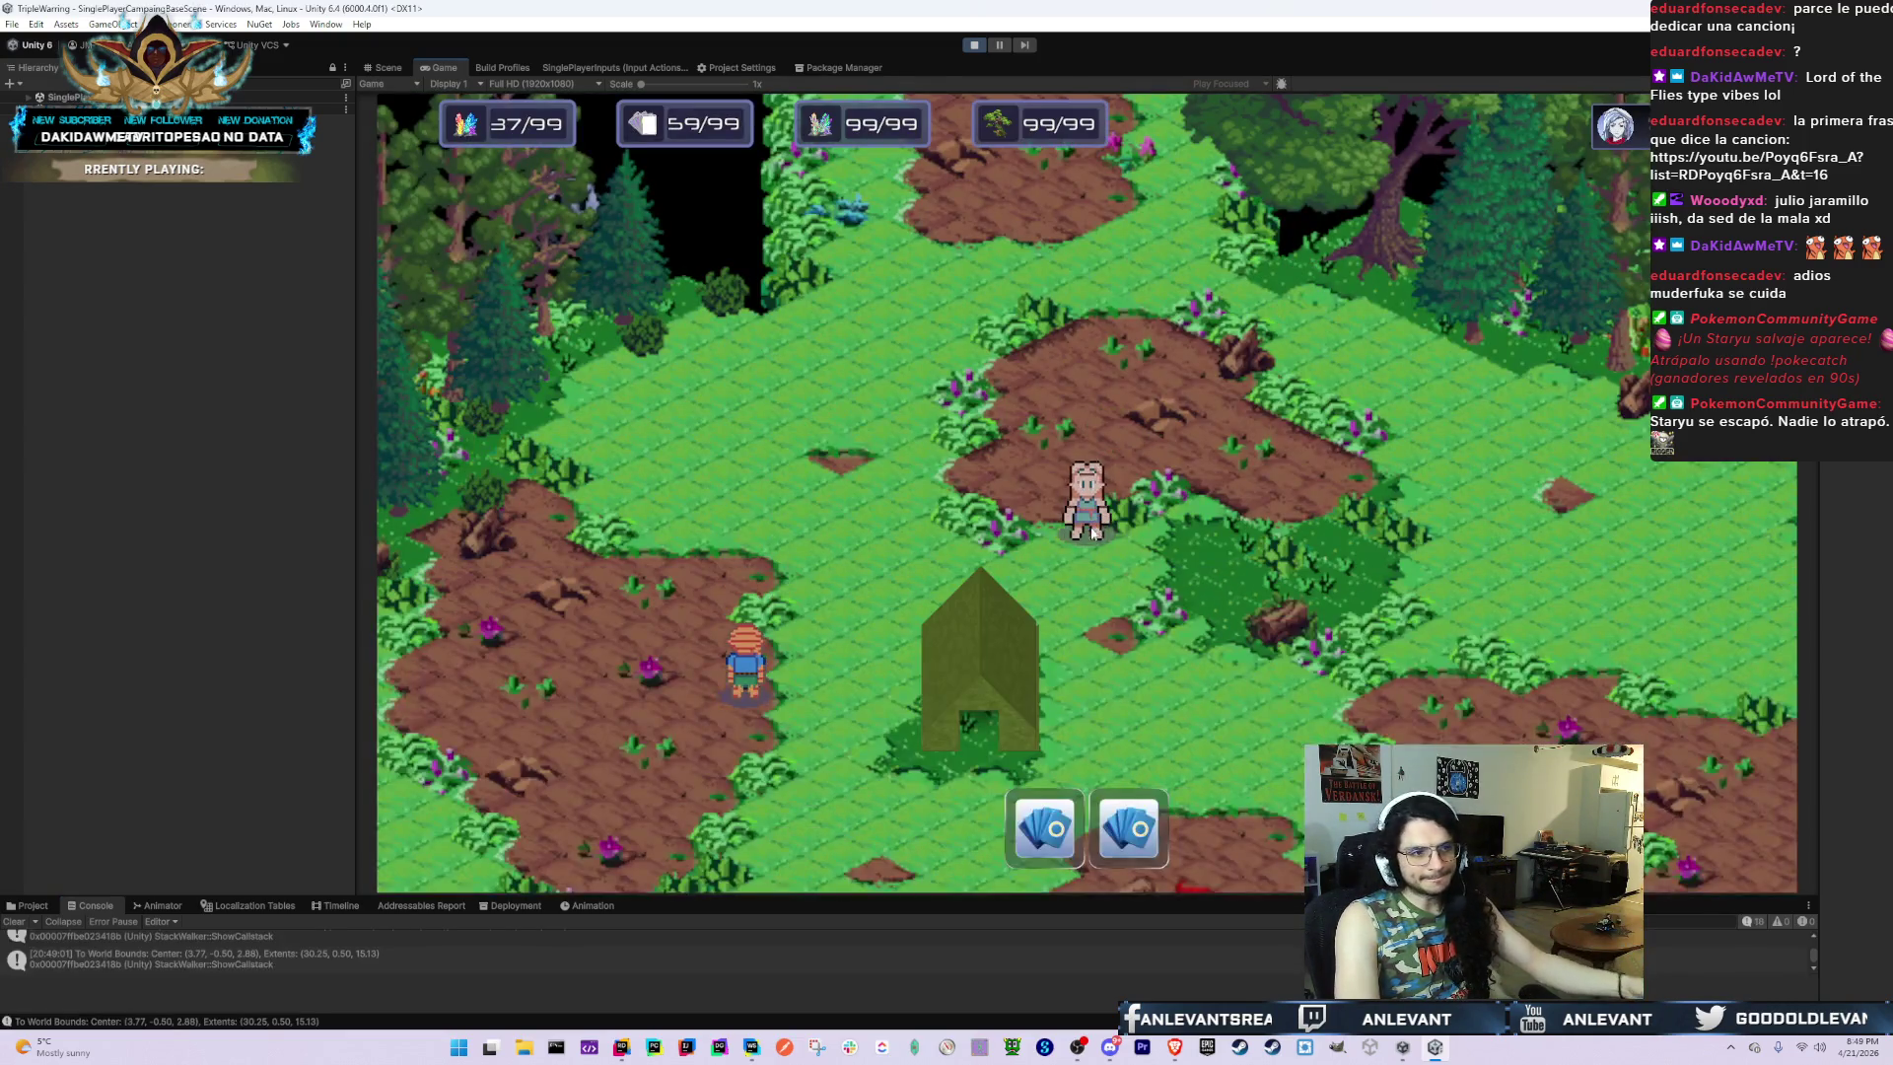
Step: Walk to the build spot and place the windmill from the buildings list
{"action": "key", "text": "s"}
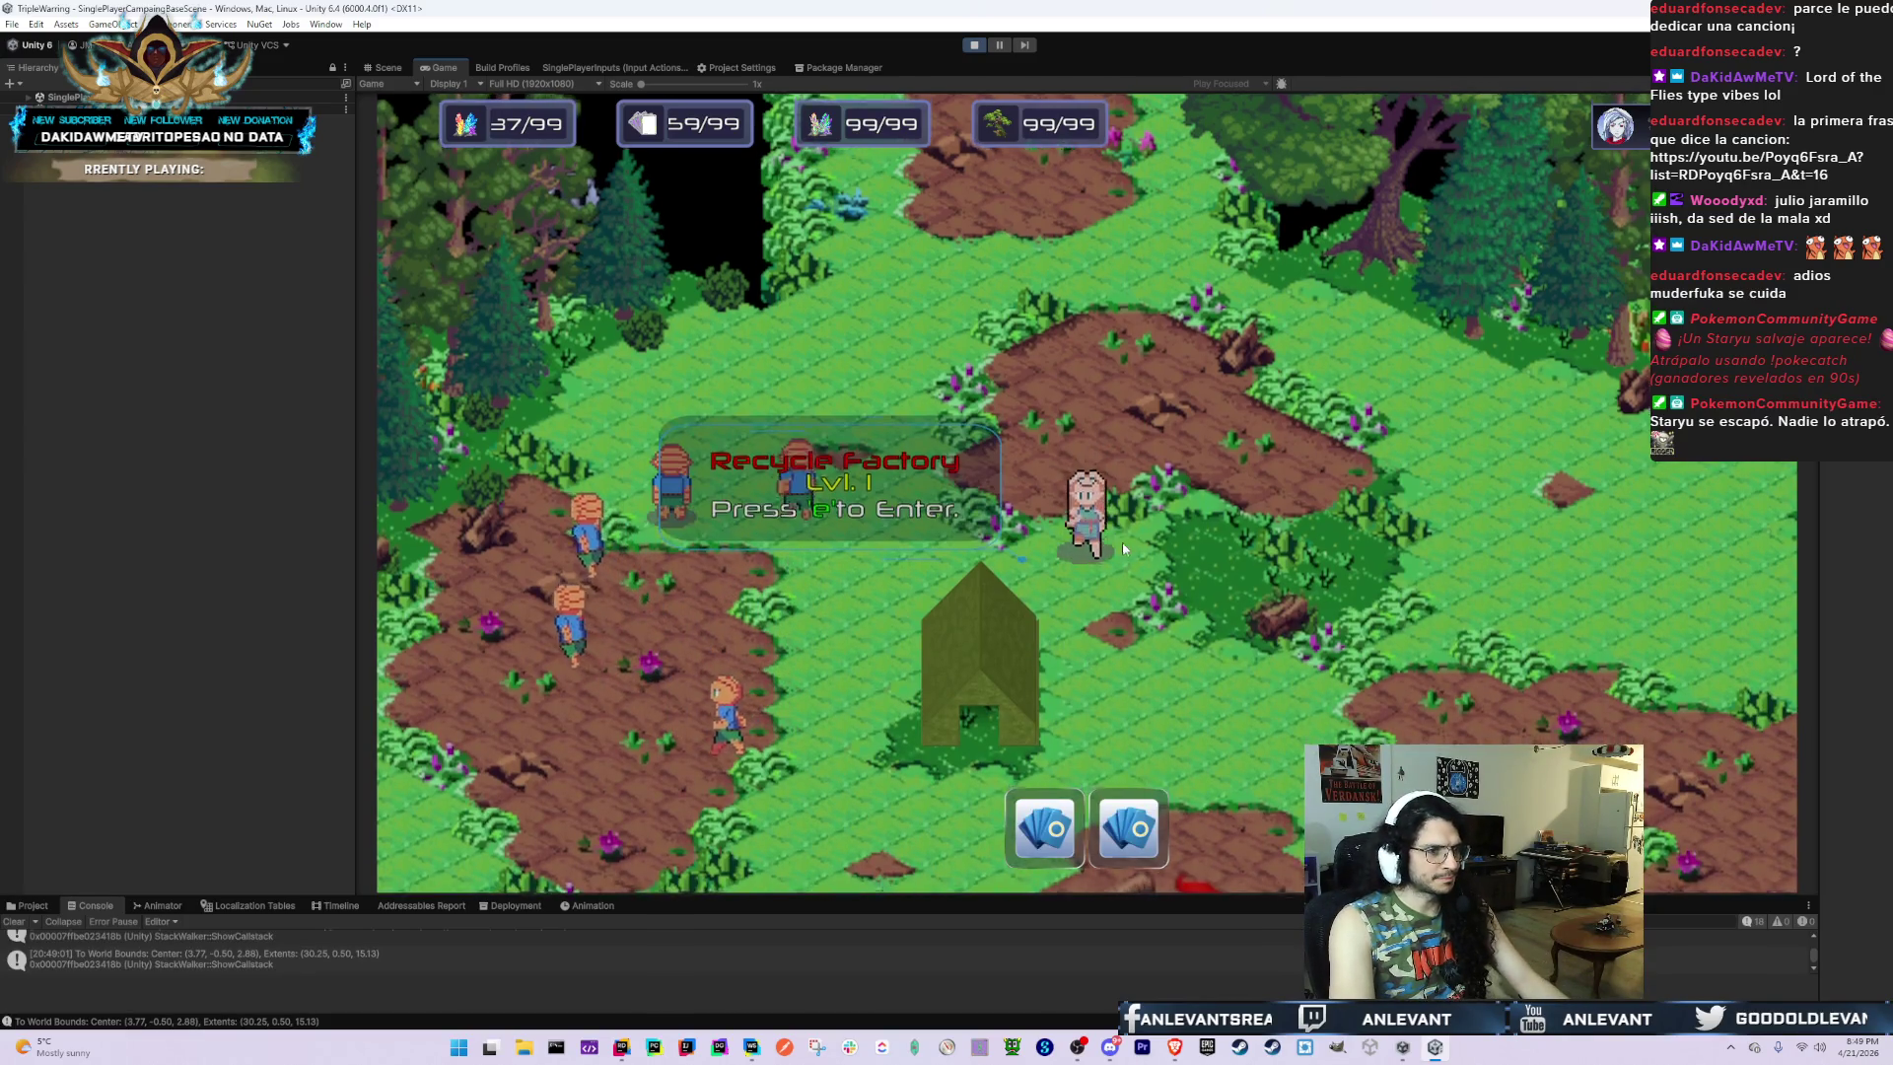
{"action": "key", "text": "d"}
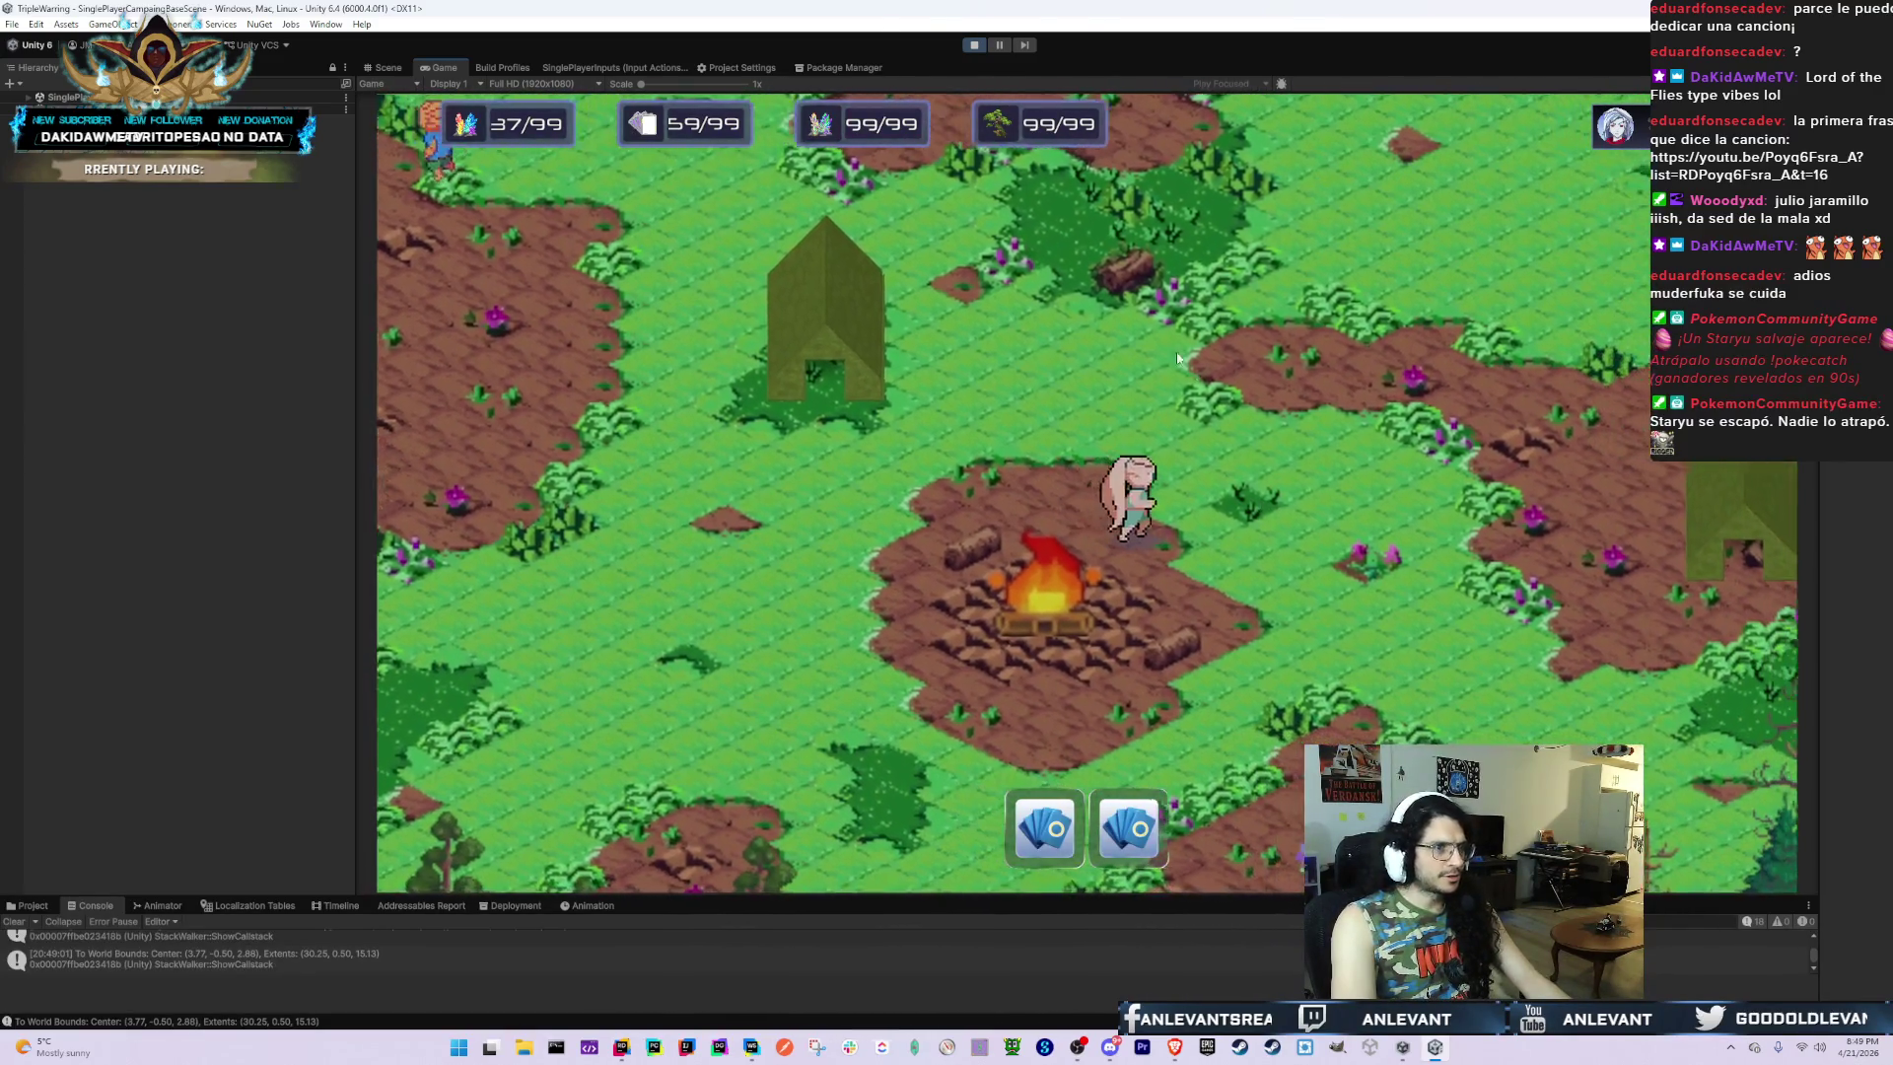
{"action": "left_click", "coordinate": [1047, 824]}
{"action": "left_click", "coordinate": [1050, 800]}
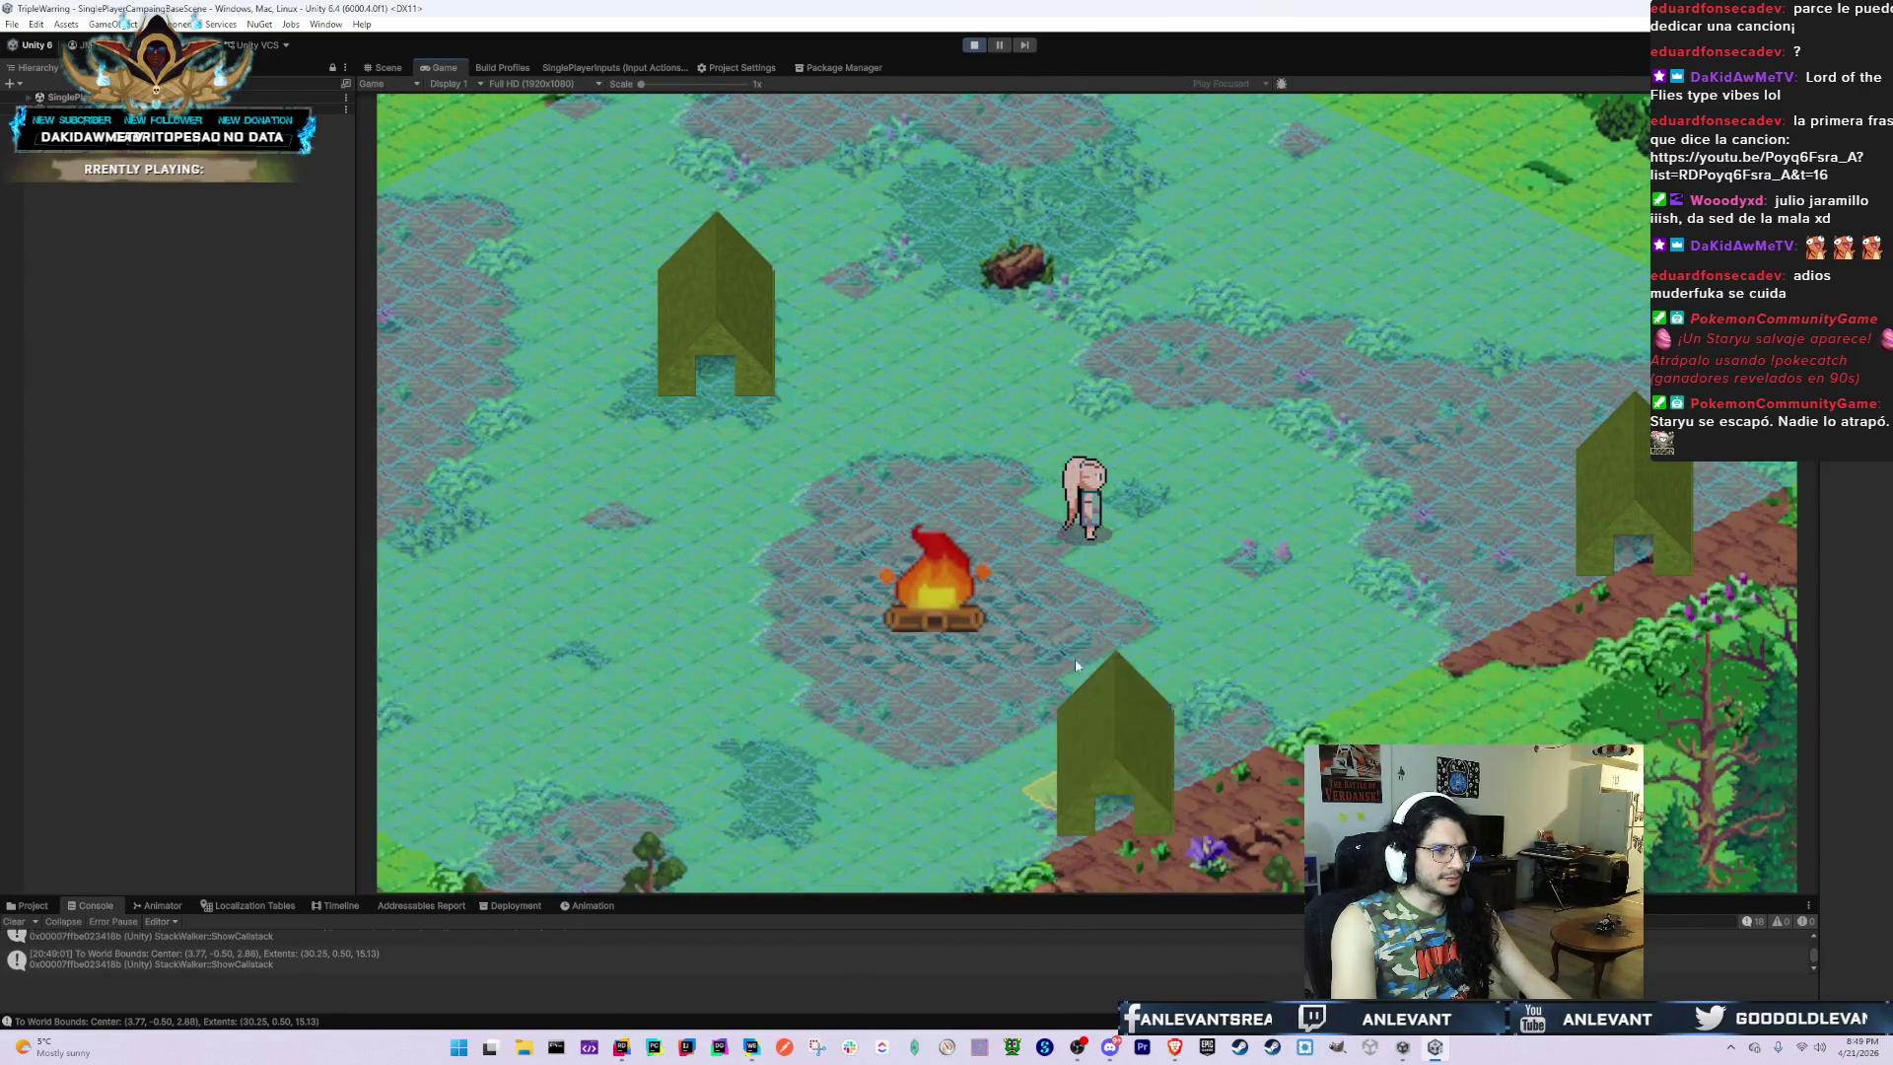
{"action": "left_click", "coordinate": [1139, 287]}
Step: Place the house near the campfire and walk toward the Recycle Factory
{"action": "key", "text": "s"}
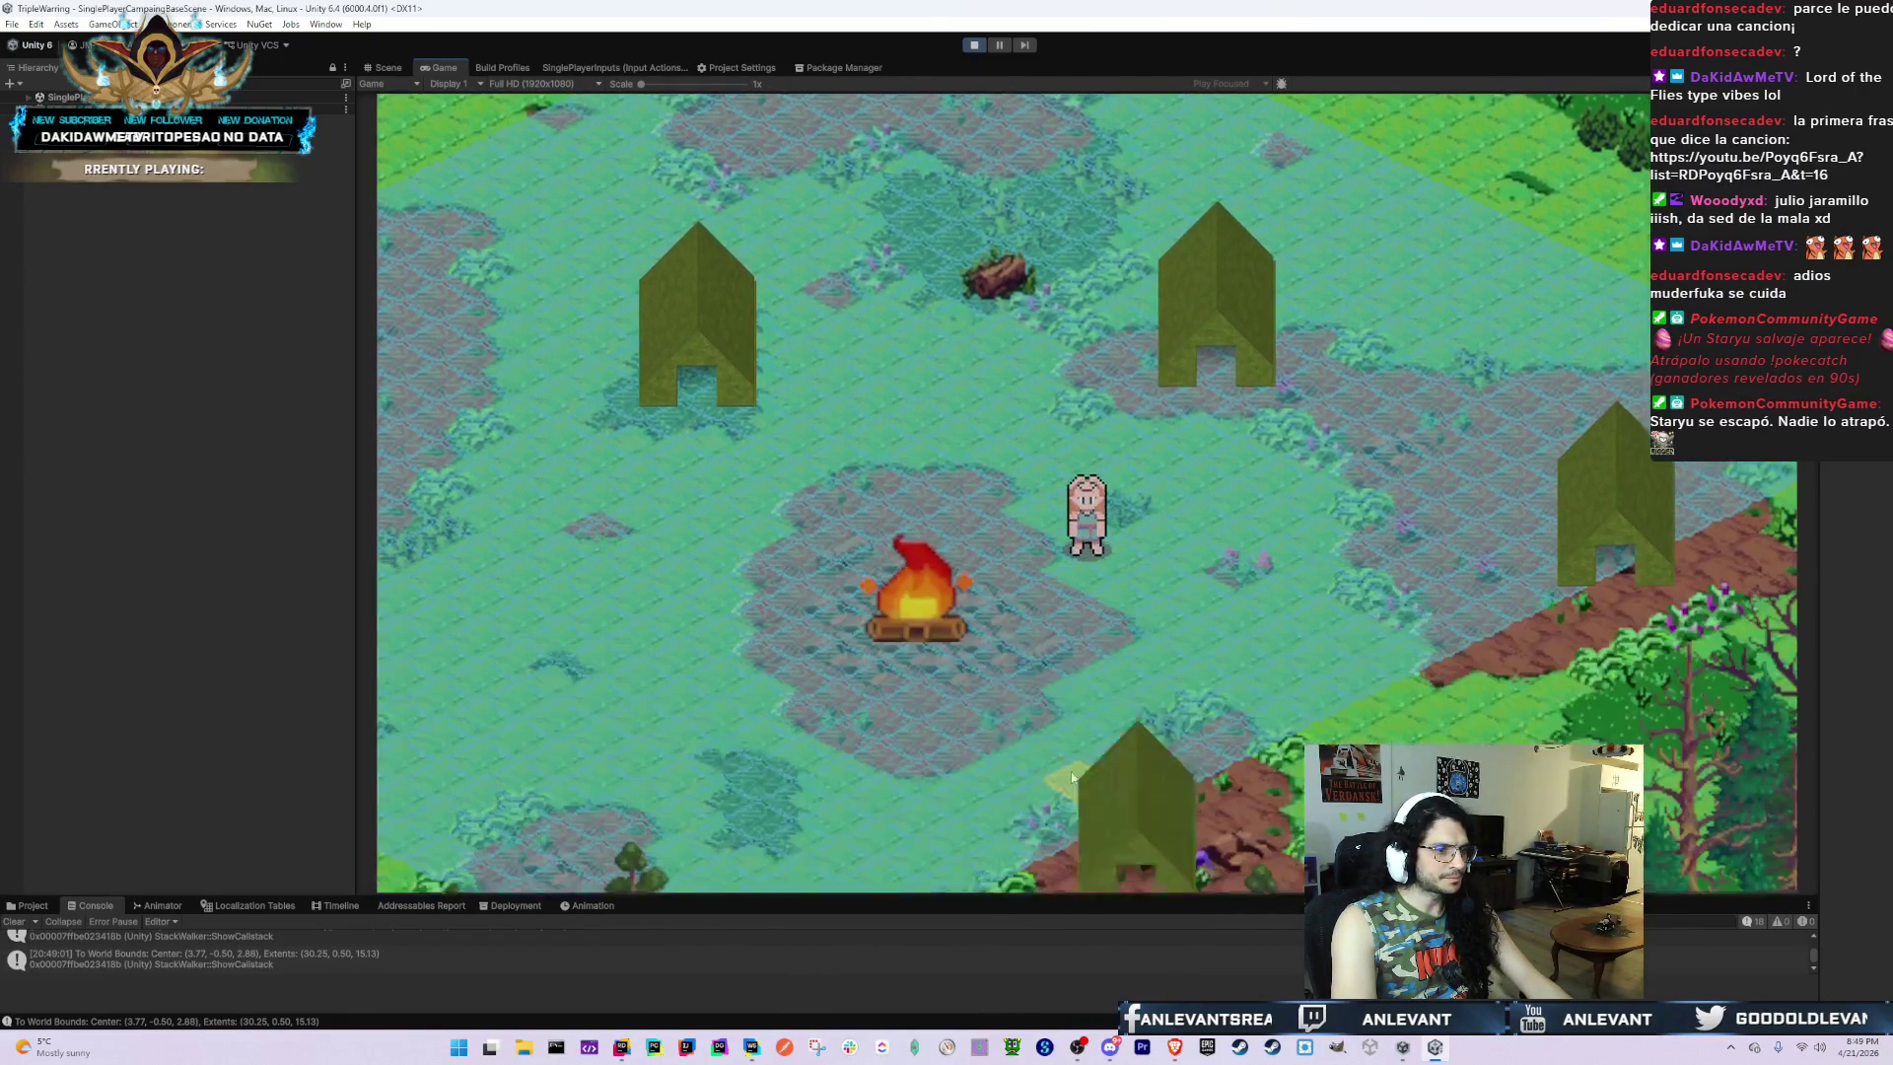
{"action": "key", "text": "a"}
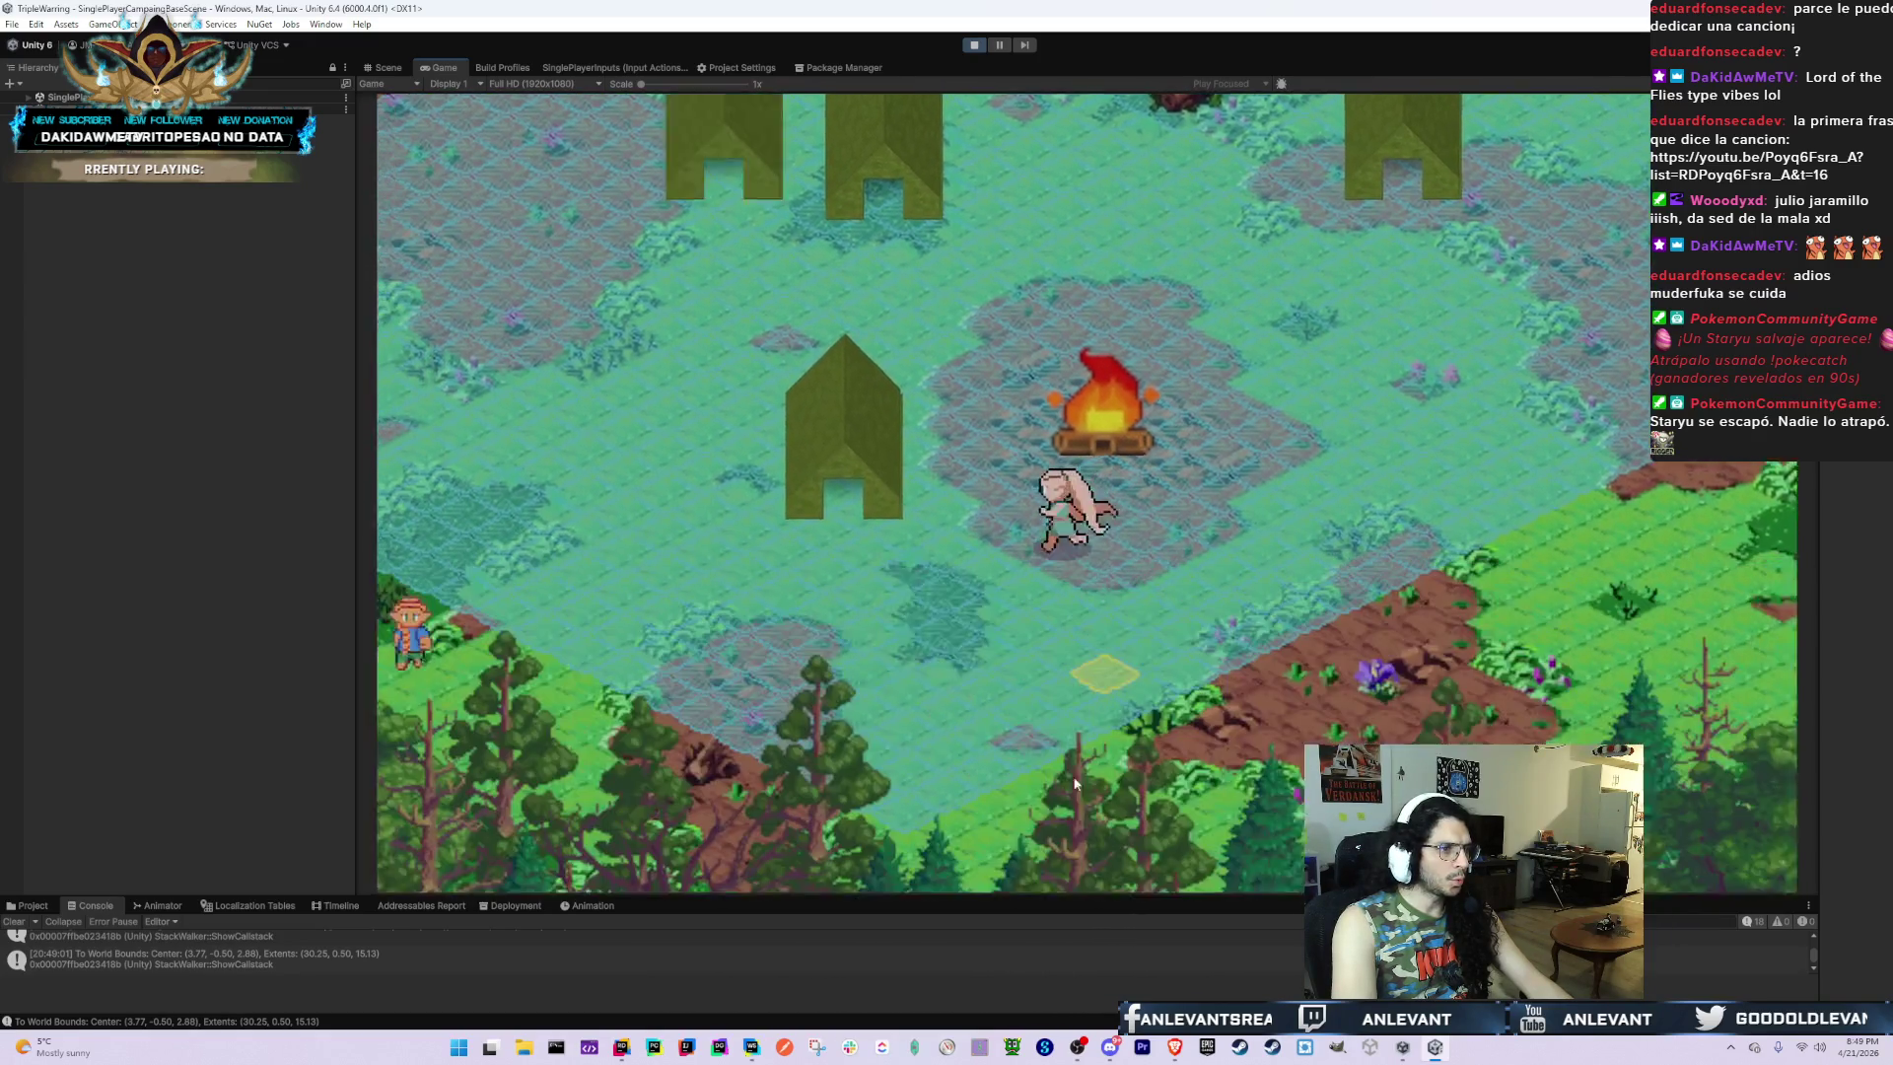
{"action": "left_click", "coordinate": [1088, 781]}
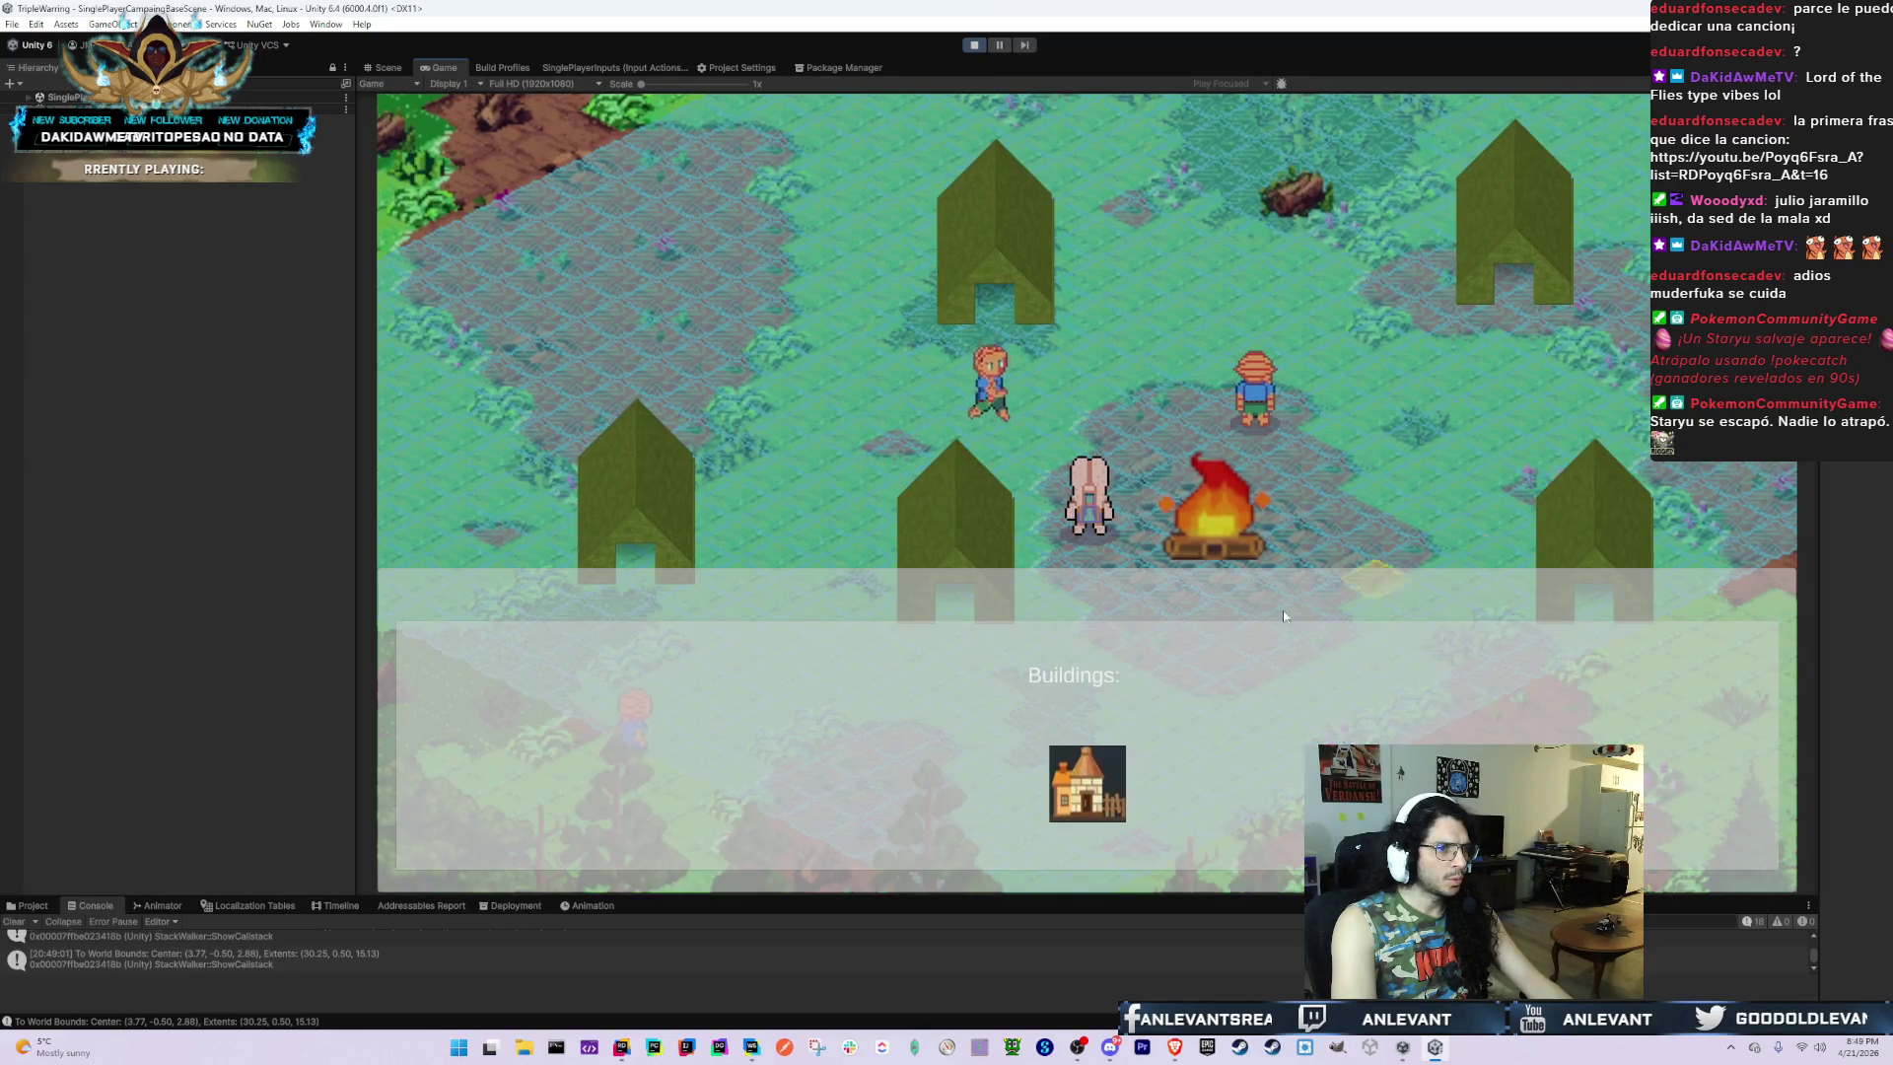
{"action": "key", "text": "d"}
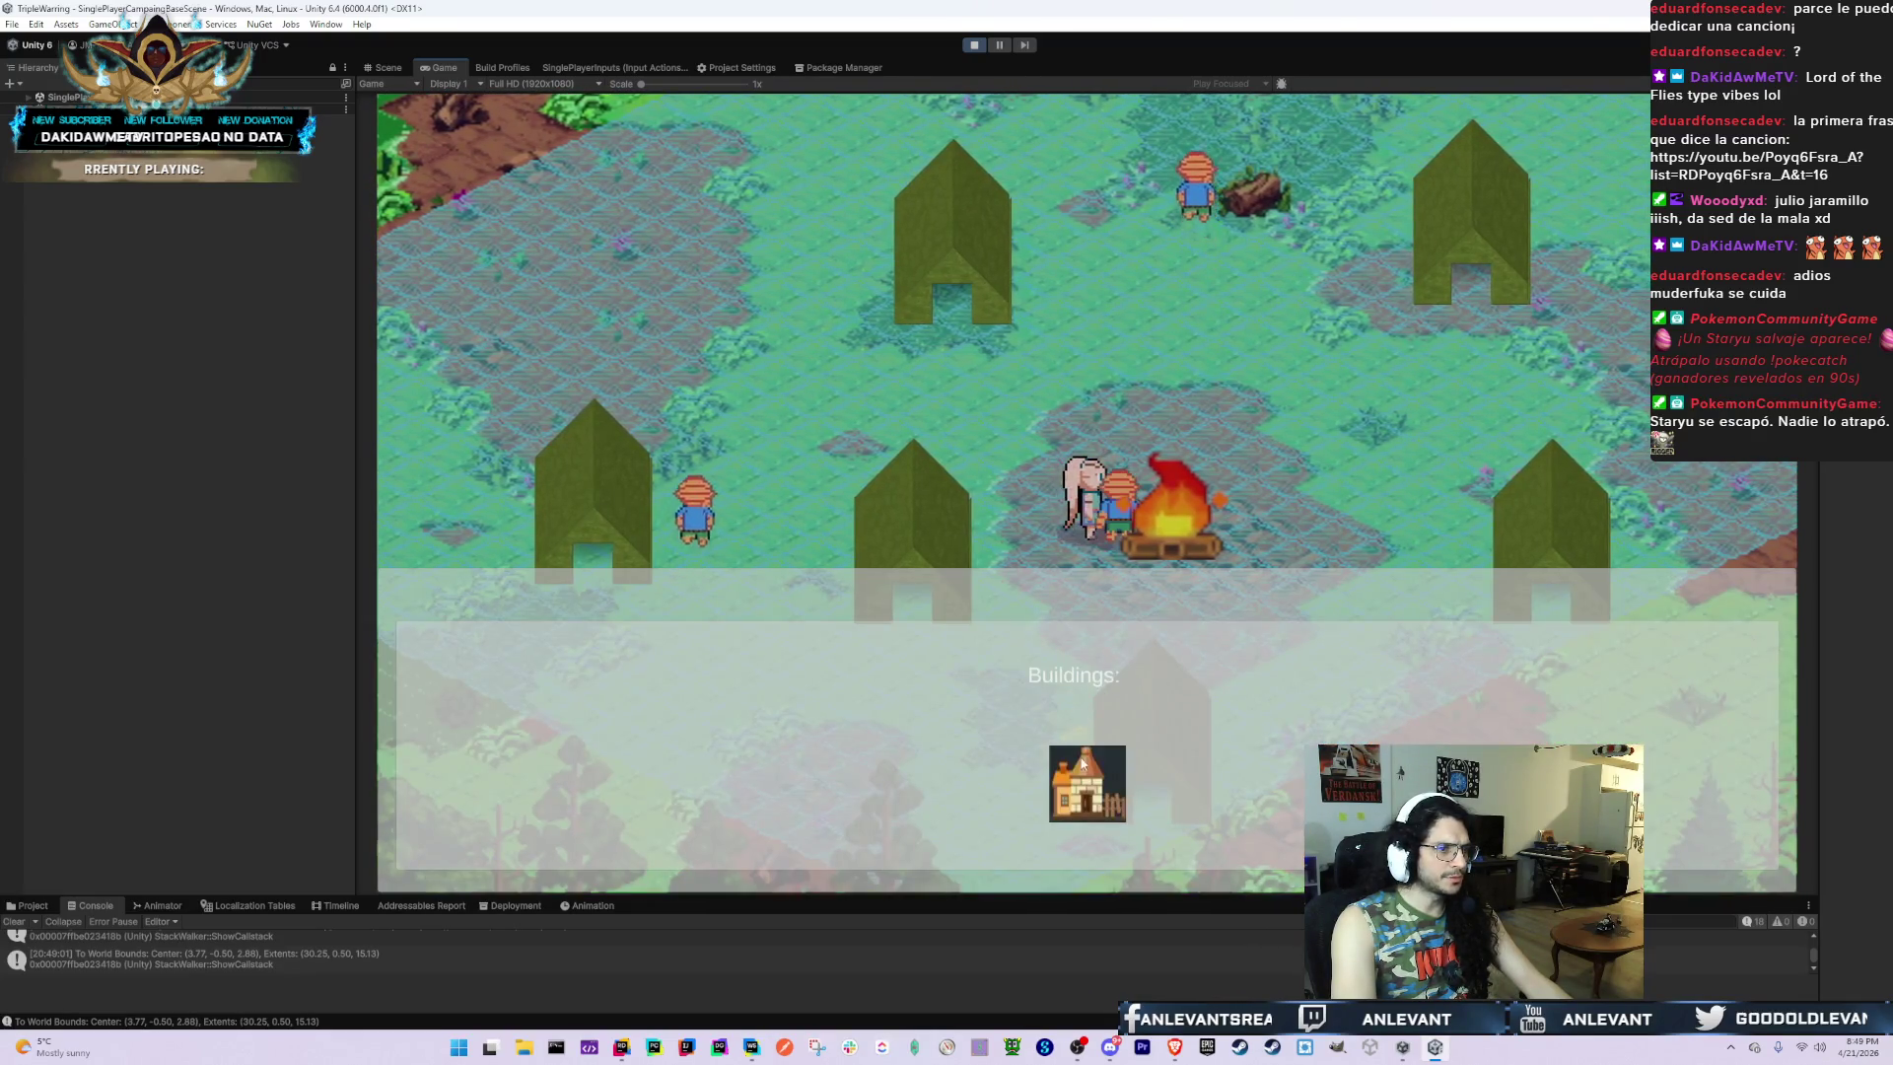
{"action": "key", "text": "w"}
{"action": "key", "text": "w"}
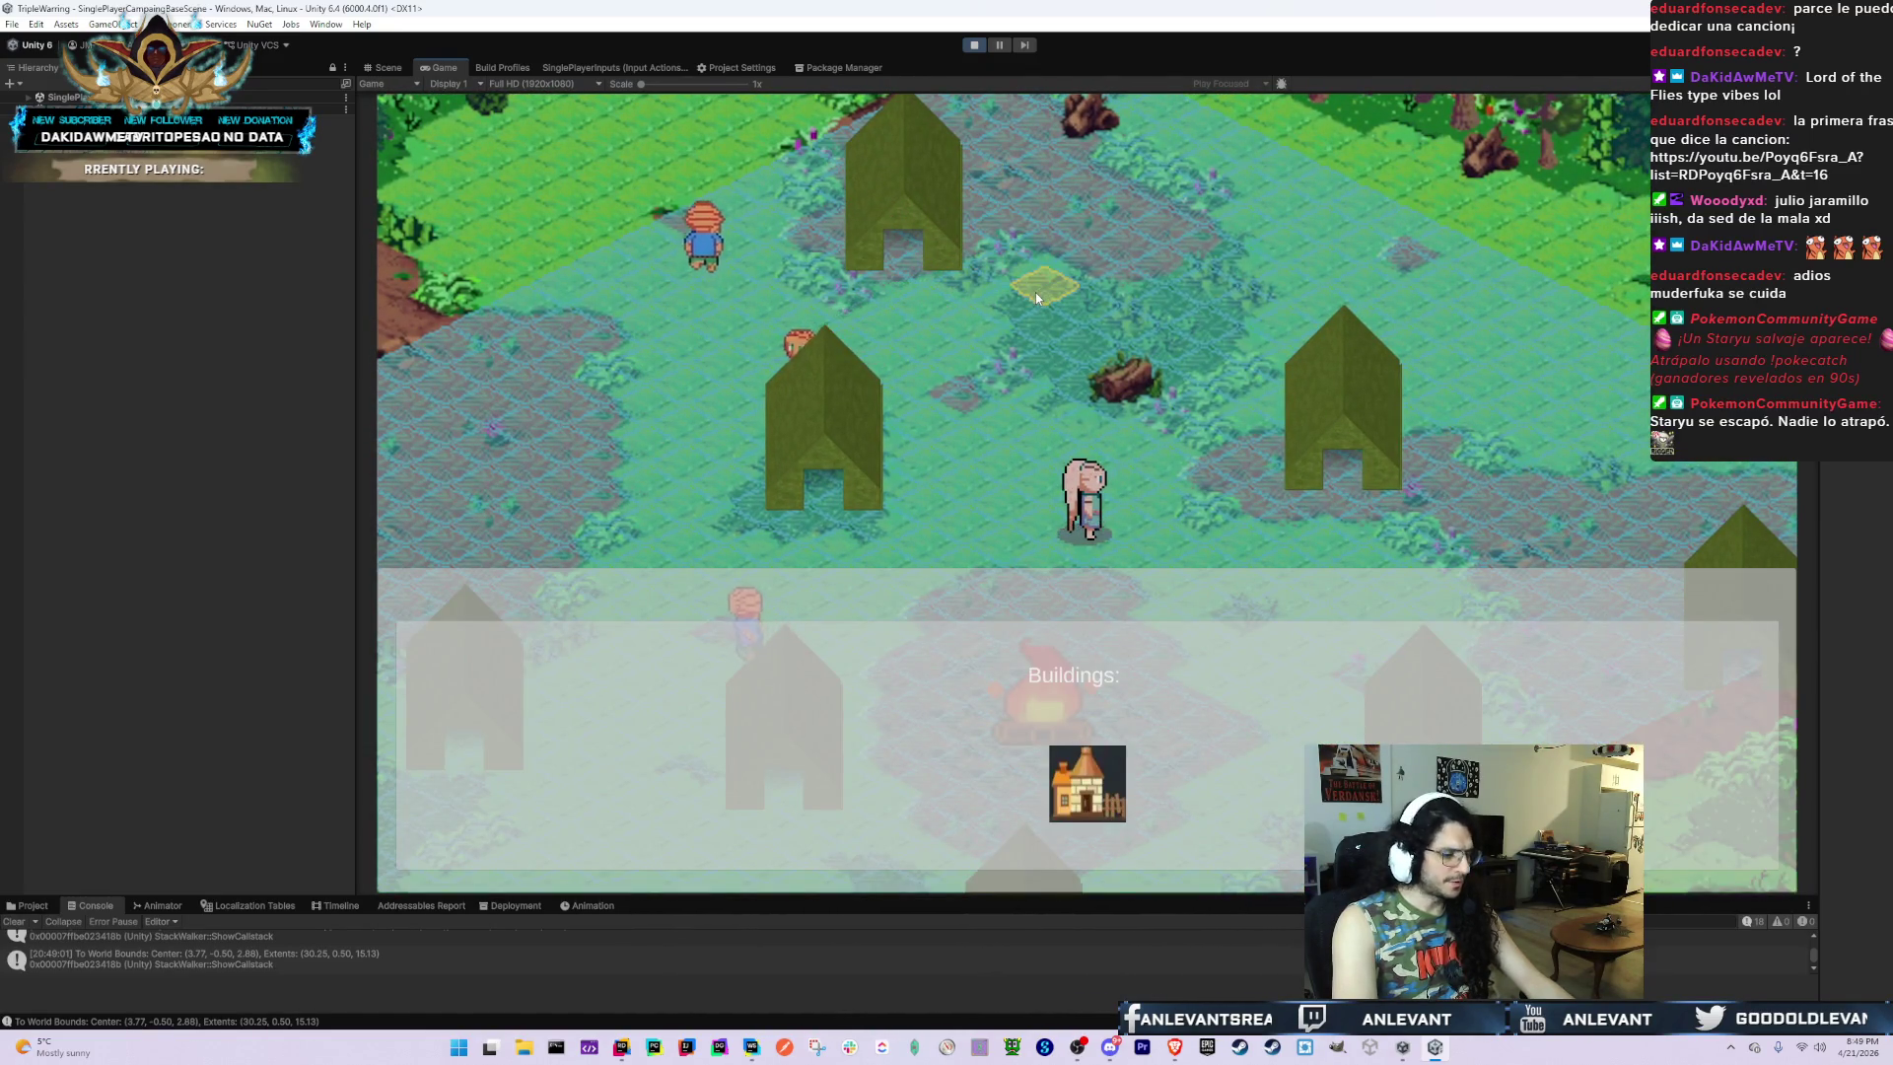
Step: Enter the Recycle House, lower the card count and start the 30-second recycle job
{"action": "key", "text": "s"}
{"action": "key", "text": "w"}
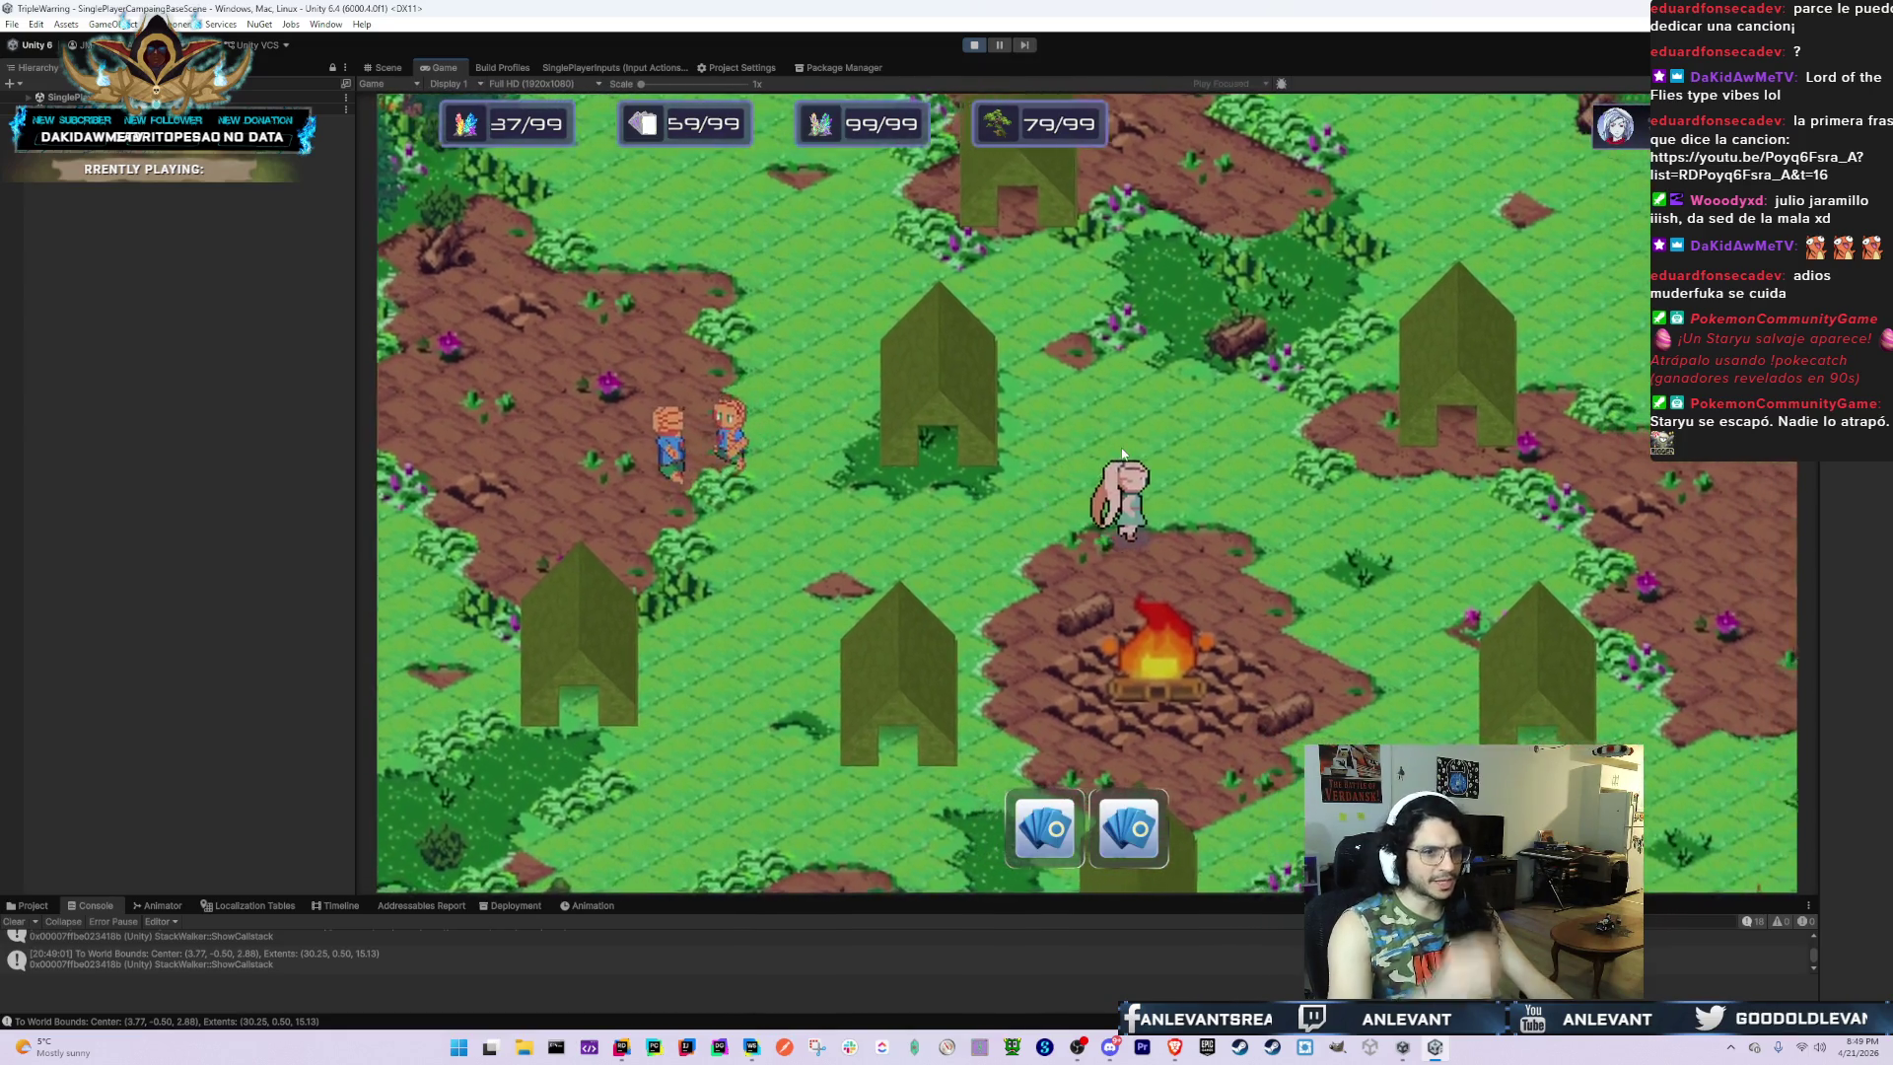
{"action": "key", "text": "d"}
{"action": "key", "text": "a"}
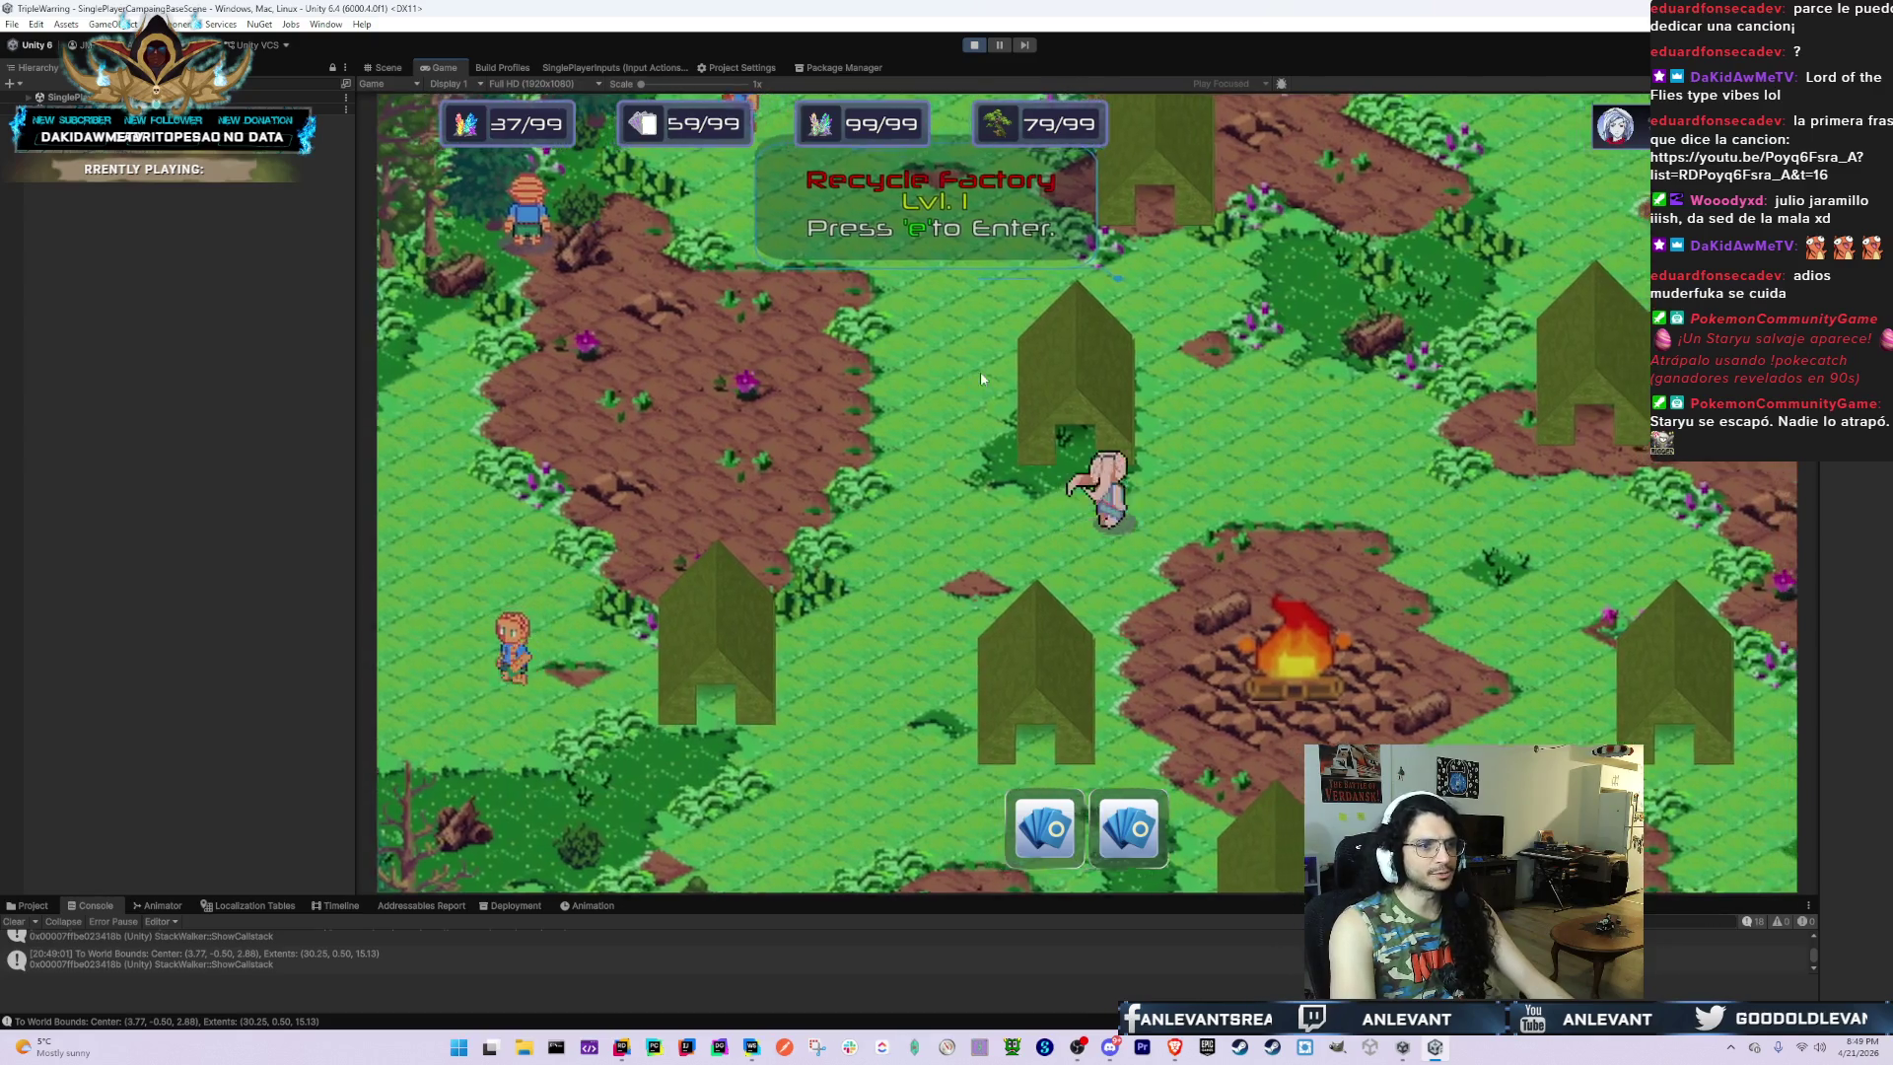
{"action": "key", "text": "e"}
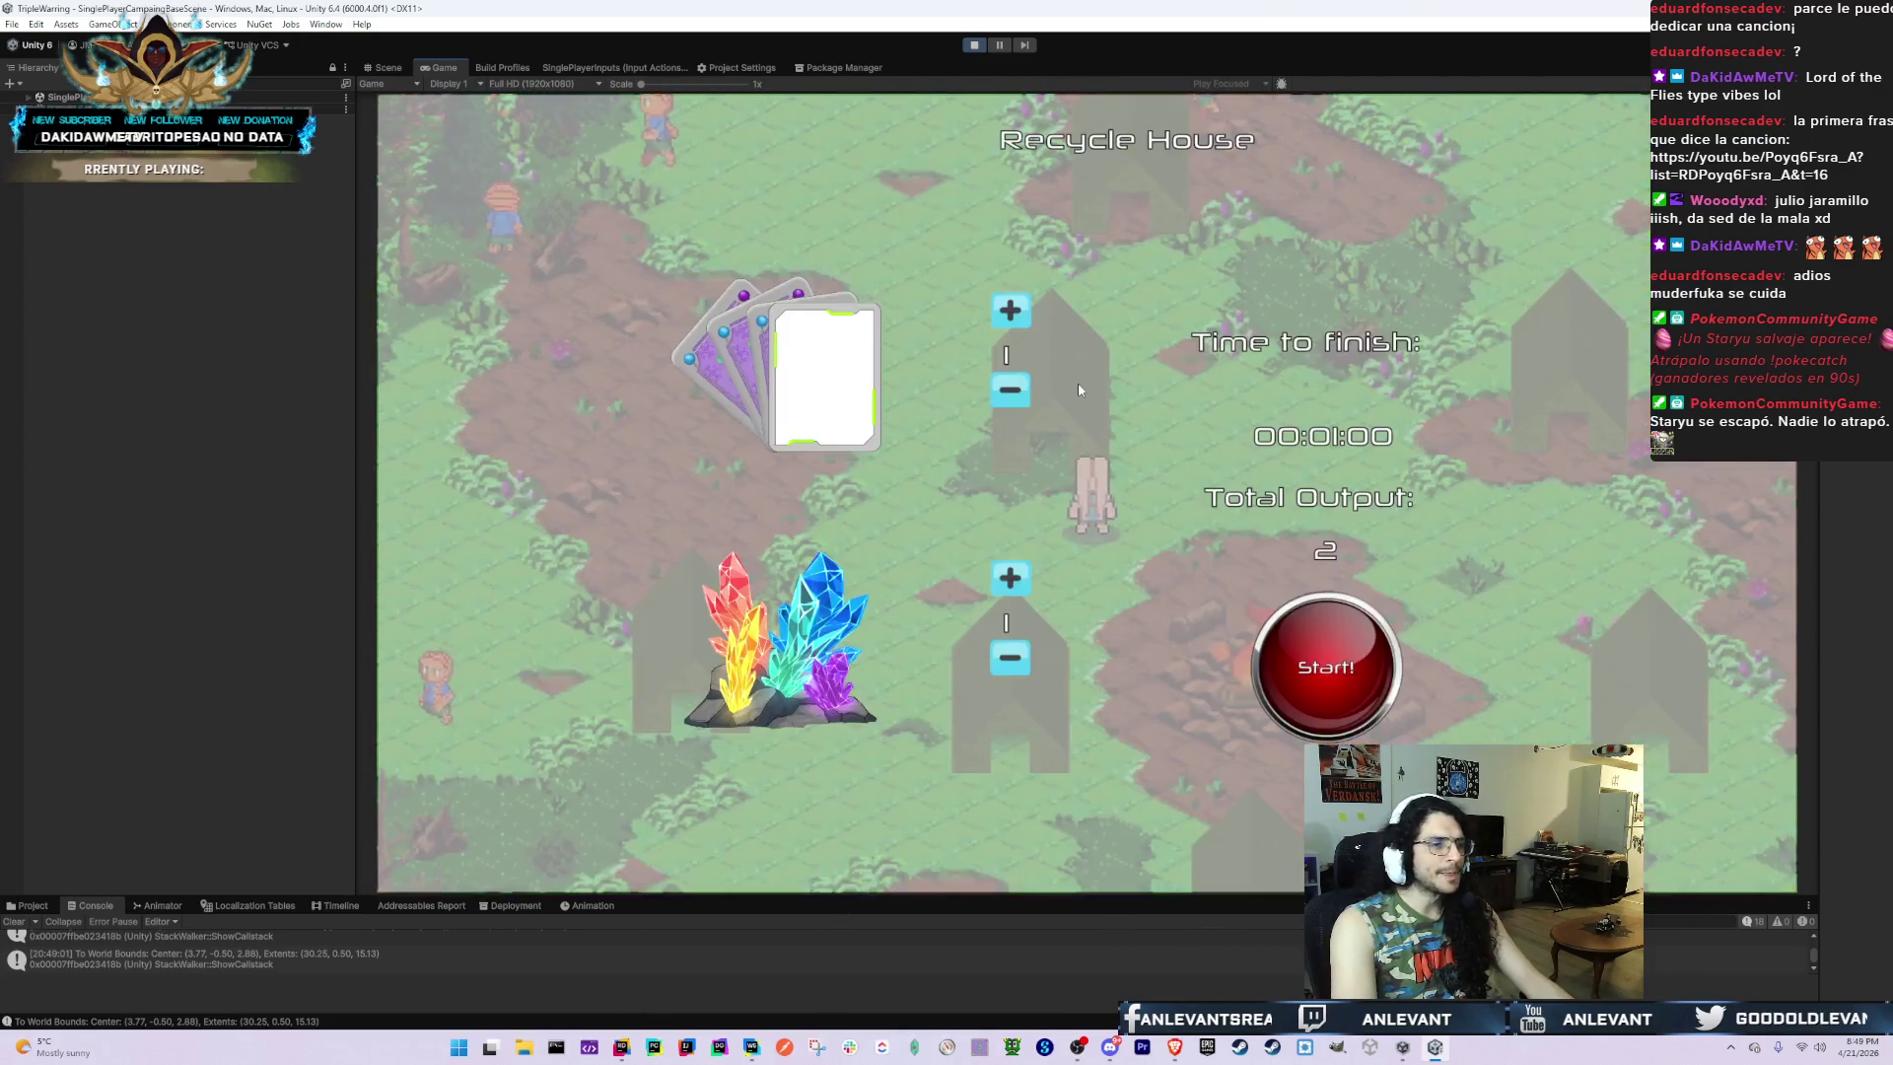
{"action": "left_click", "coordinate": [1012, 392]}
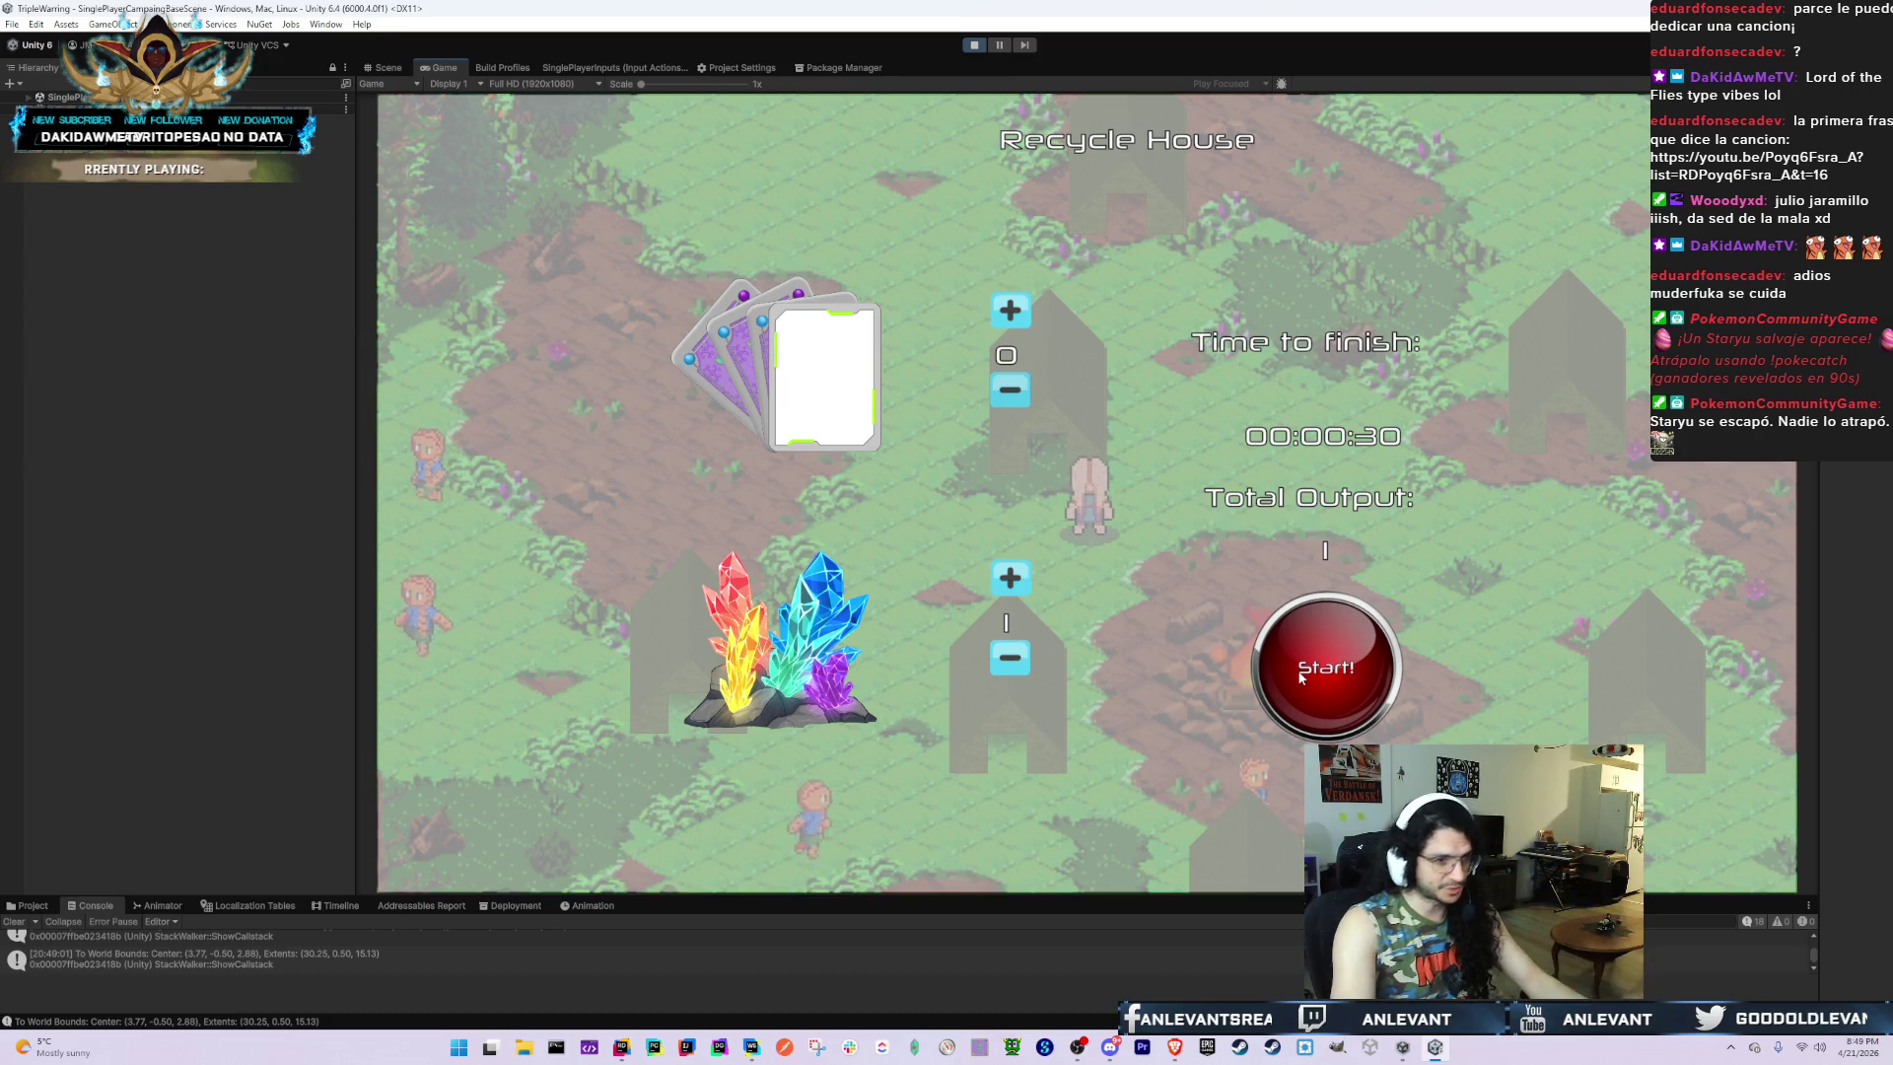
{"action": "left_click", "coordinate": [1342, 669]}
Step: Walk to the Pack Shack and confirm creating a Bronze pack
{"action": "key", "text": "Escape"}
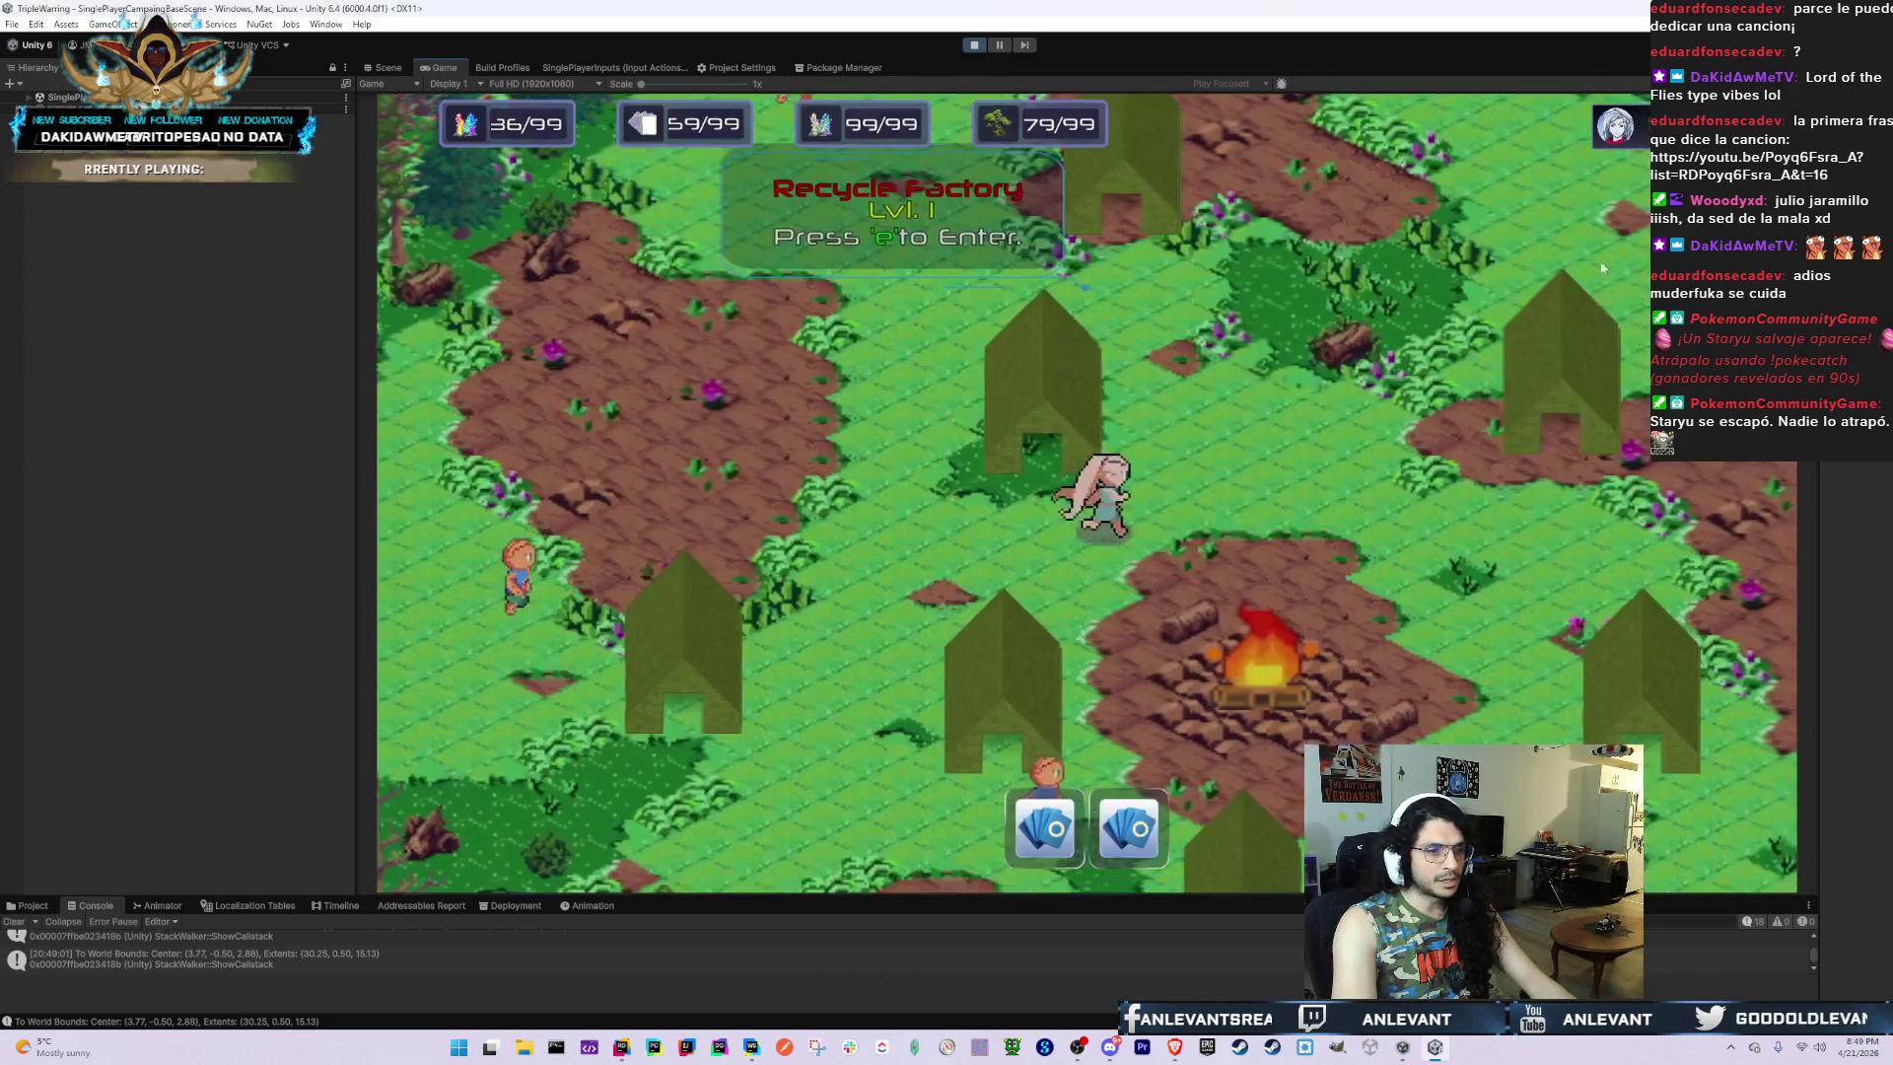
{"action": "key", "text": "d"}
{"action": "key", "text": "e"}
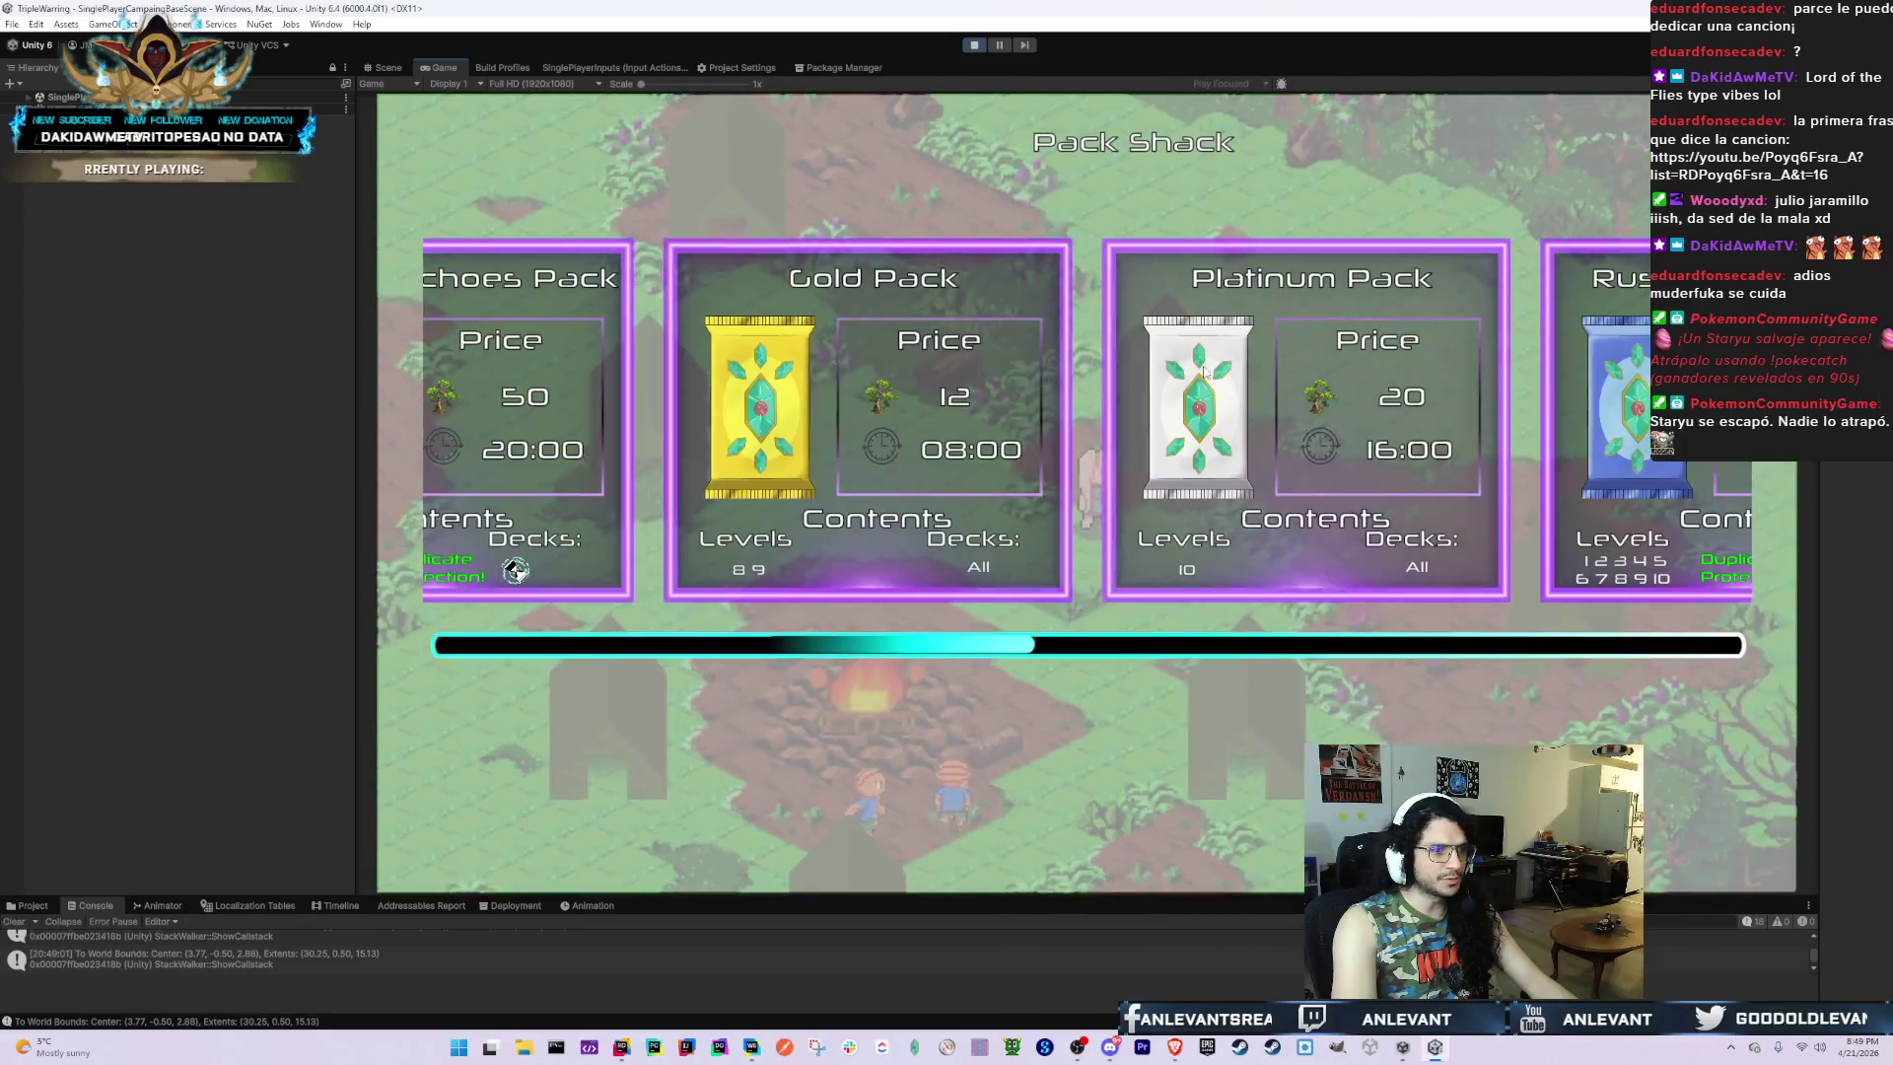
{"action": "key", "text": "a"}
{"action": "key", "text": "e"}
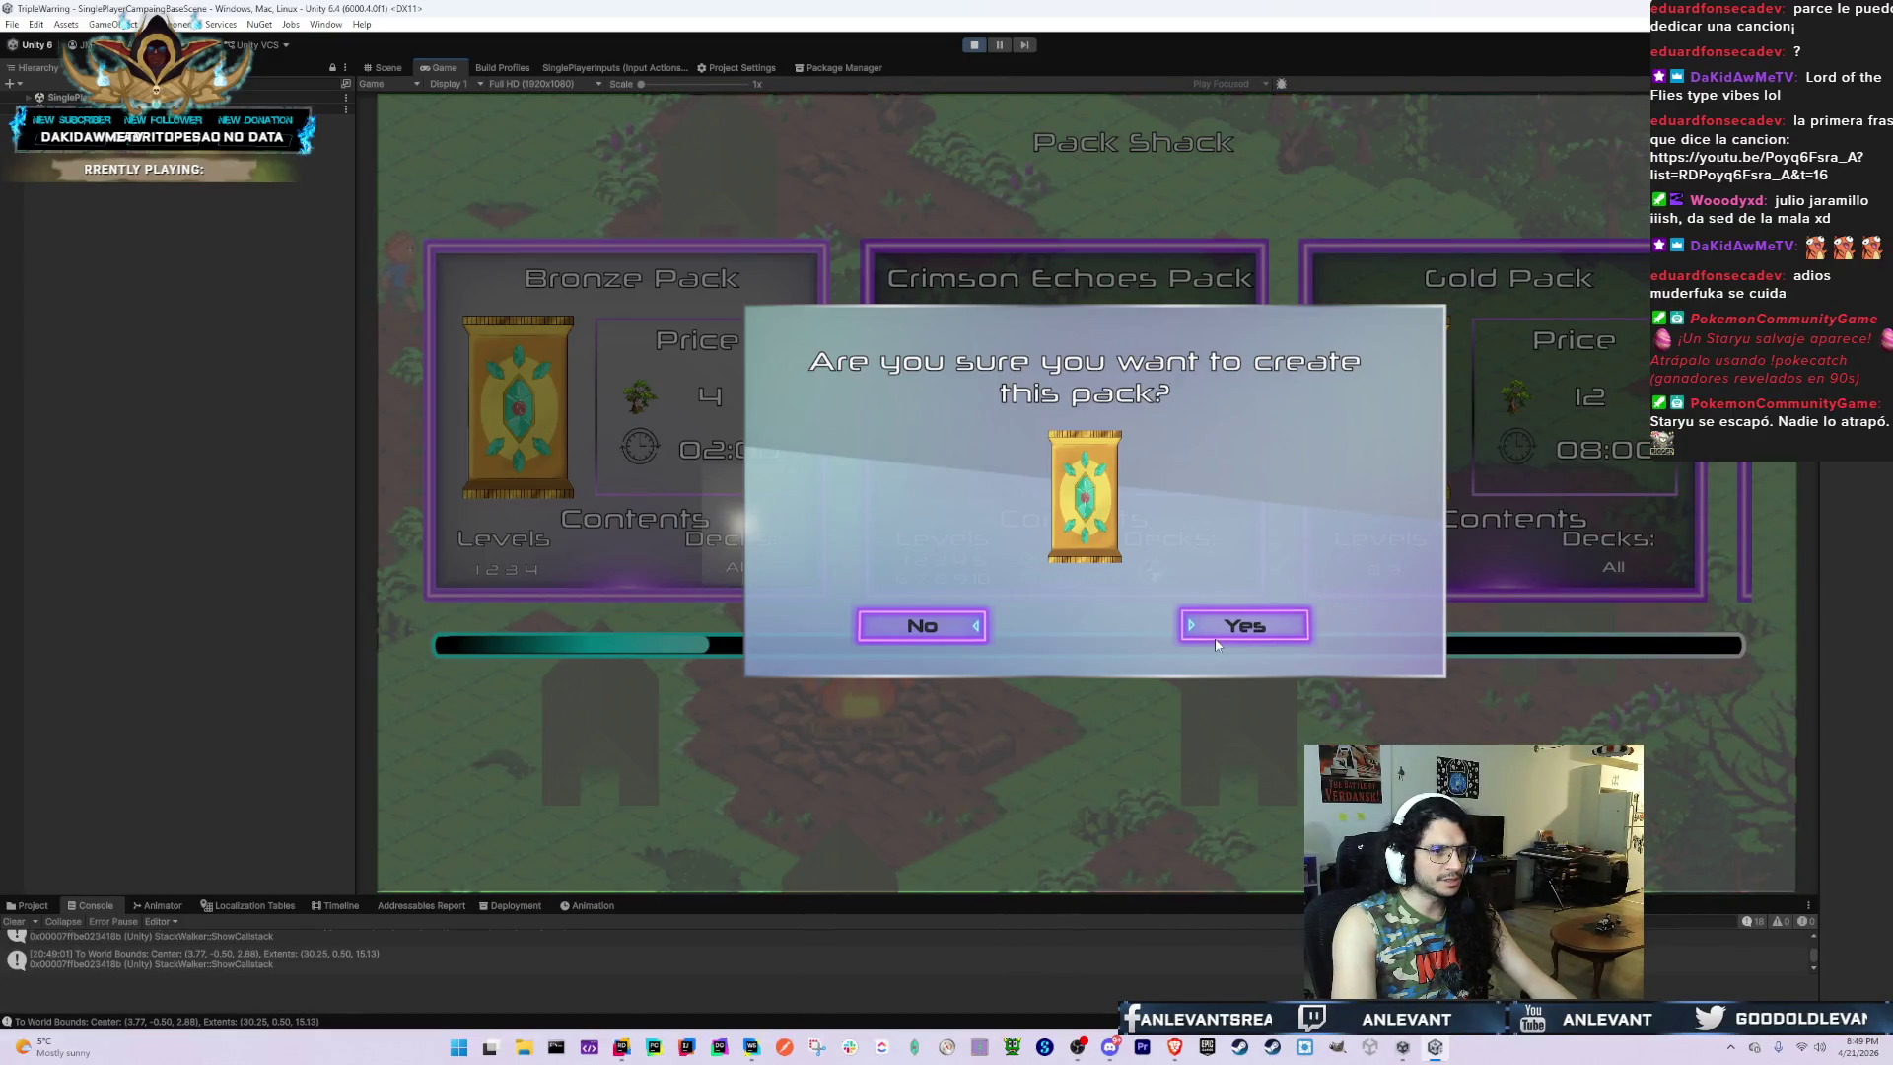
{"action": "left_click", "coordinate": [1214, 633]}
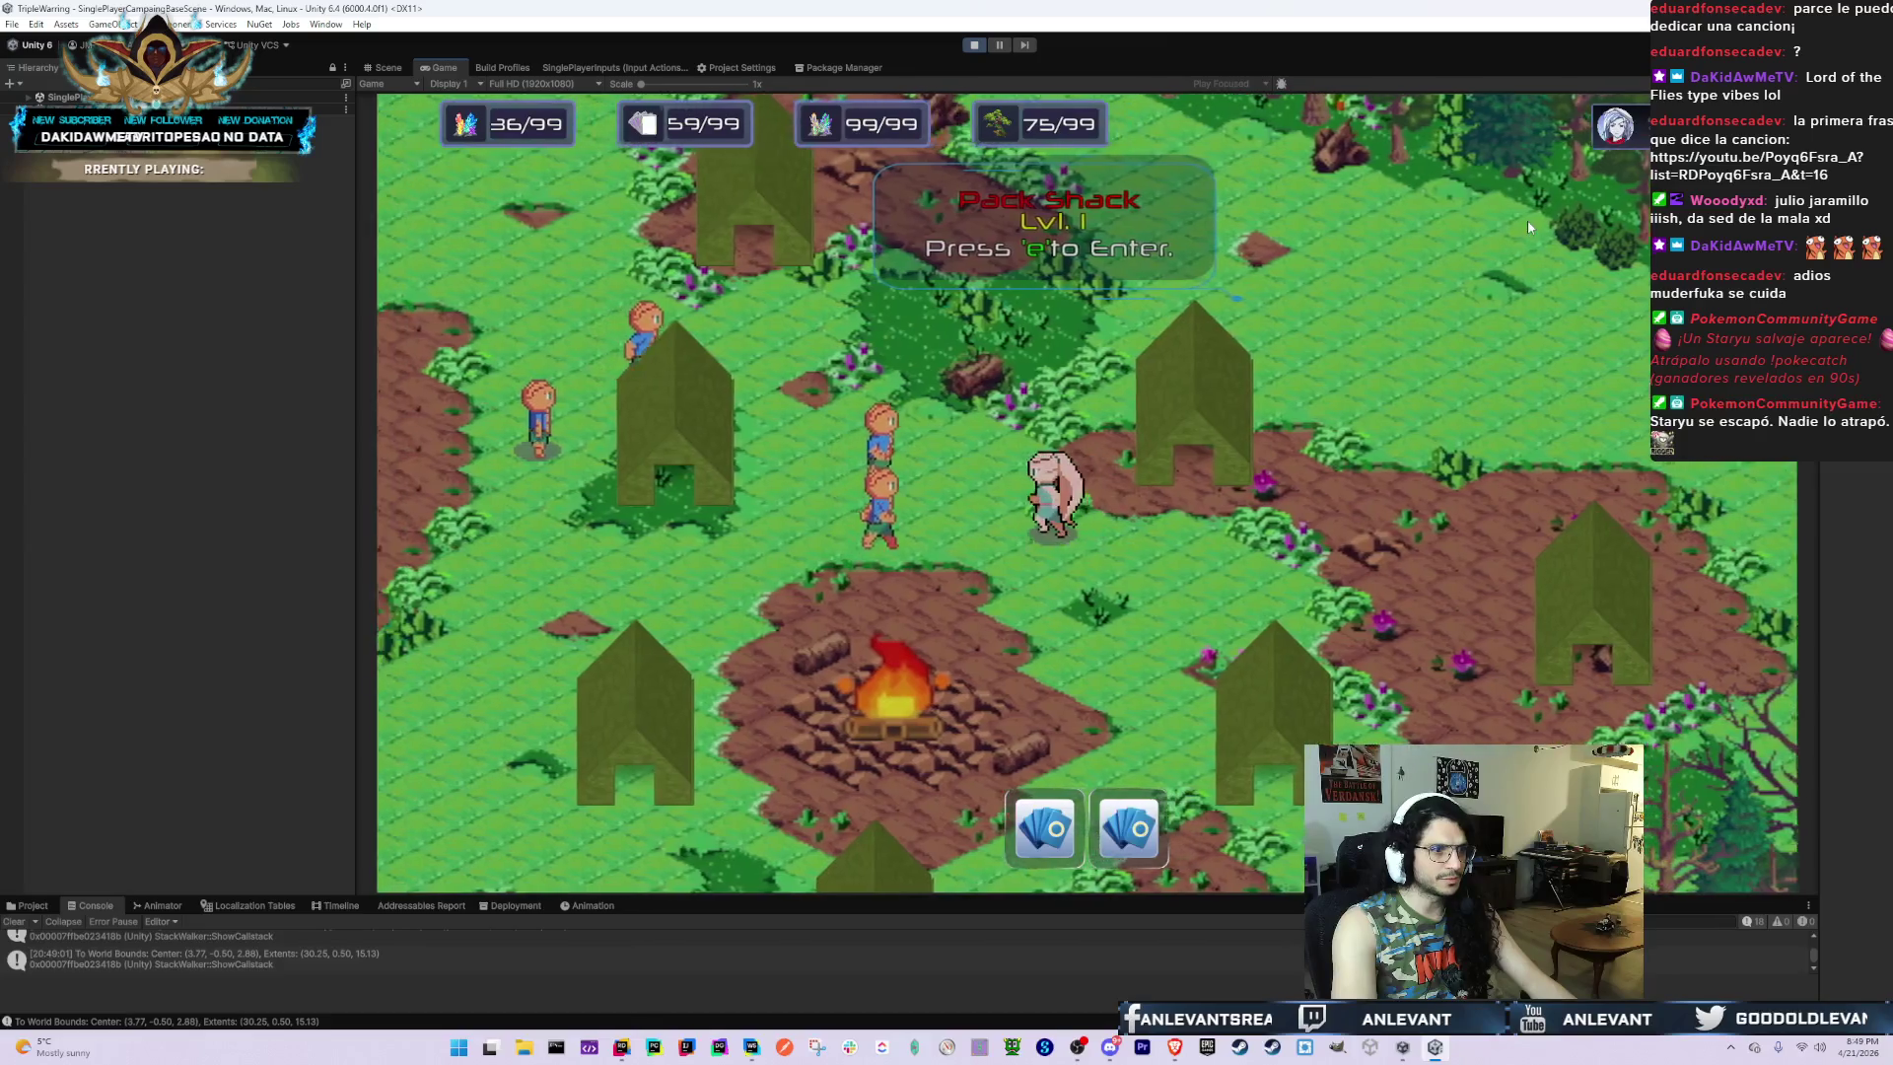
Step: Check the recycling progress, then assign an owner to the new house, making it Tala's house
{"action": "key", "text": "a"}
{"action": "key", "text": "e"}
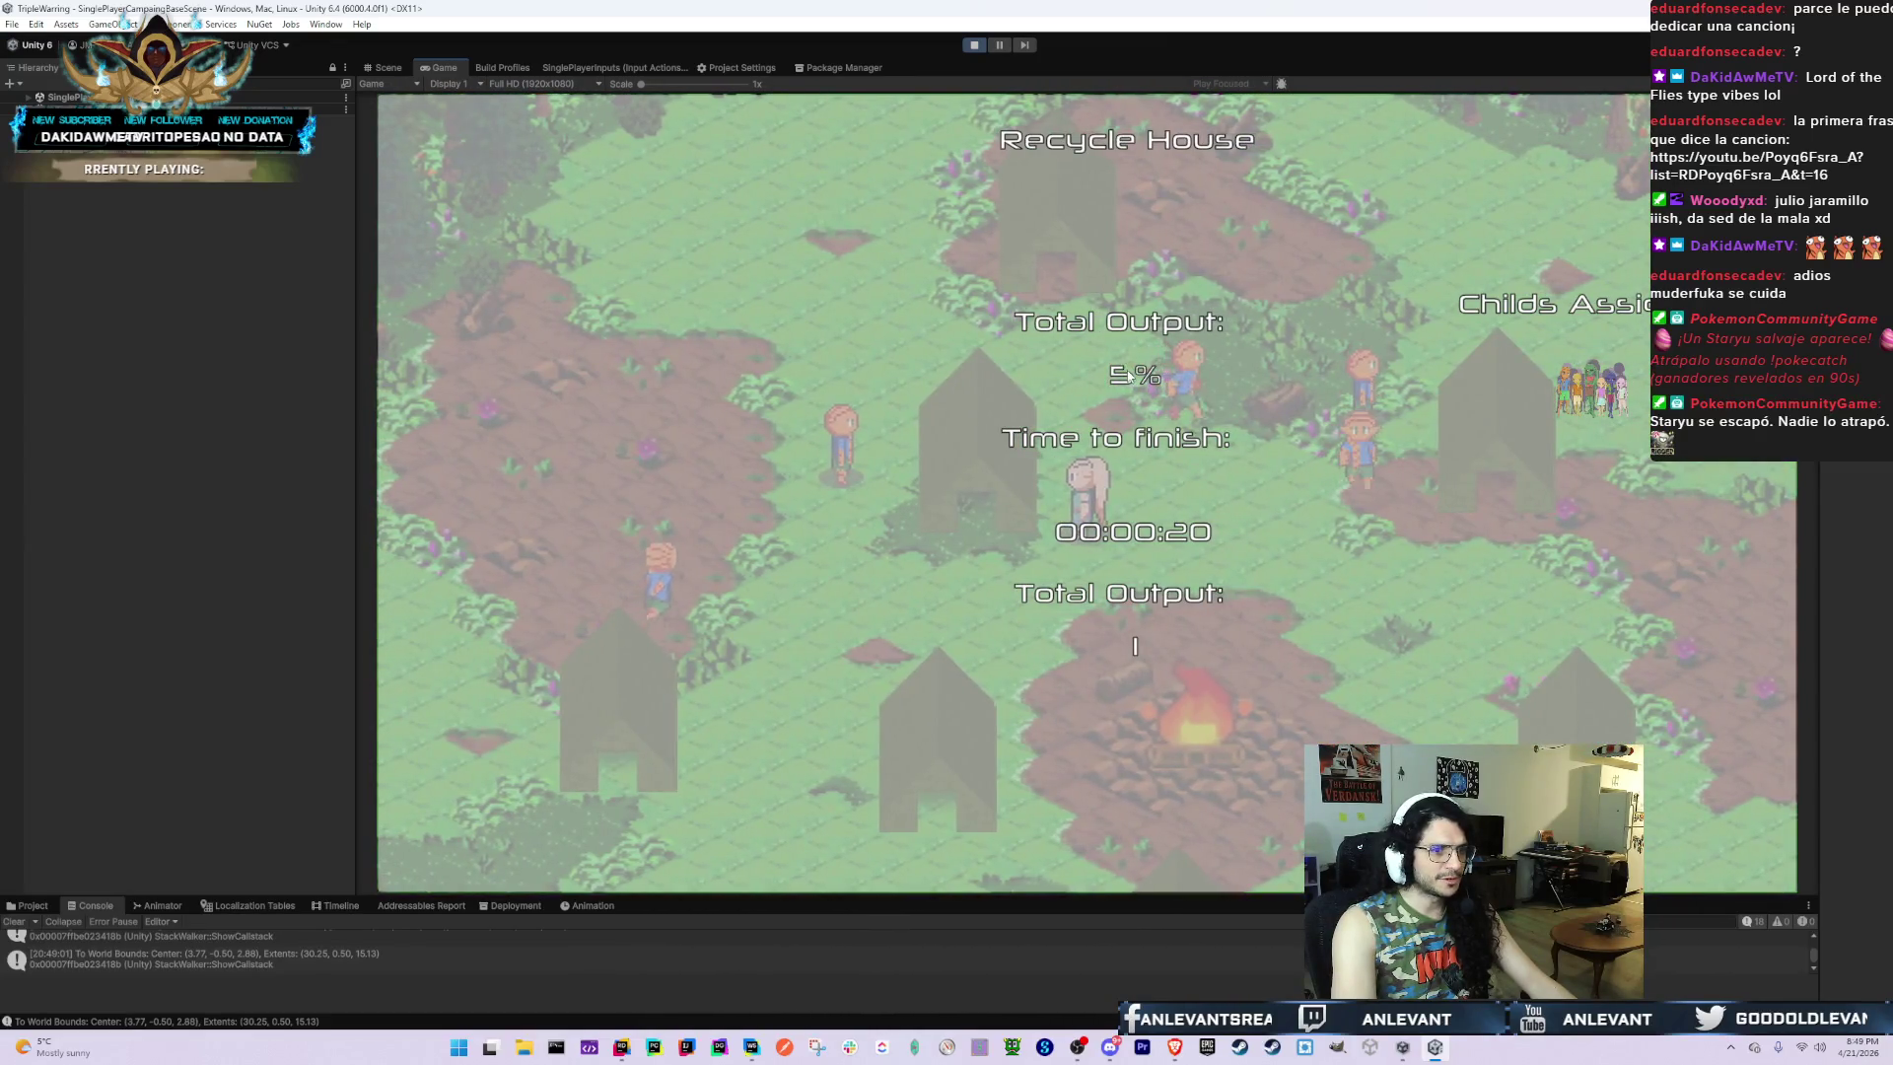
{"action": "key", "text": "e"}
{"action": "key", "text": "d"}
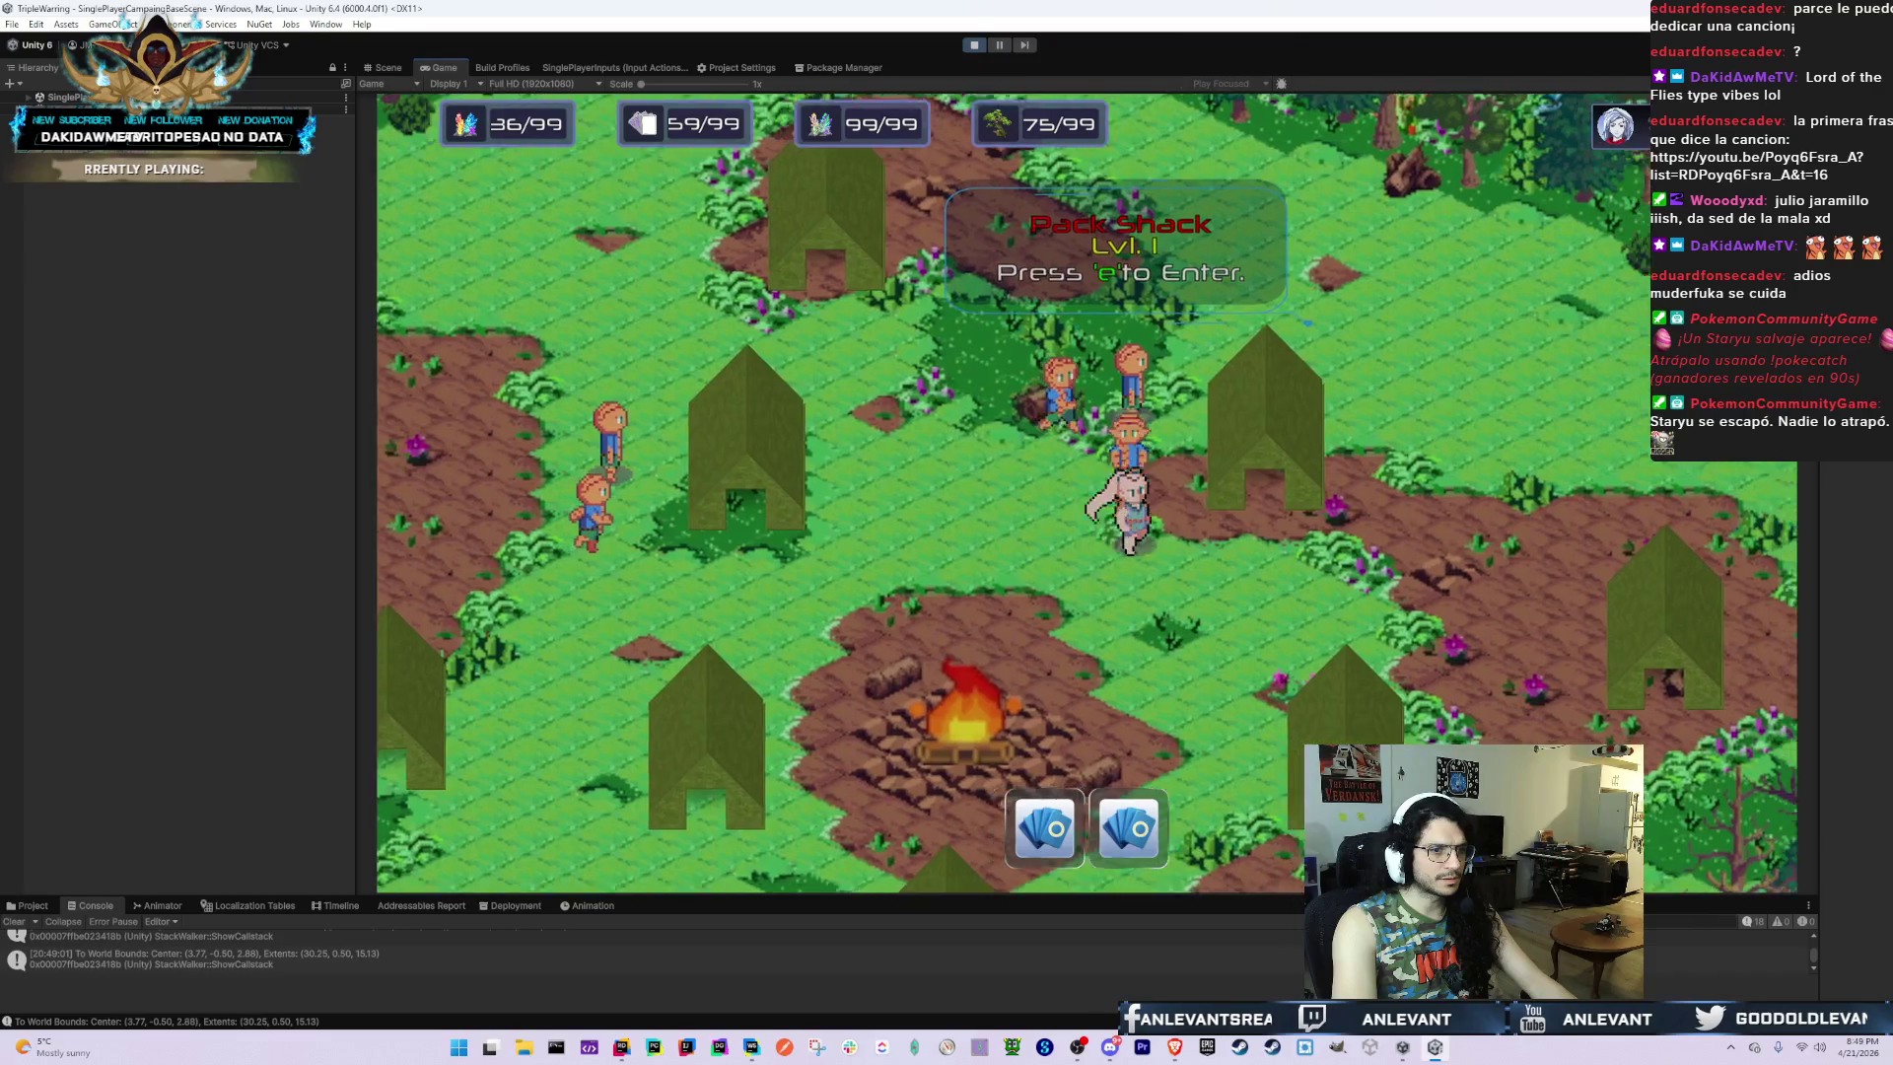
{"action": "key", "text": "e"}
{"action": "key", "text": "e"}
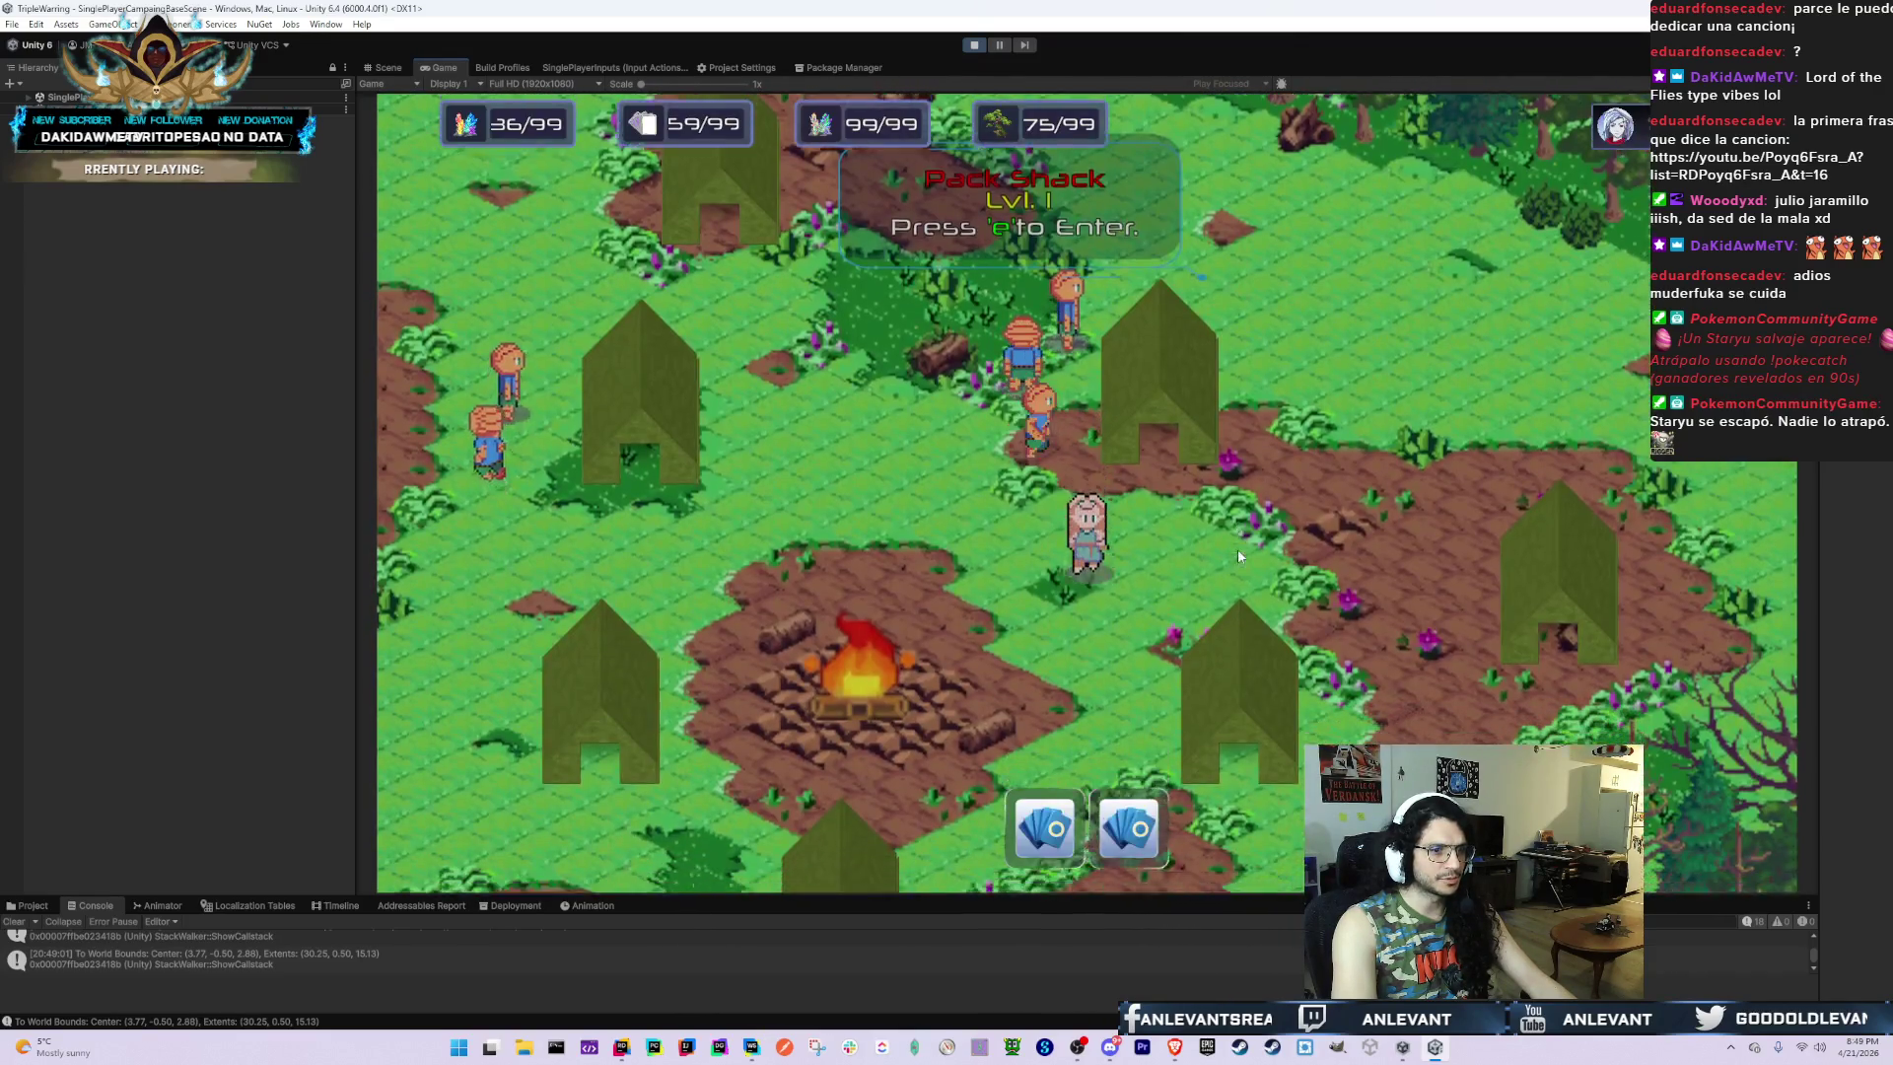
{"action": "key", "text": "s"}
{"action": "key", "text": "e"}
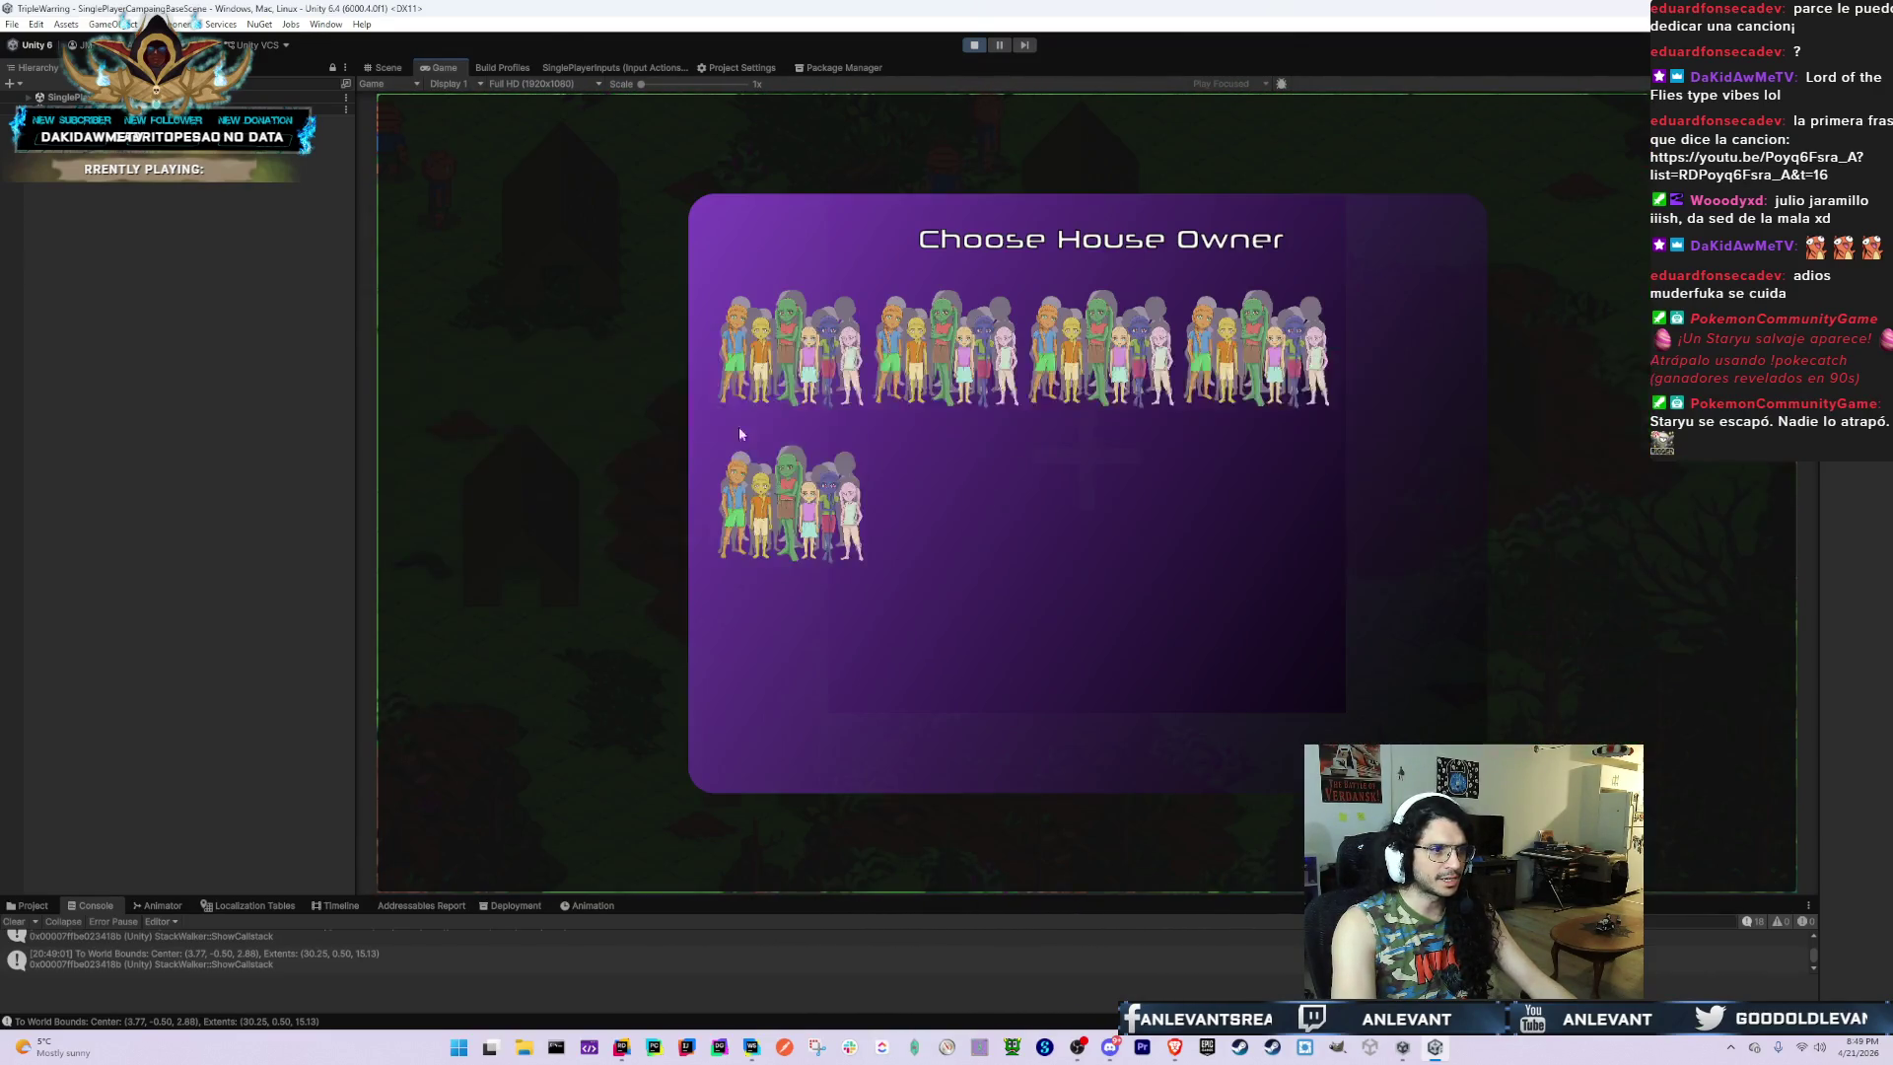
{"action": "left_click", "coordinate": [763, 338]}
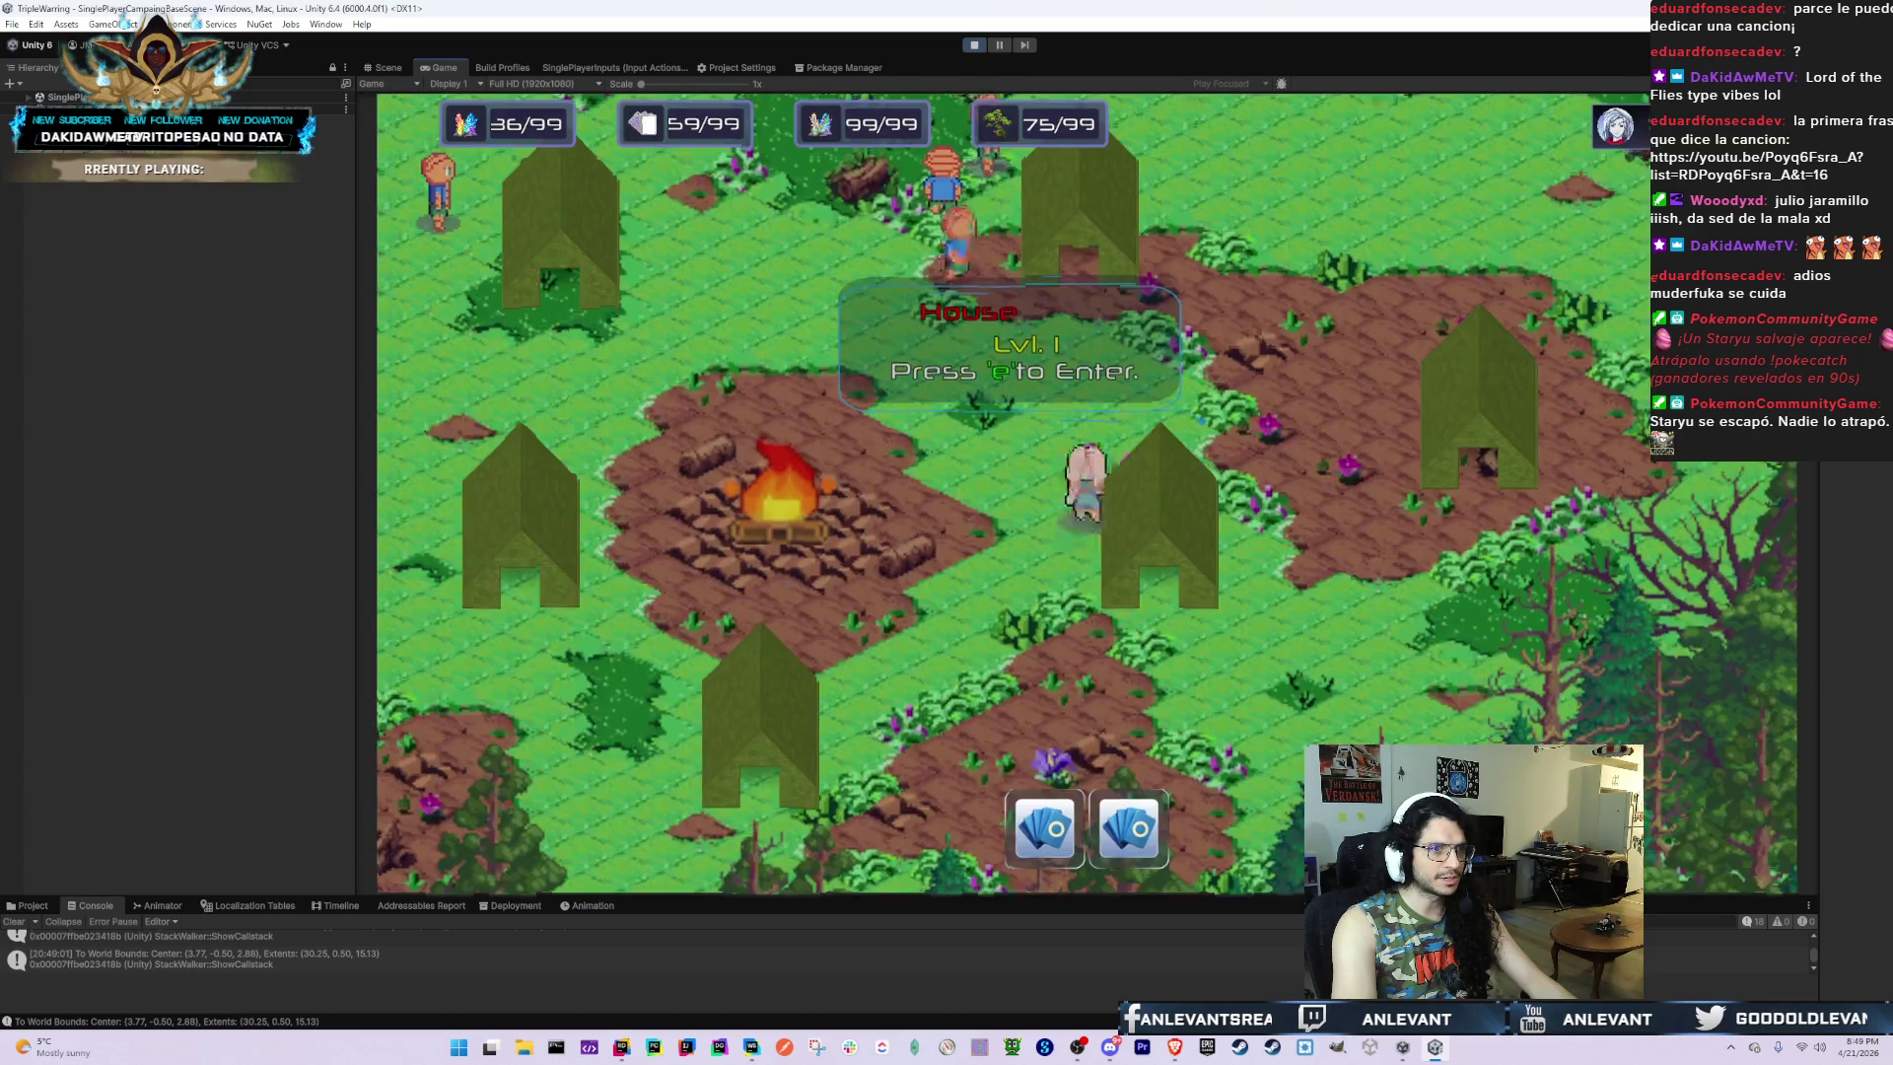
{"action": "key", "text": "d"}
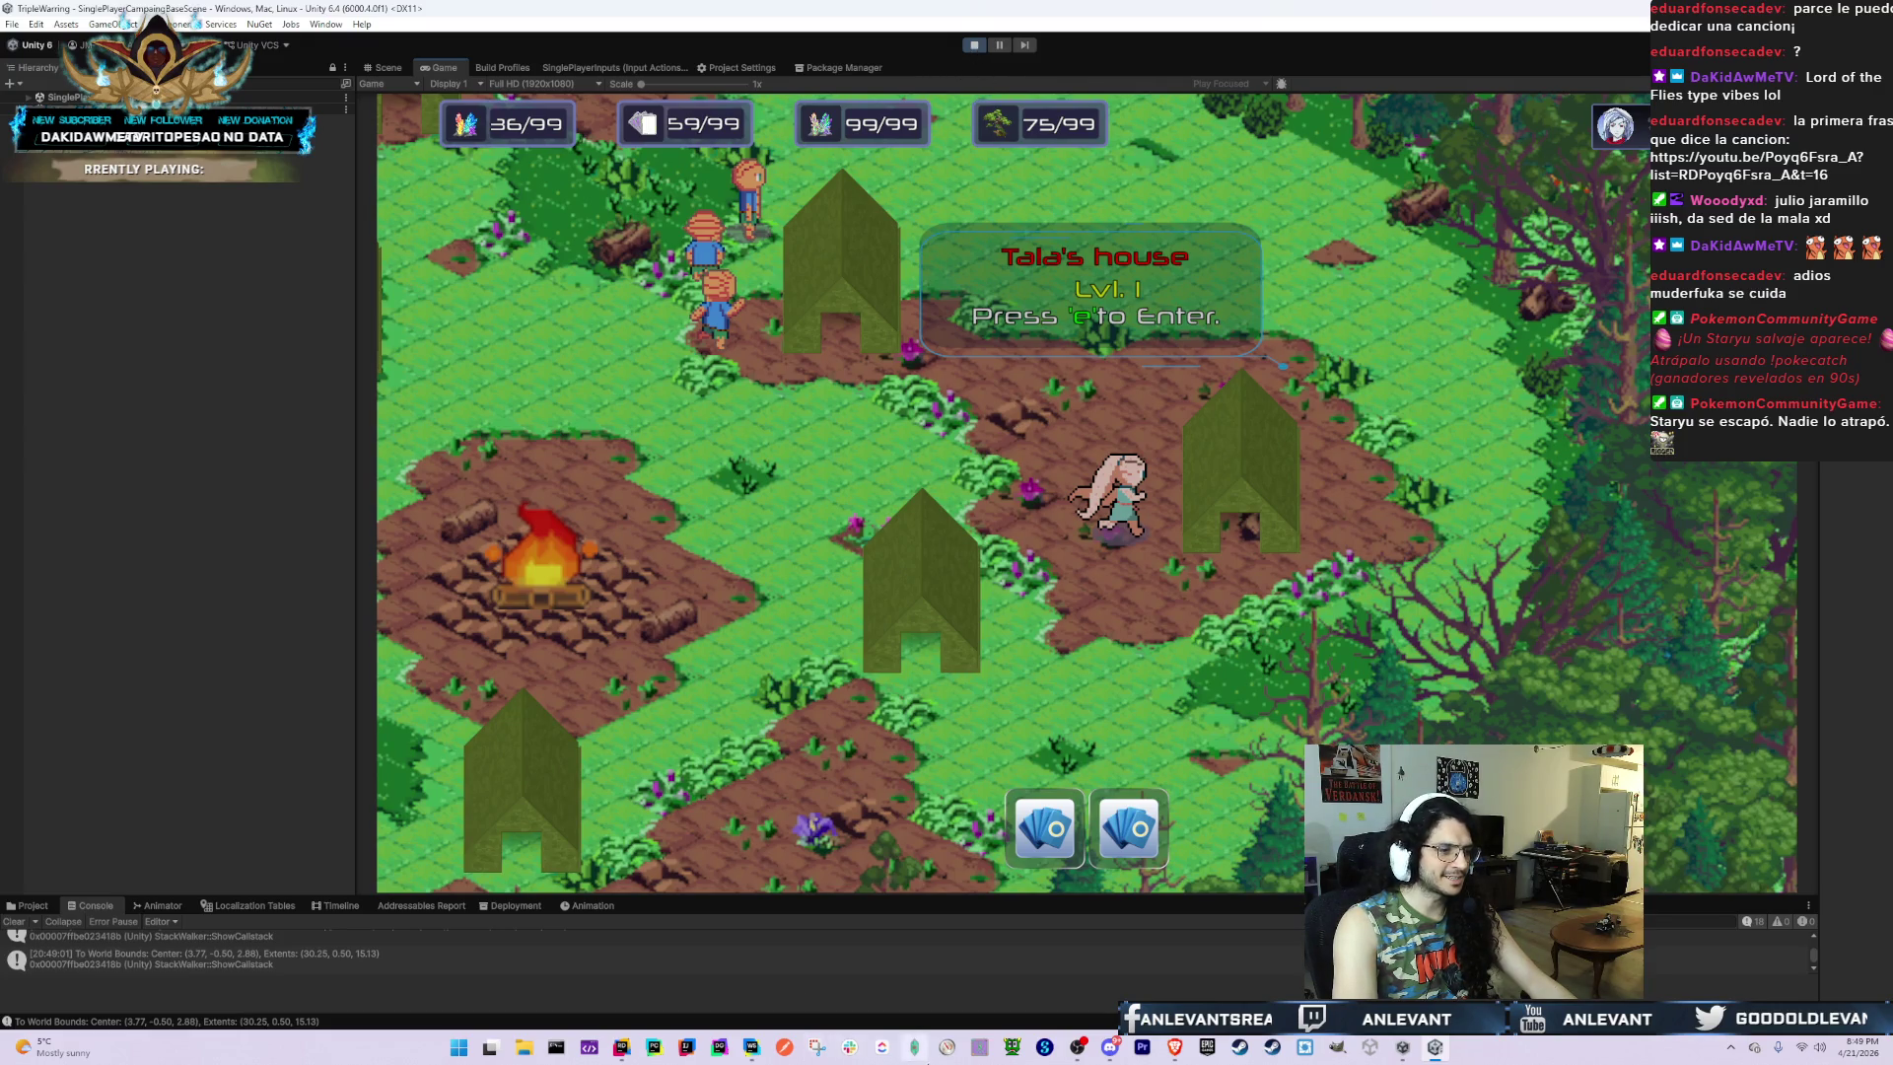
{"action": "left_click", "coordinate": [948, 1049]}
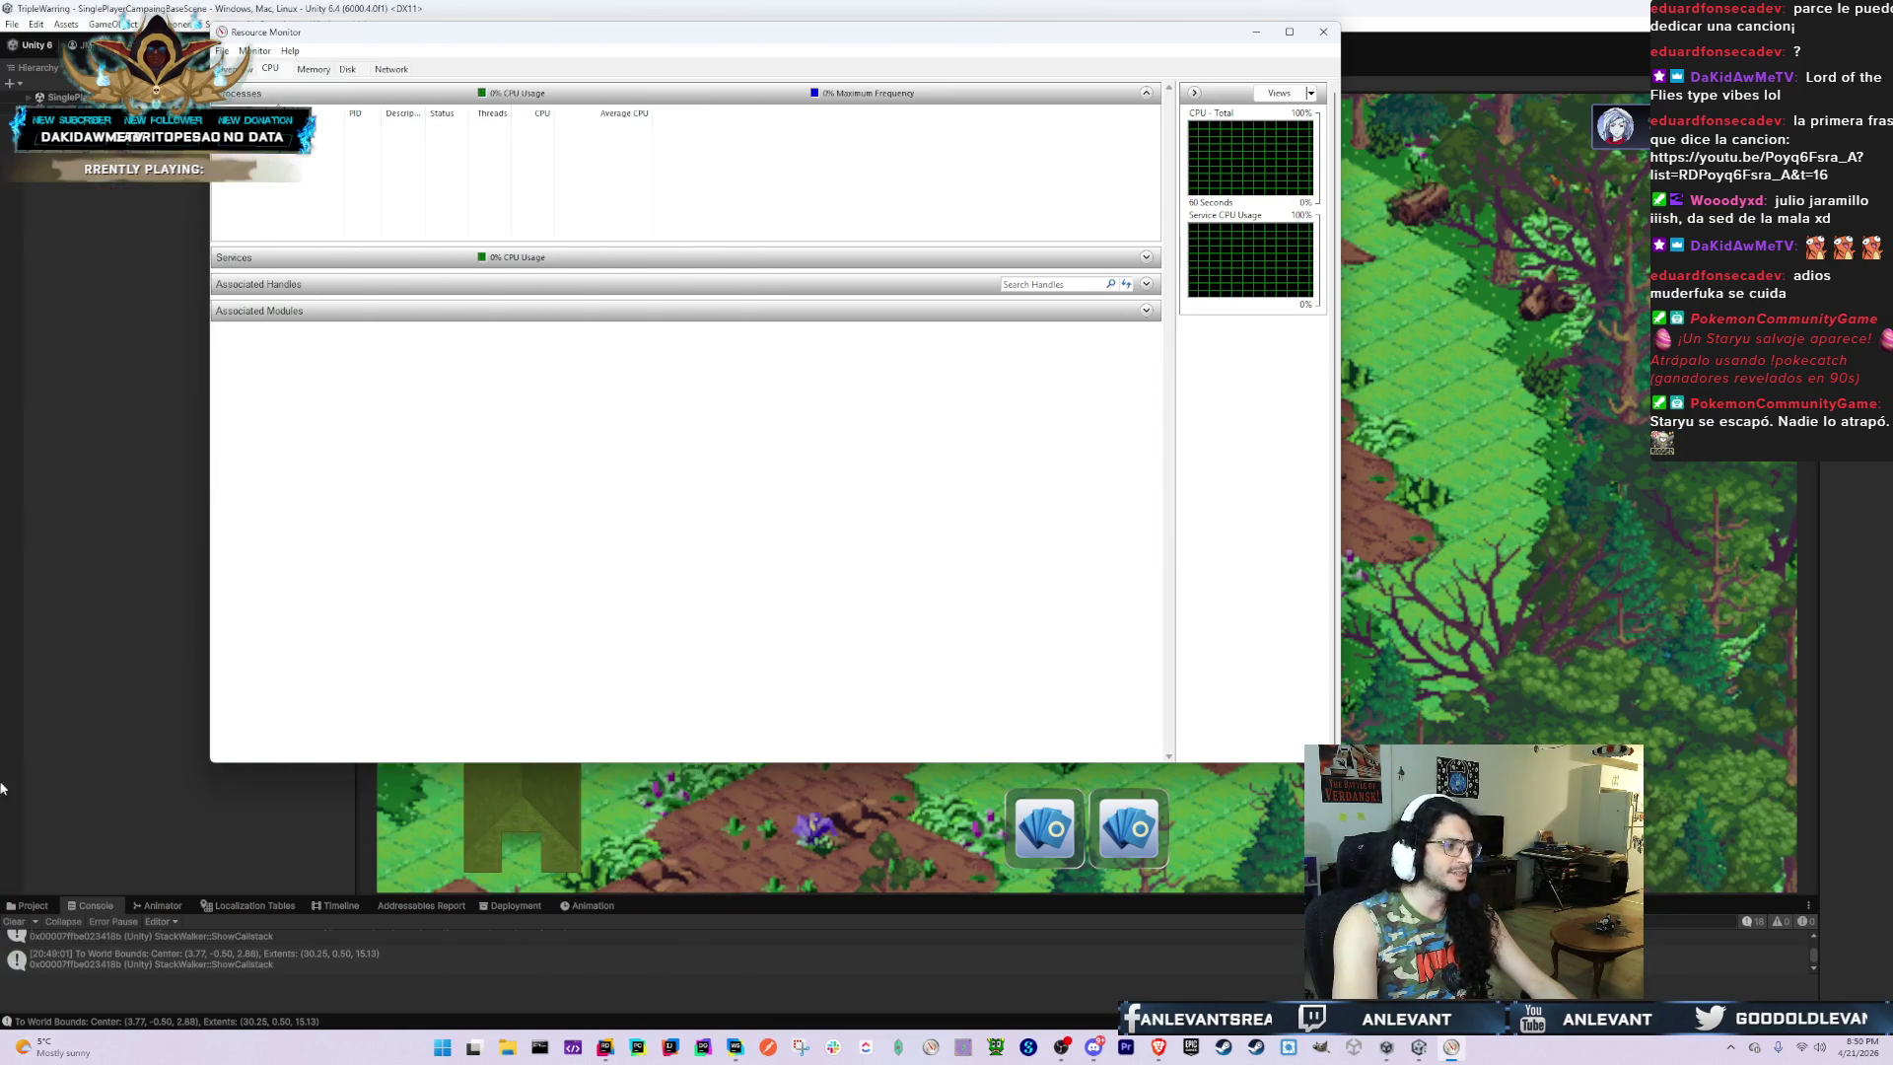
Step: Inspect process memory usage in Resource Monitor's Memory view
{"action": "left_click", "coordinate": [258, 51]}
{"action": "left_click", "coordinate": [313, 69]}
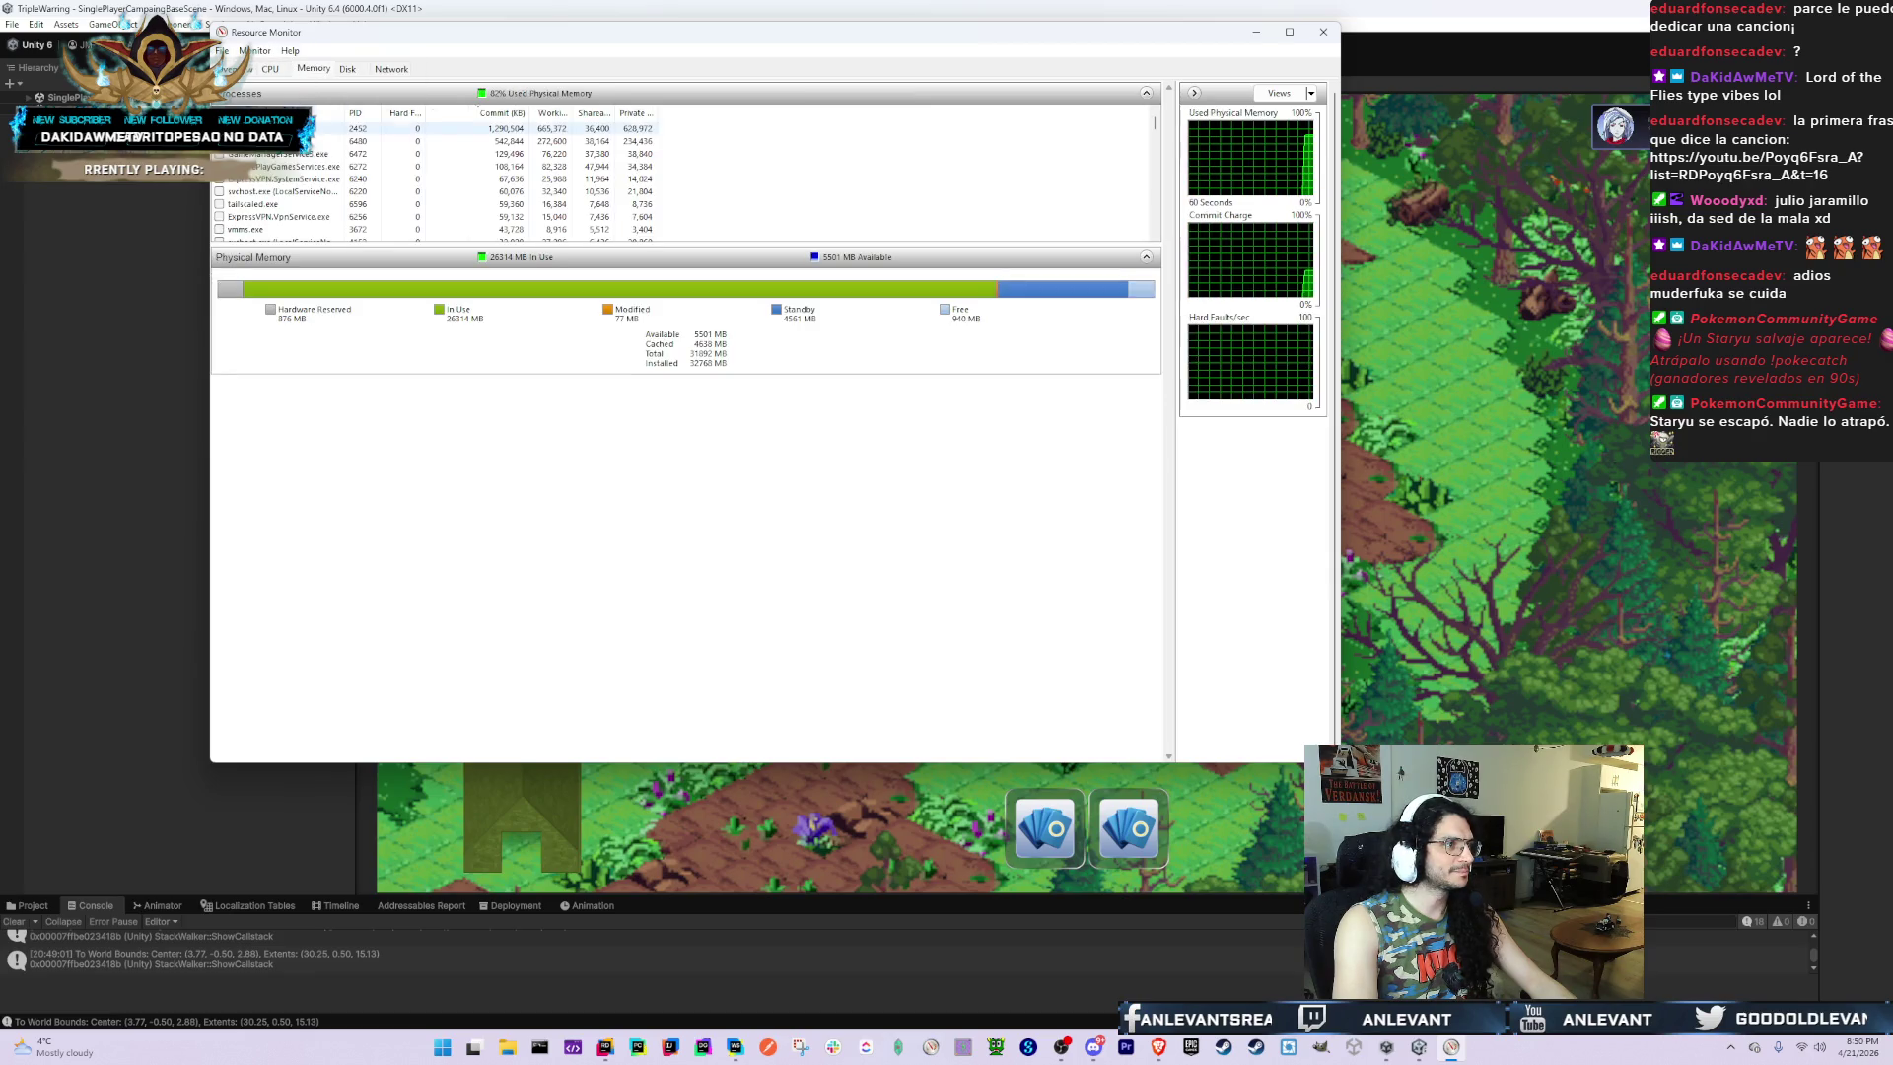
{"action": "left_click", "coordinate": [444, 141]}
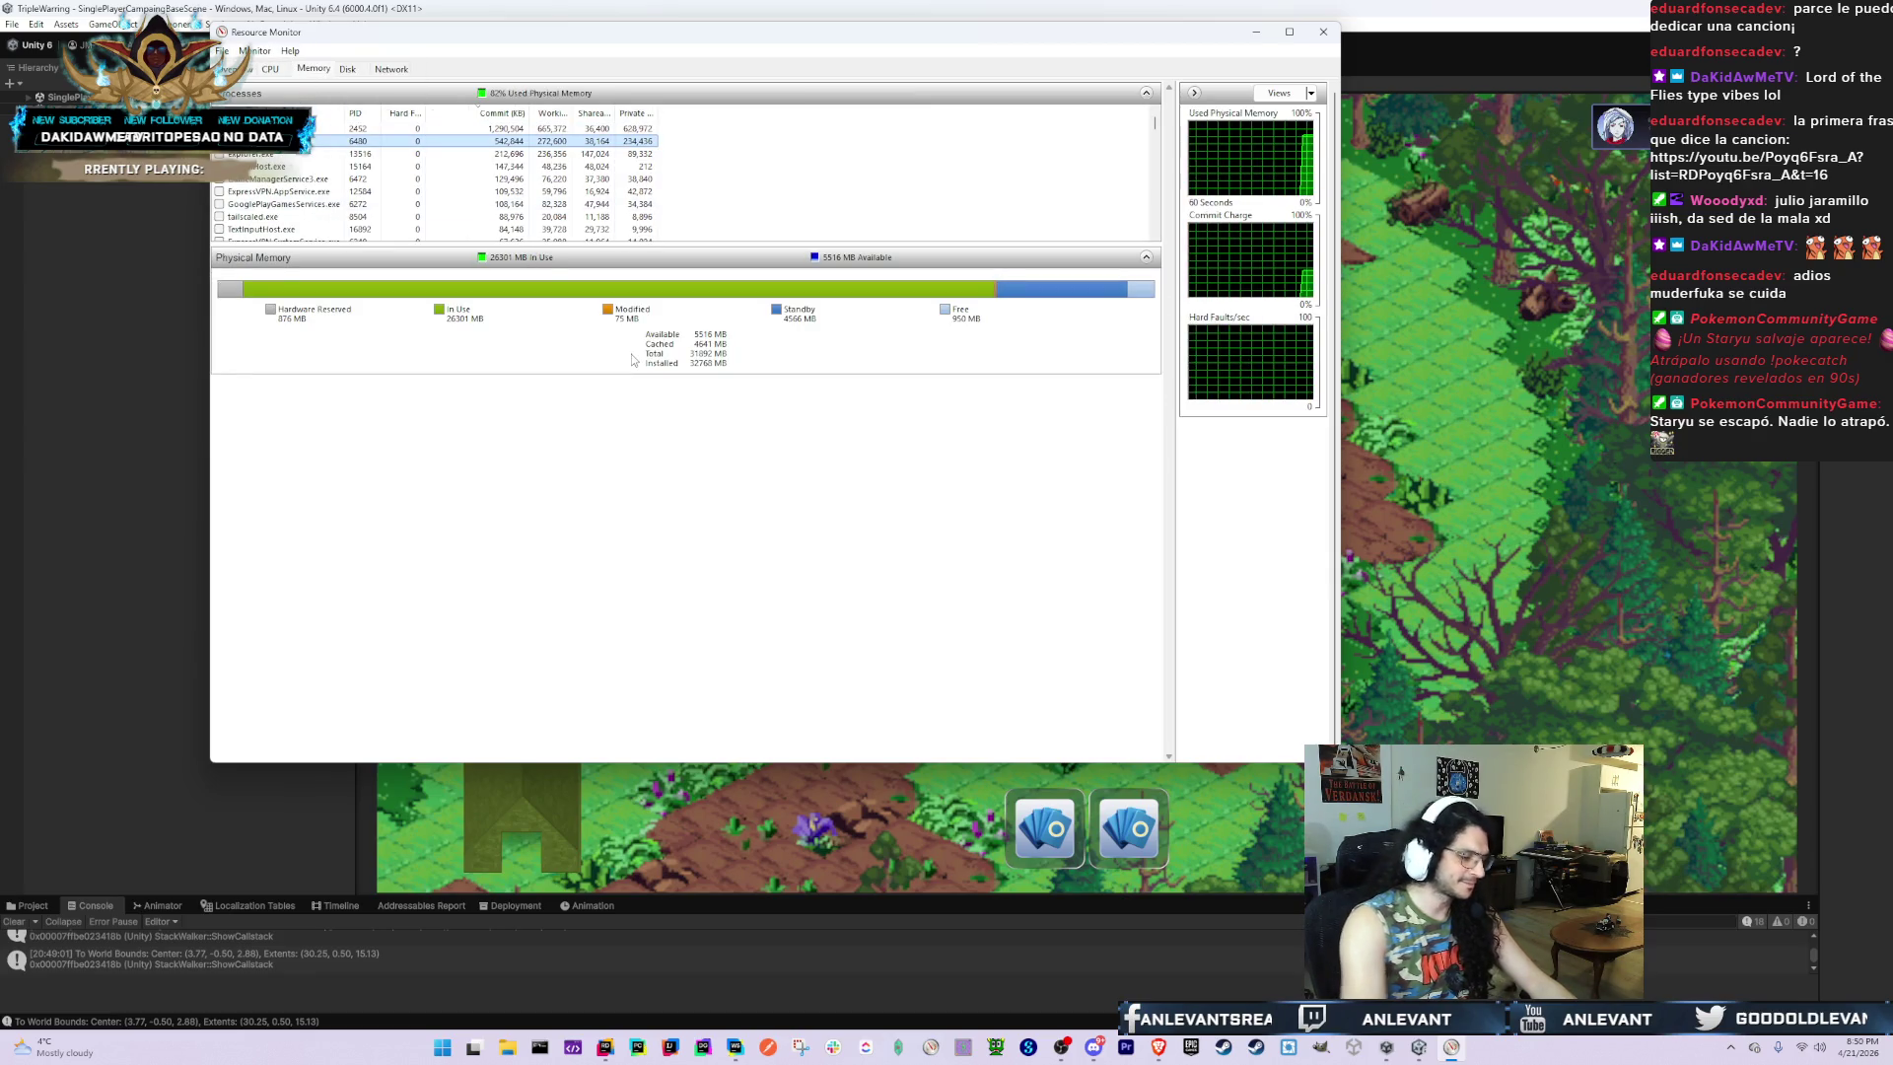
{"action": "scroll", "coordinate": [632, 360], "scroll_direction": "down", "scroll_amount": 3}
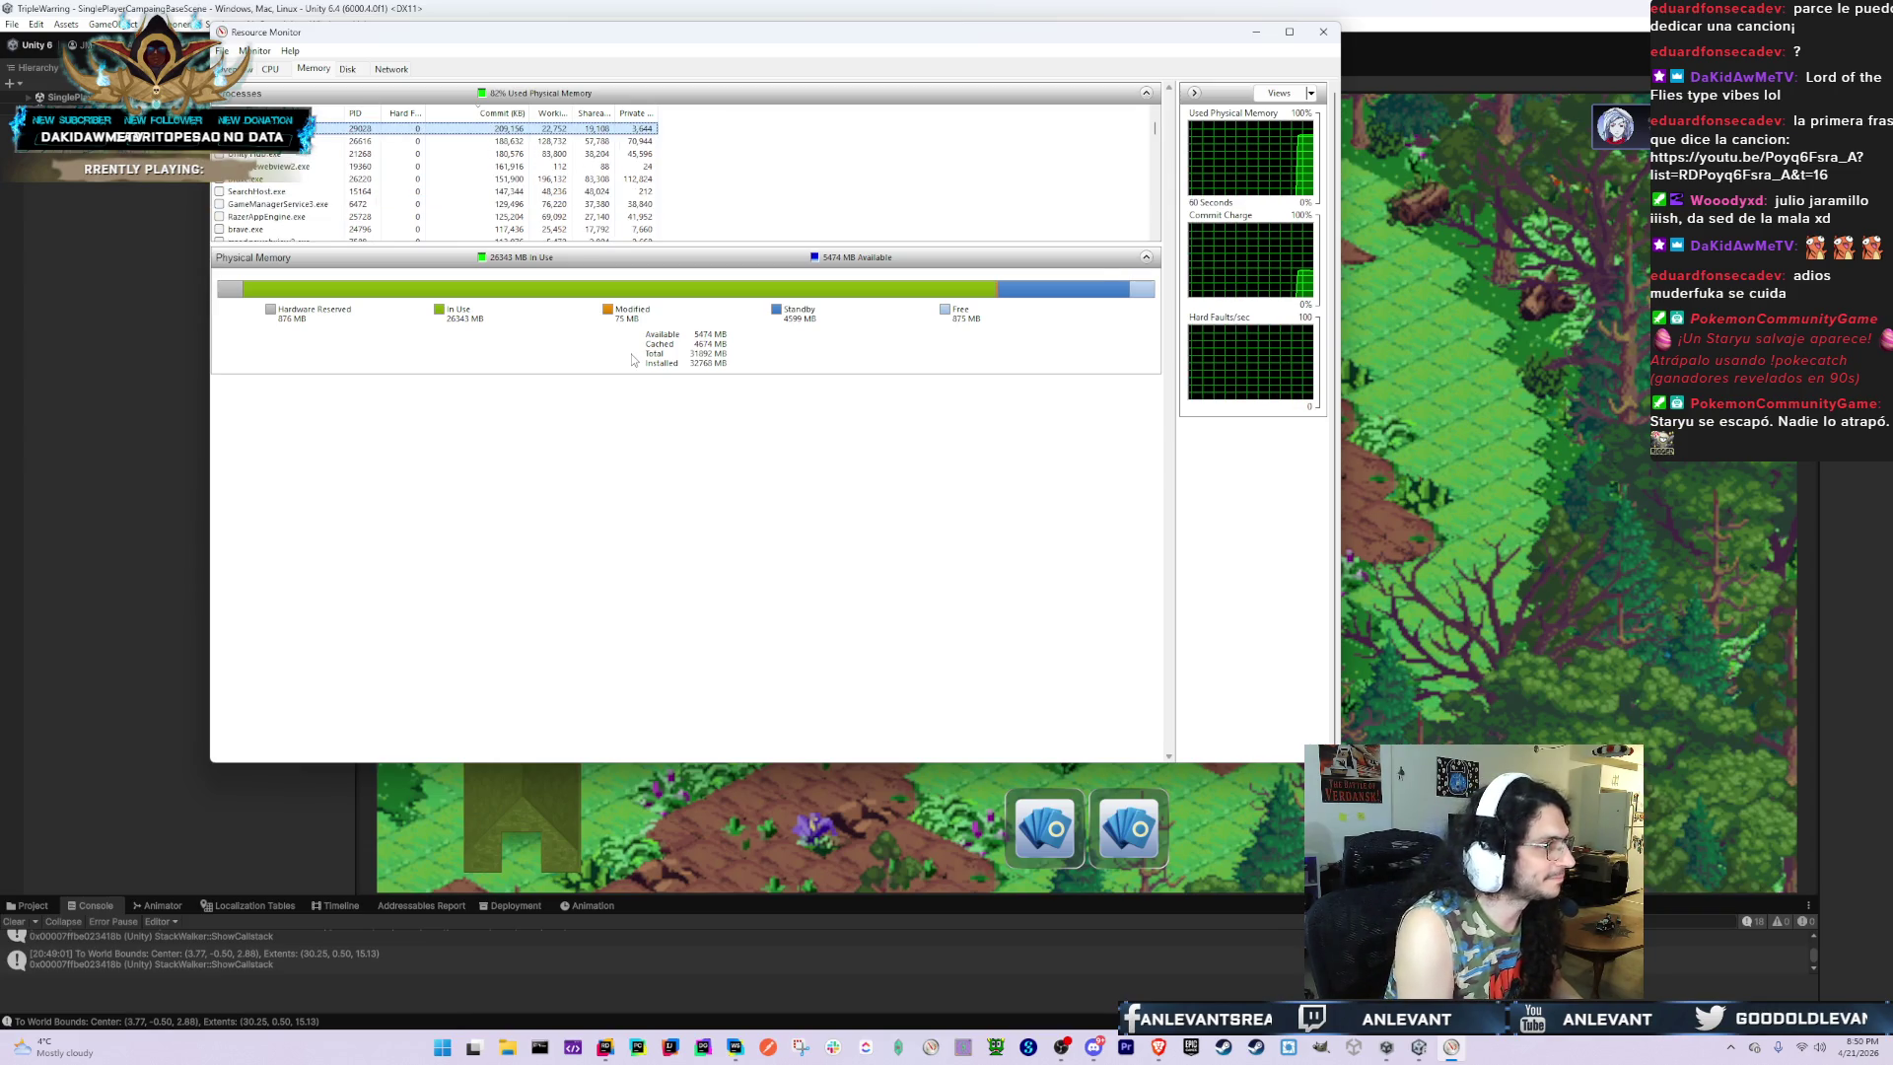
{"action": "left_click", "coordinate": [270, 69]}
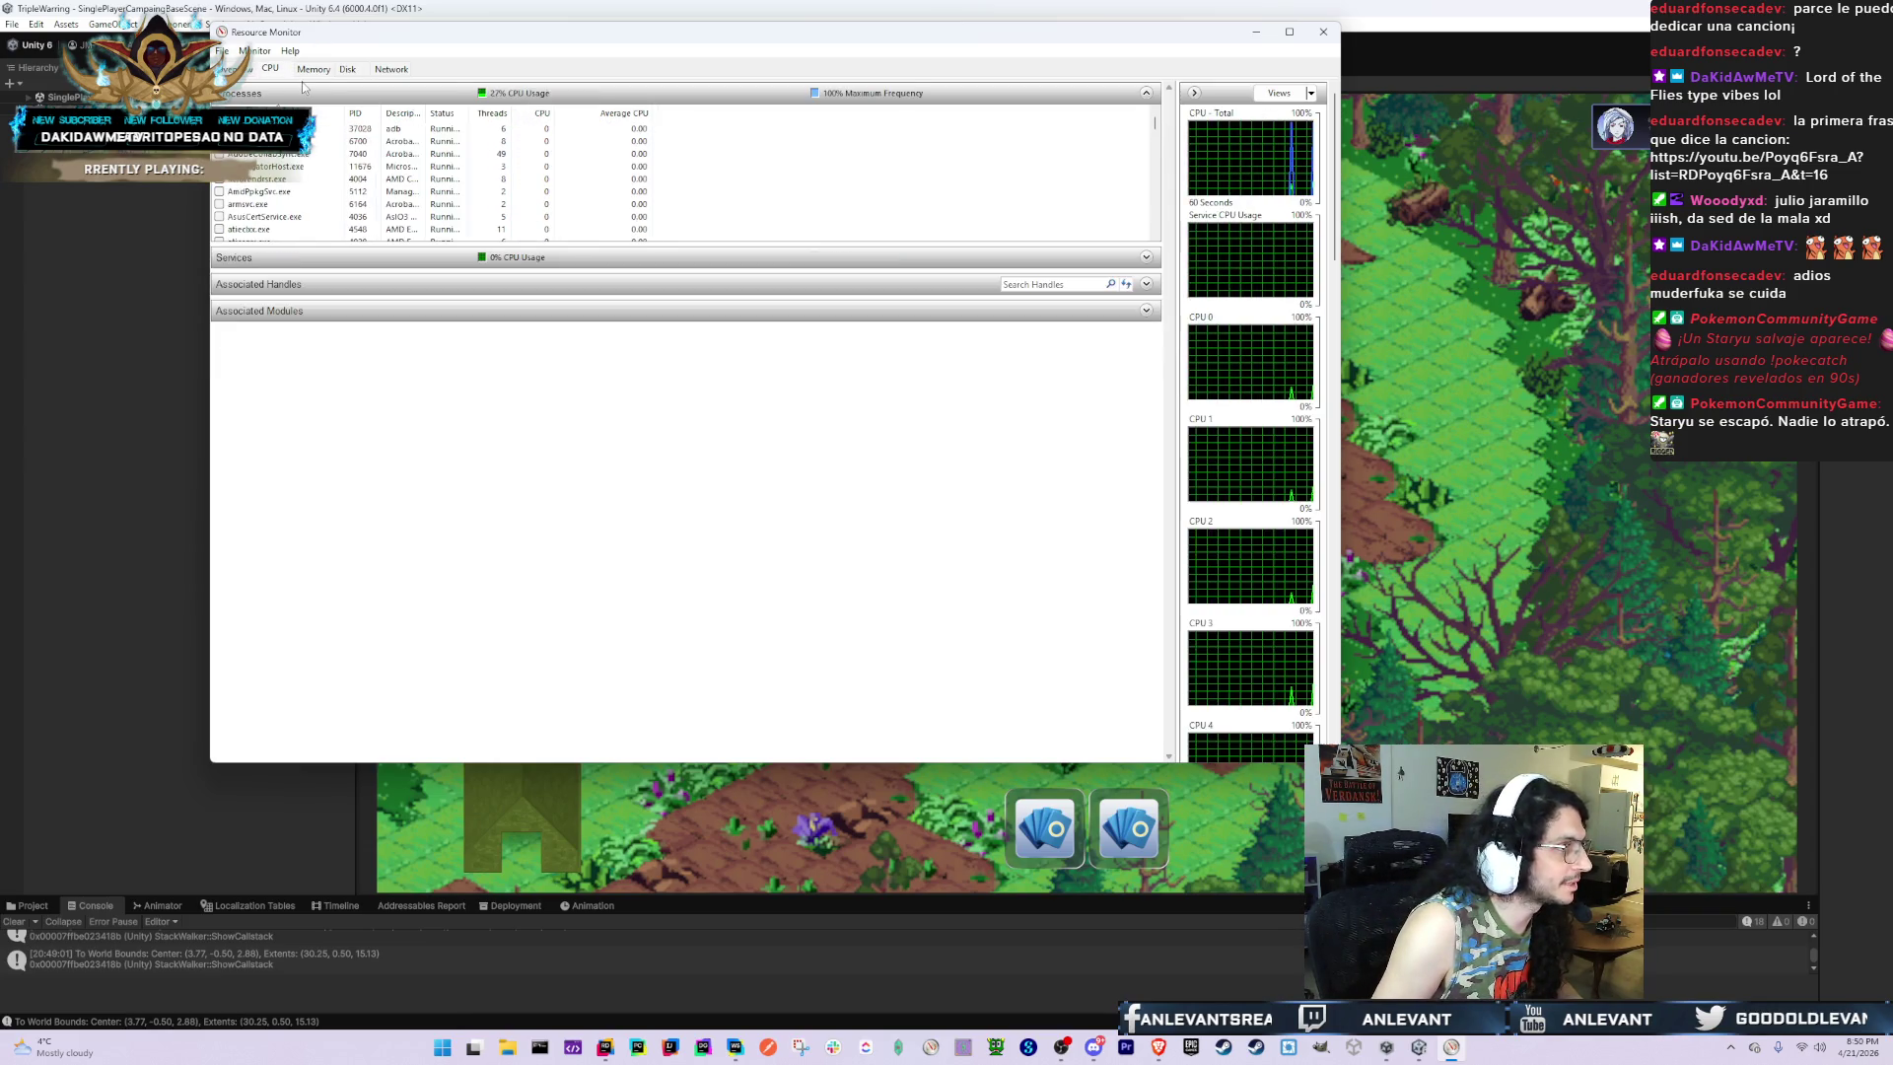
Step: Filter CPU processes by 'unity' and end the not-responding Unity.exe process
{"action": "type", "text": "unity"}
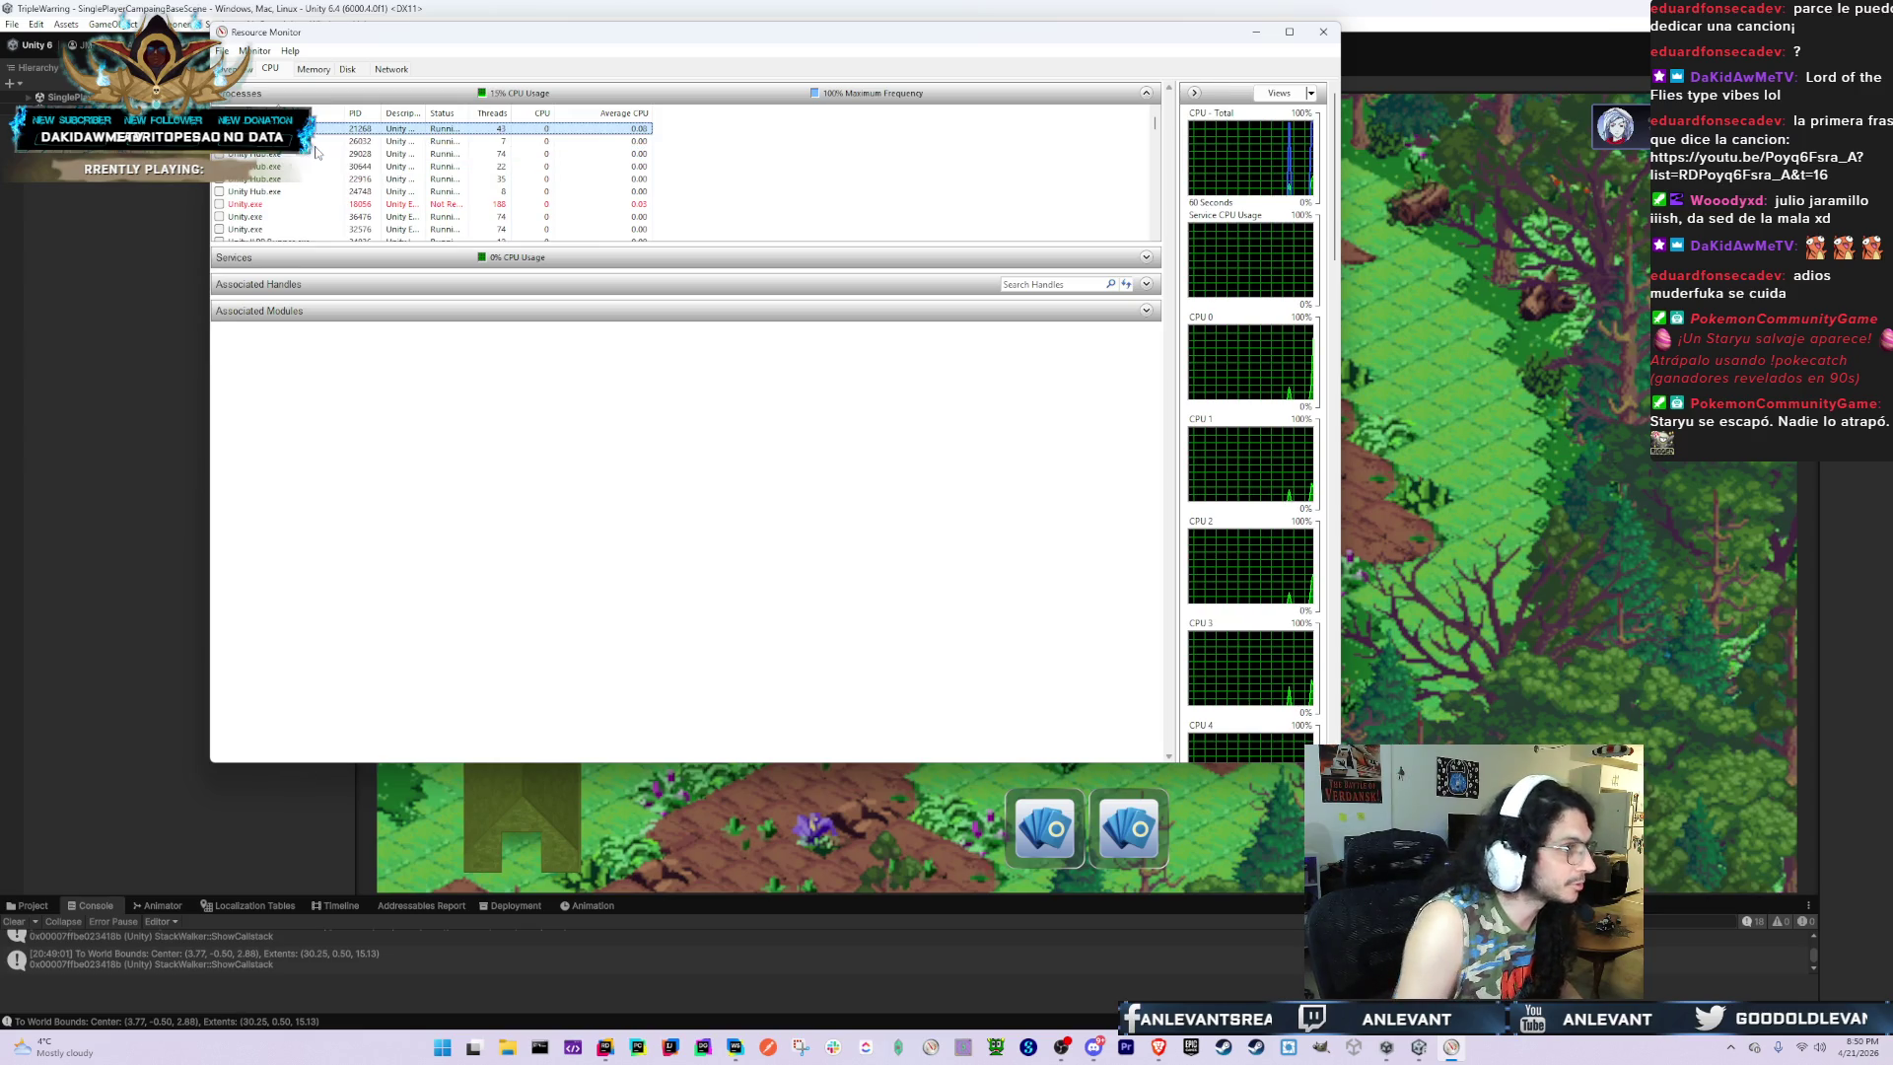
{"action": "right_click", "coordinate": [289, 208]}
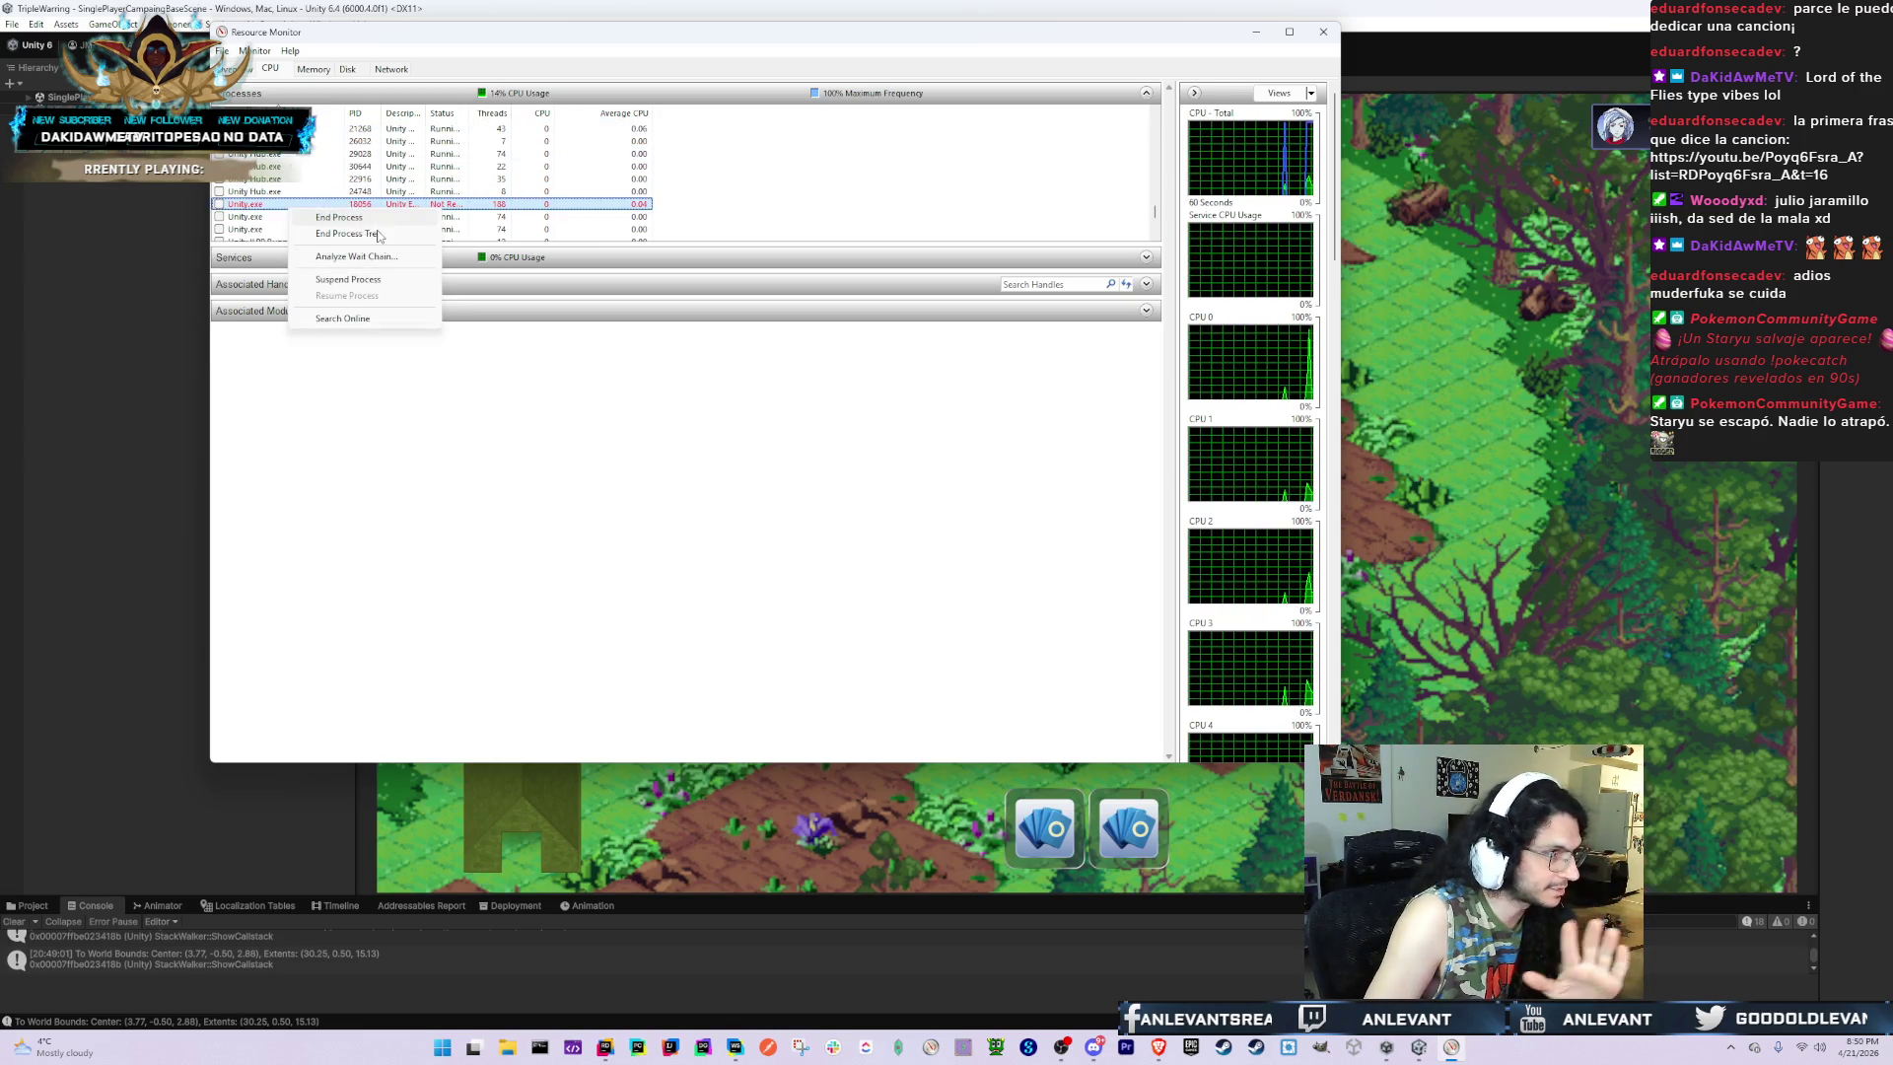
{"action": "left_click", "coordinate": [366, 219]}
{"action": "left_click", "coordinate": [967, 545]}
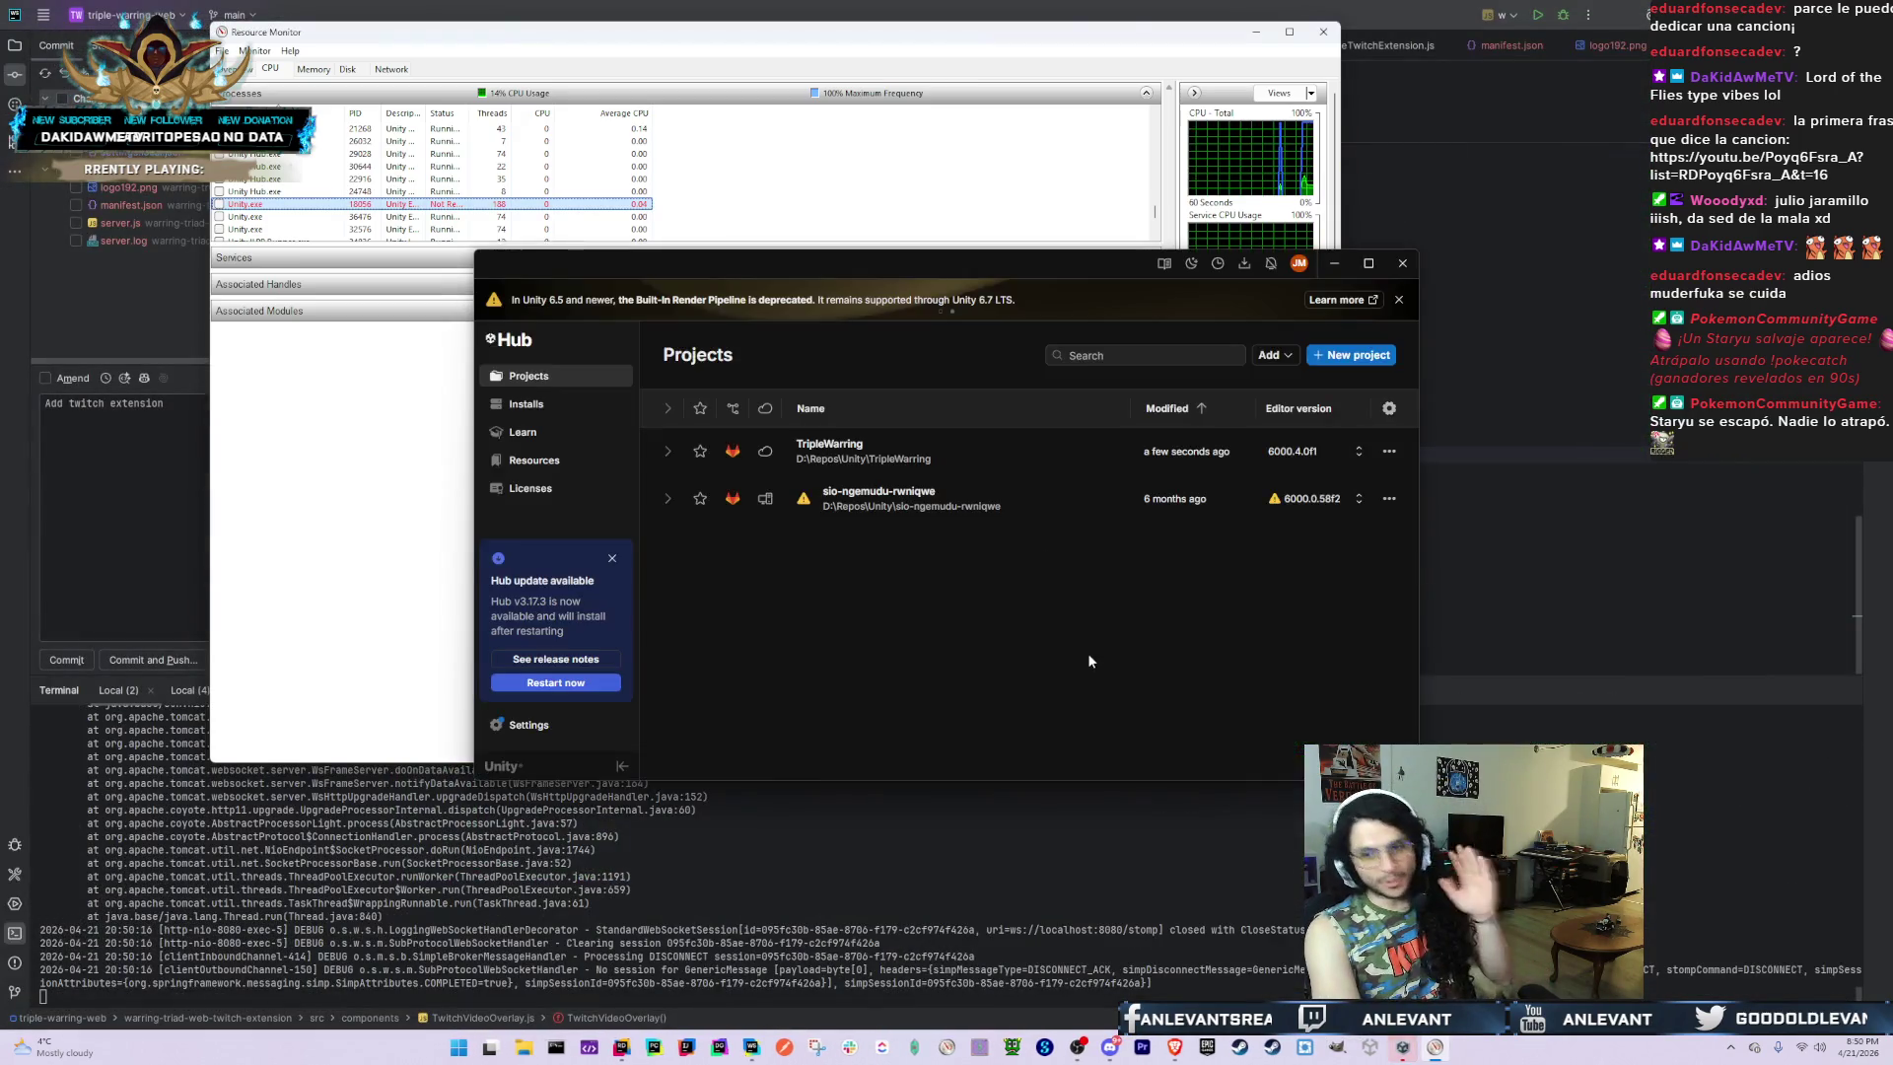
Step: Launch TripleWarring from Unity Hub, recover the scene backups, and switch to the loading editor
{"action": "left_click", "coordinate": [844, 460]}
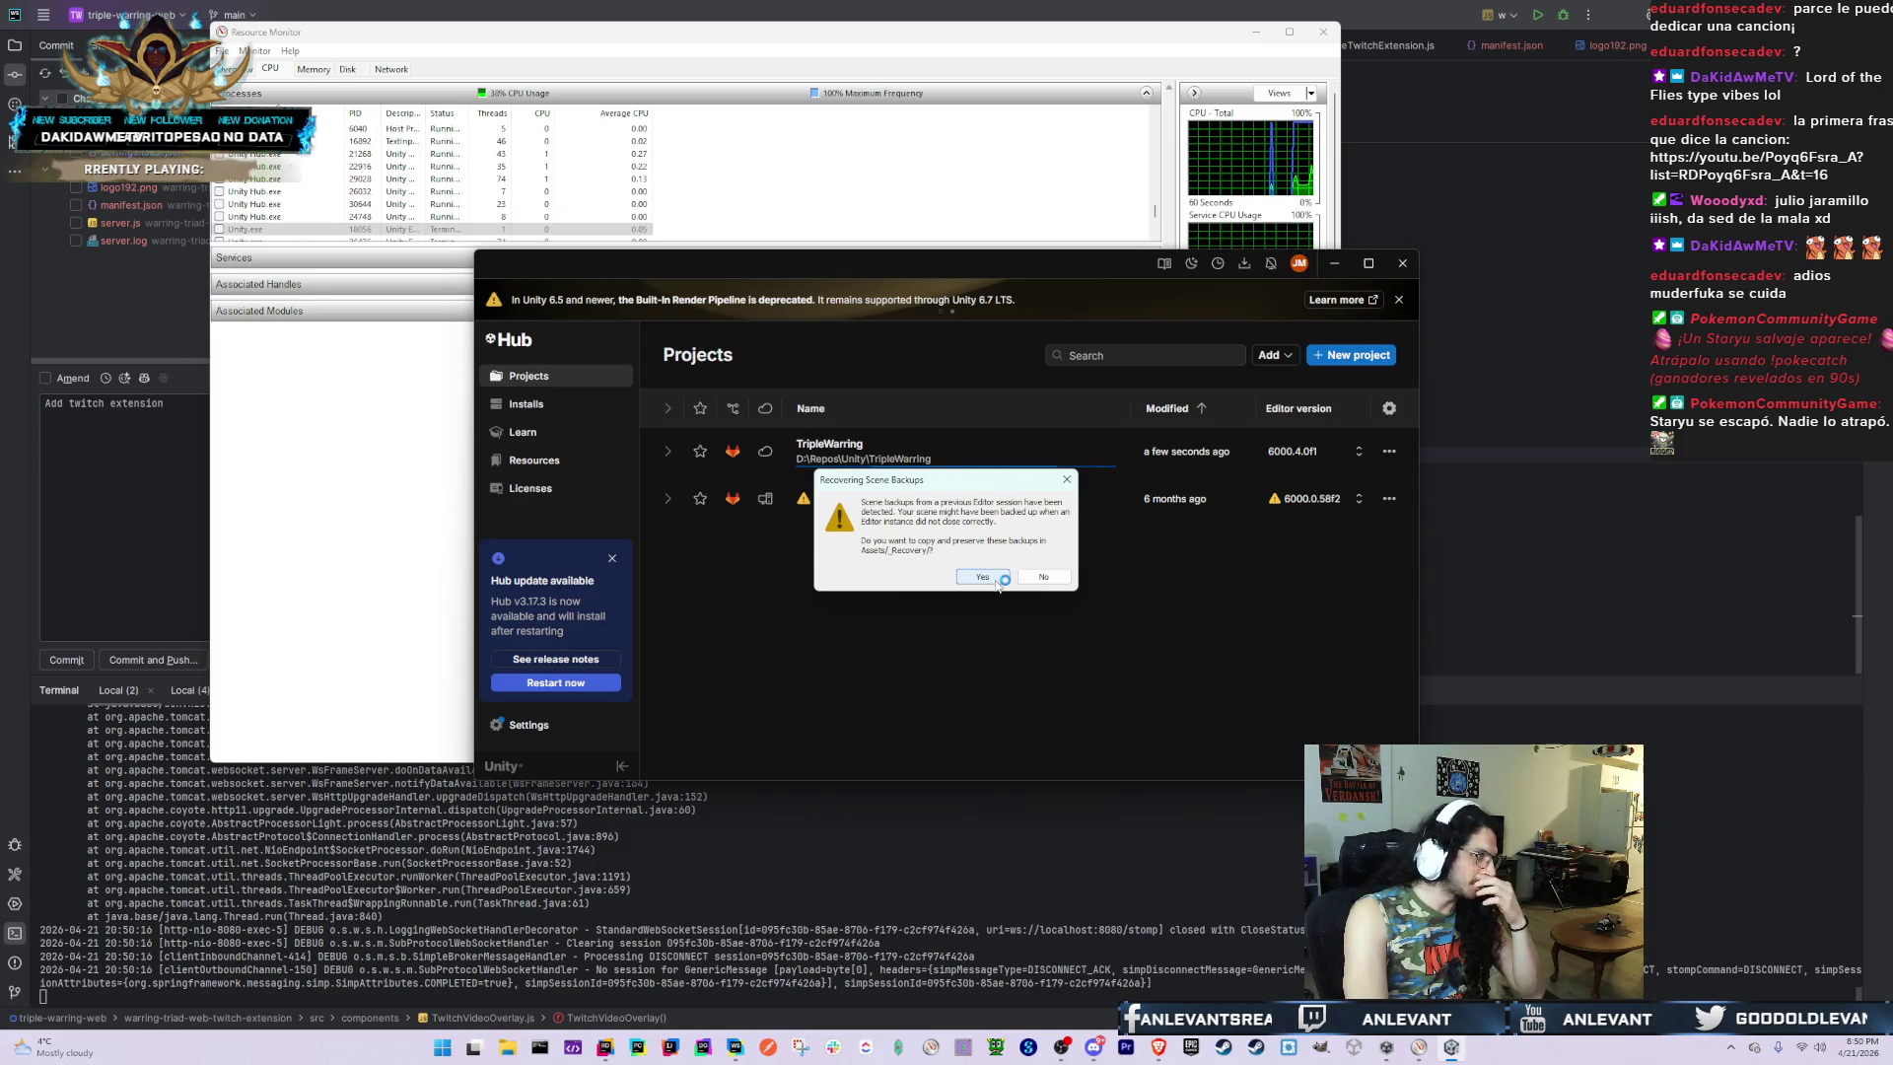
{"action": "left_click", "coordinate": [989, 581]}
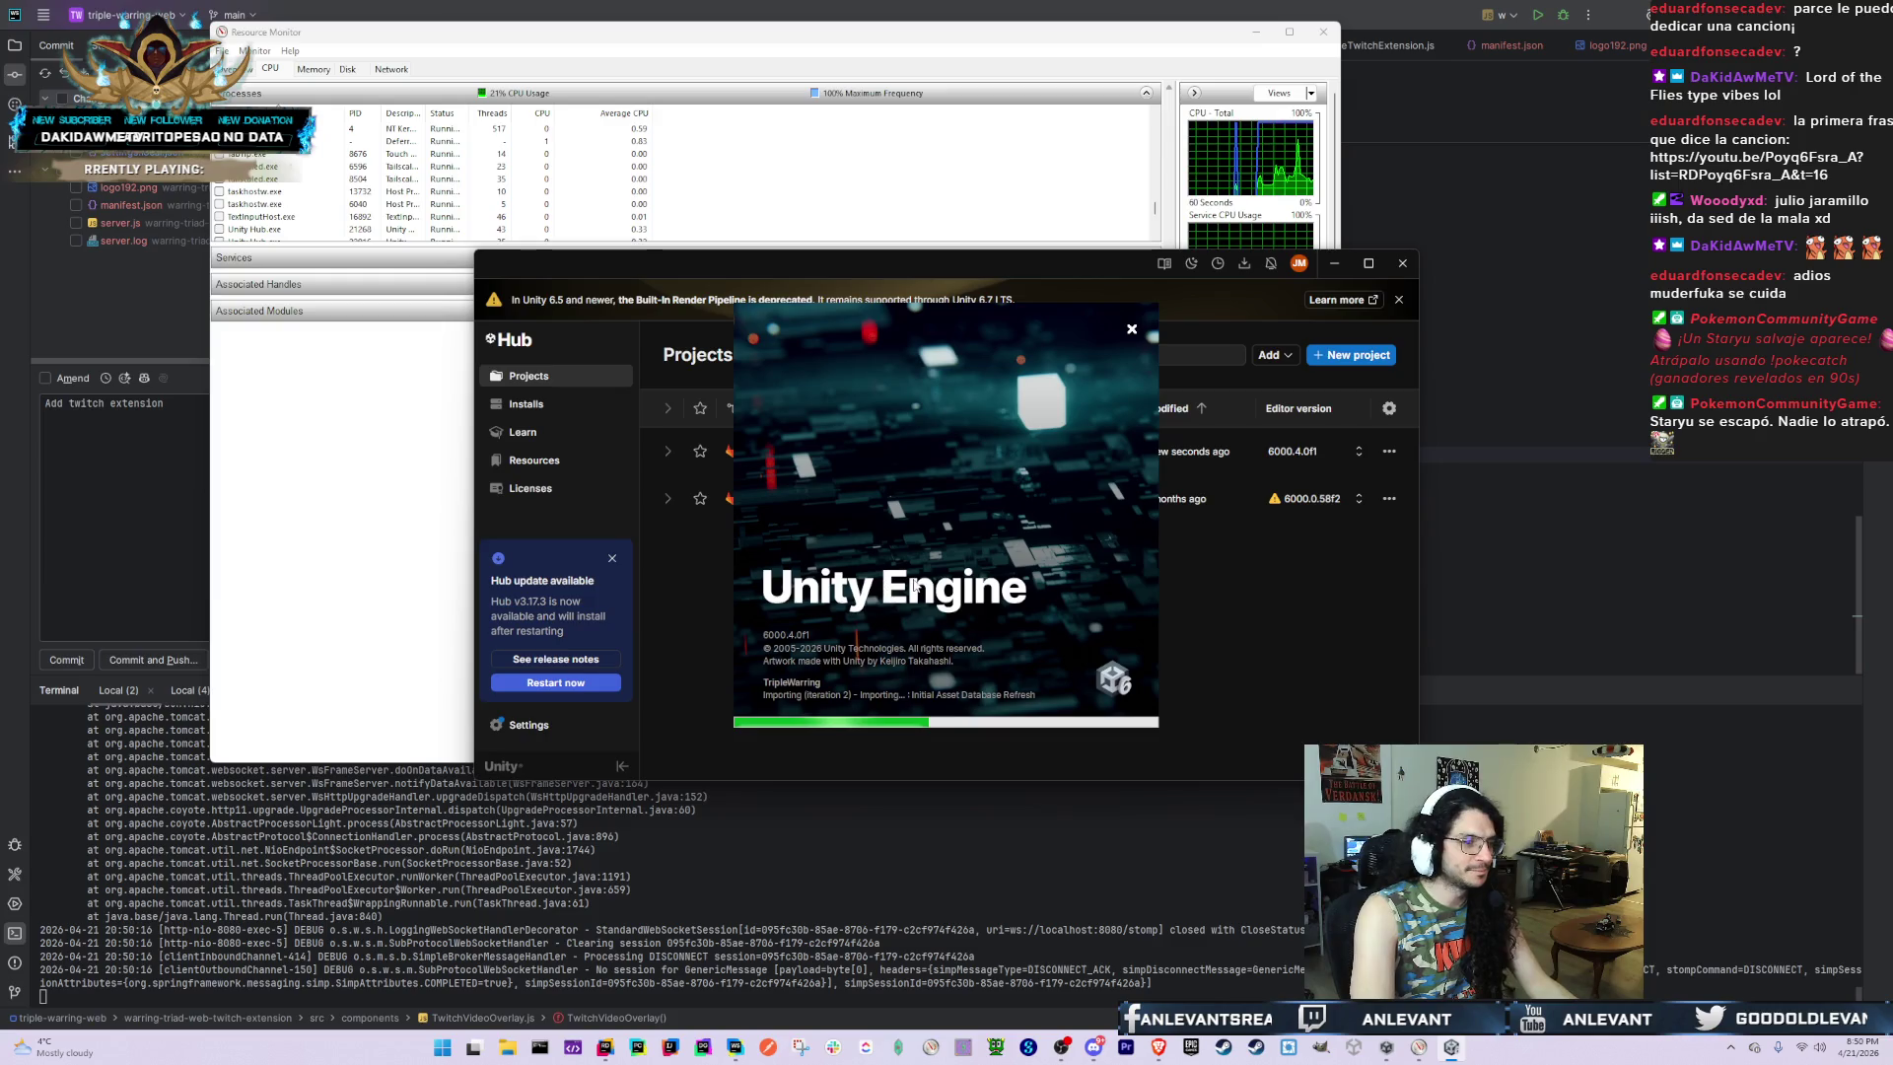
{"action": "key", "text": "alt+Tab"}
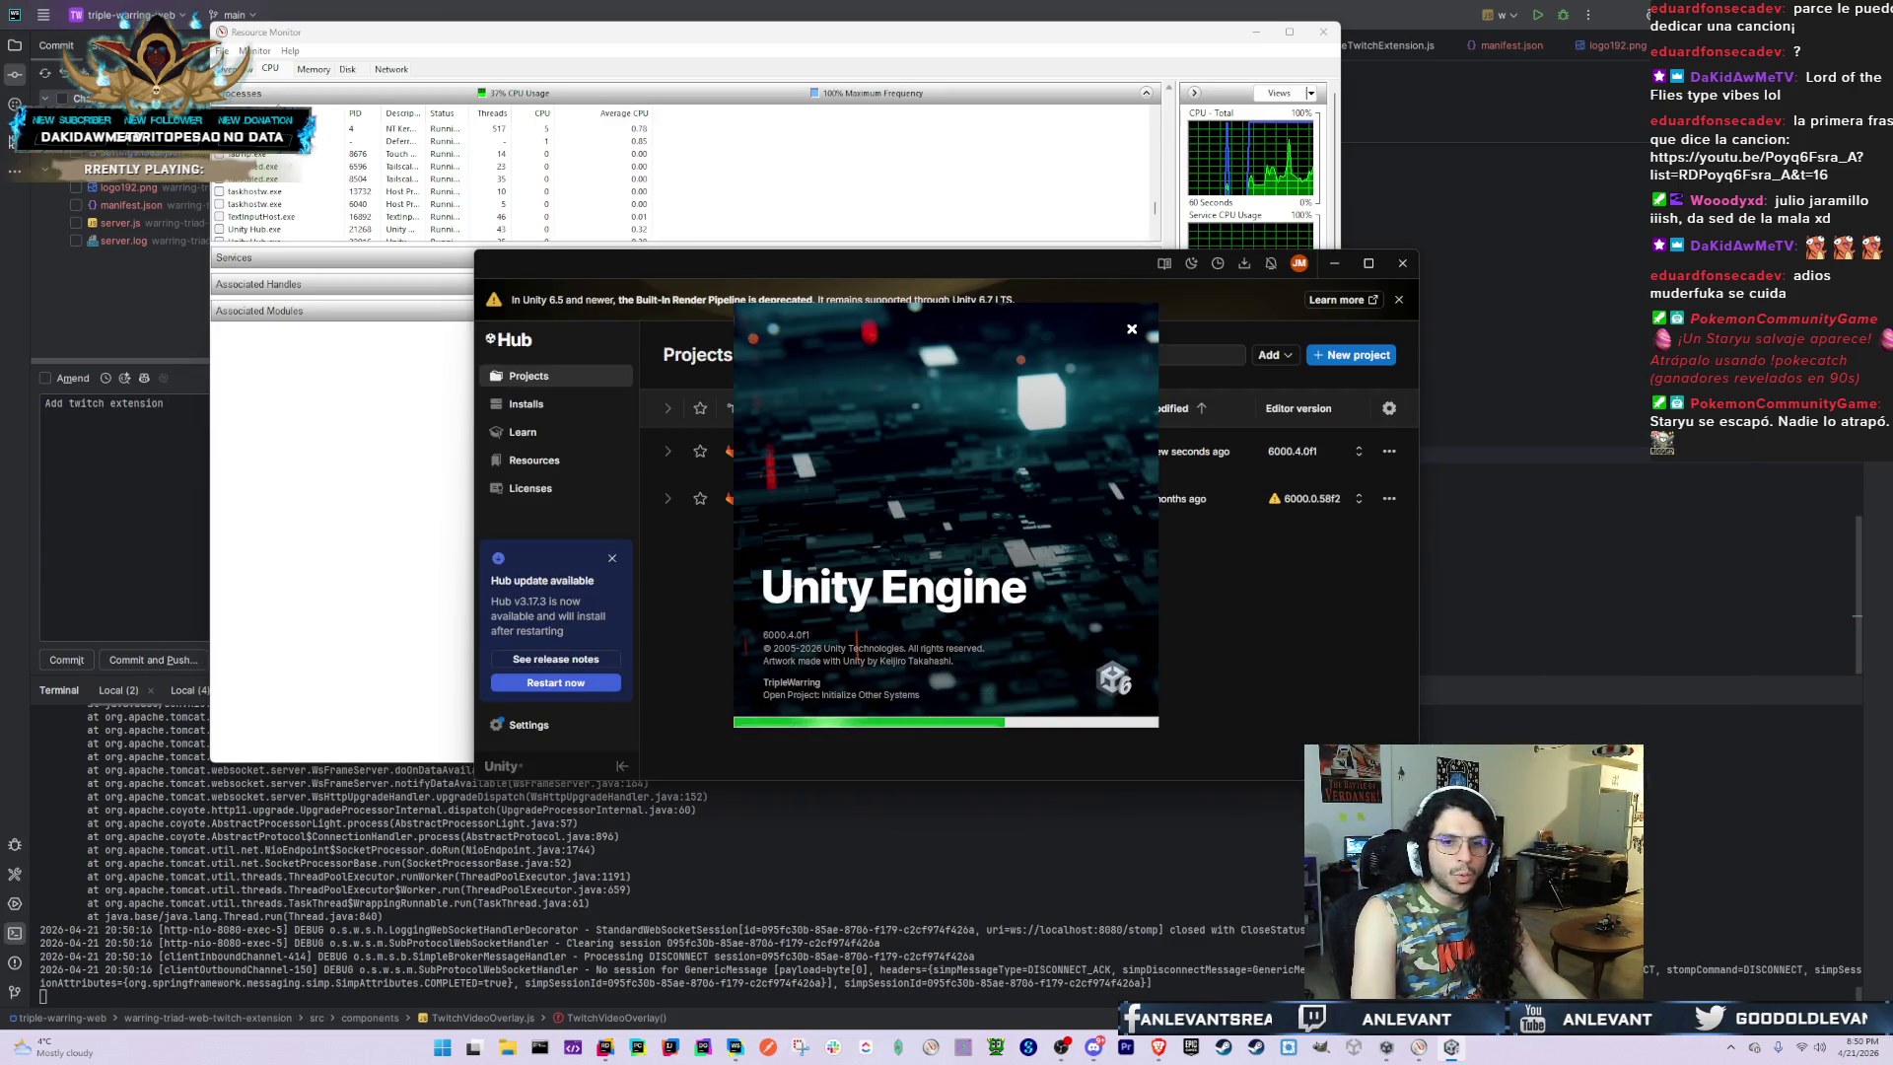
{"action": "key", "text": "alt+Tab"}
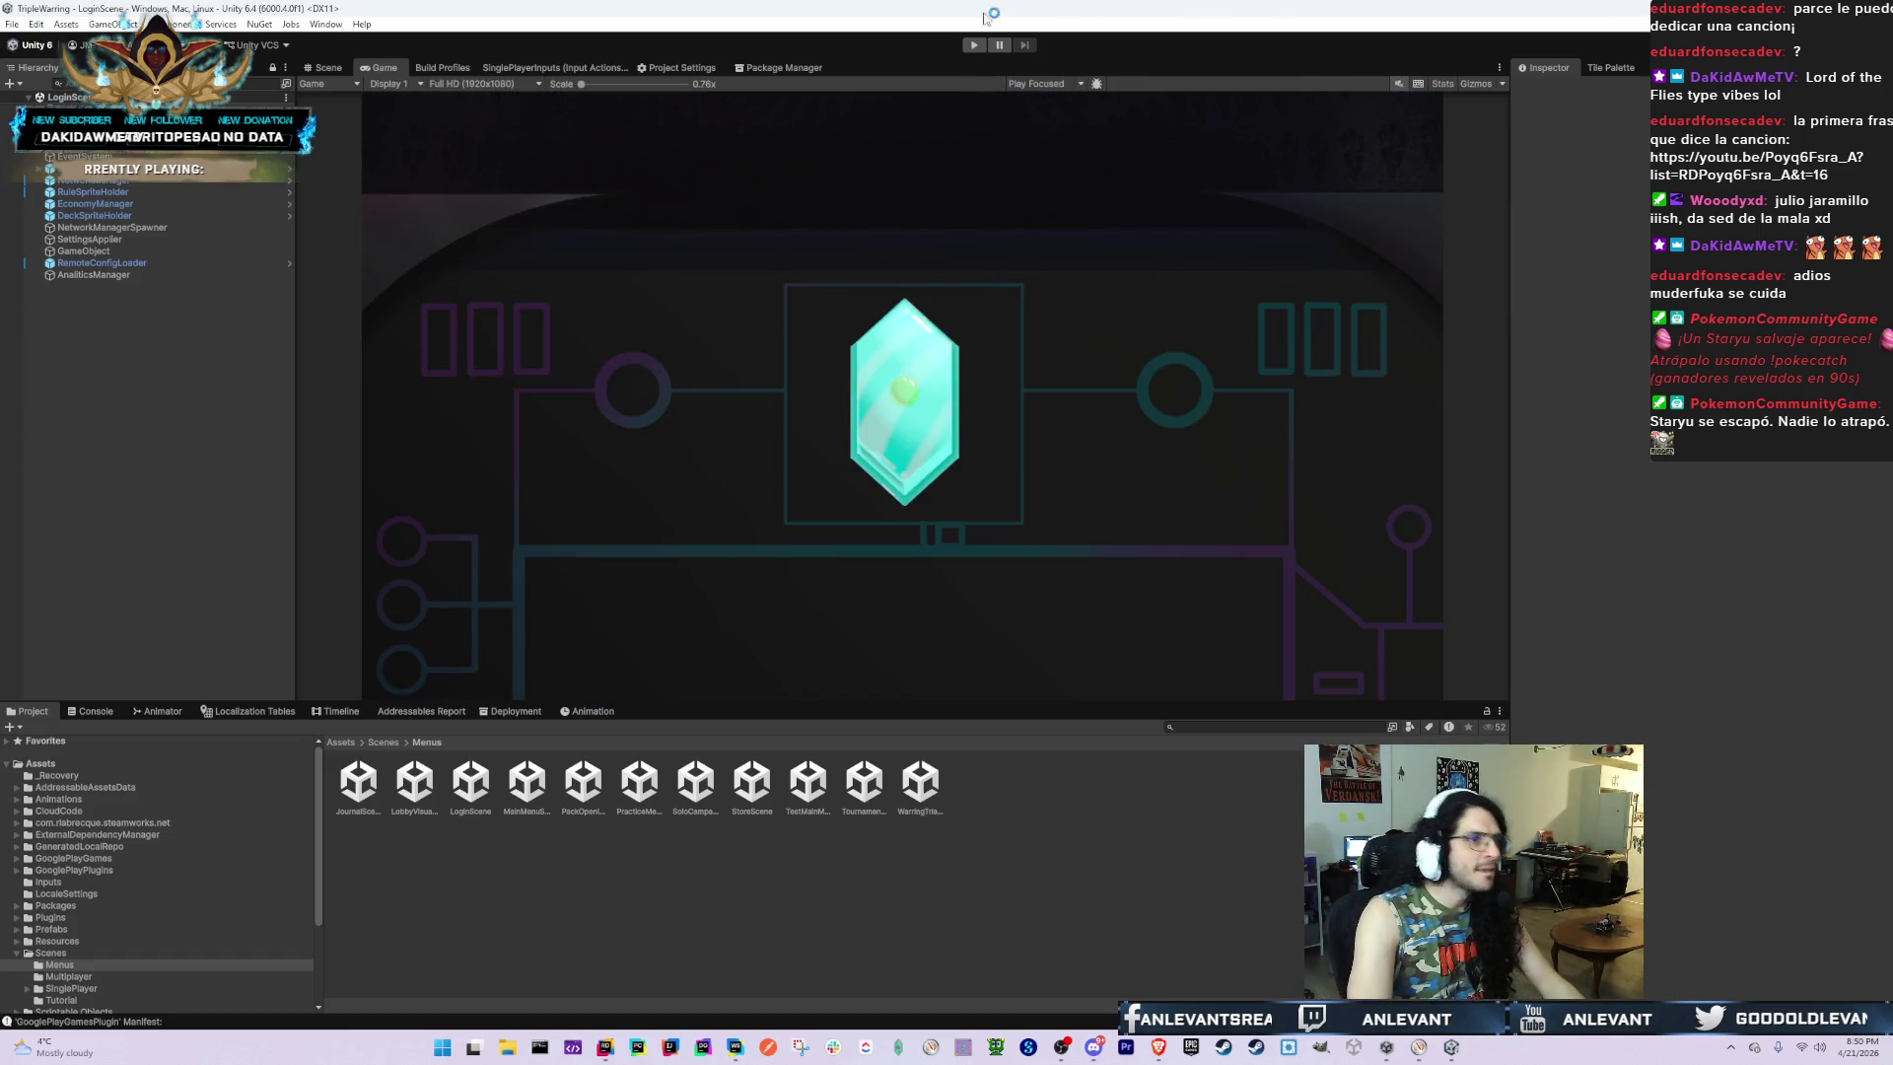
Step: Start Play mode, show the console, and log in with the username and password
{"action": "left_click", "coordinate": [973, 45]}
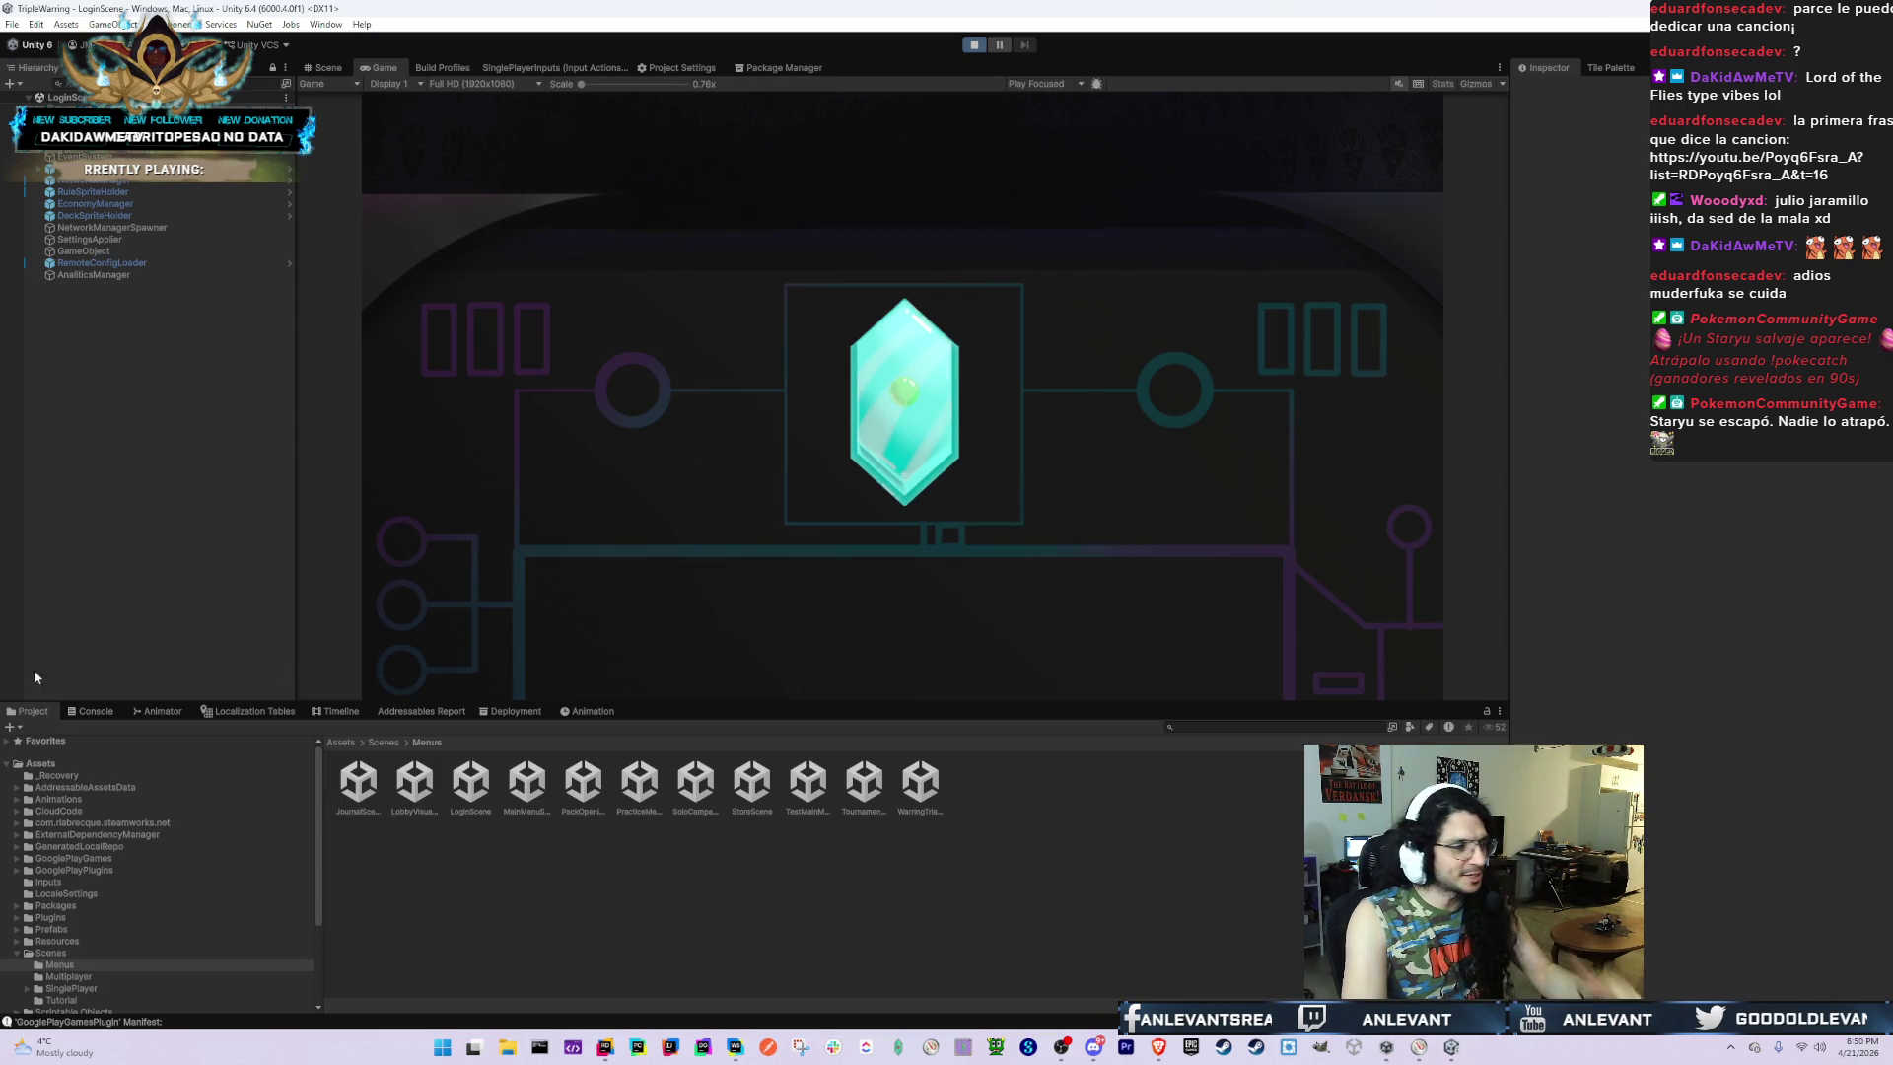
{"action": "left_click", "coordinate": [71, 711]}
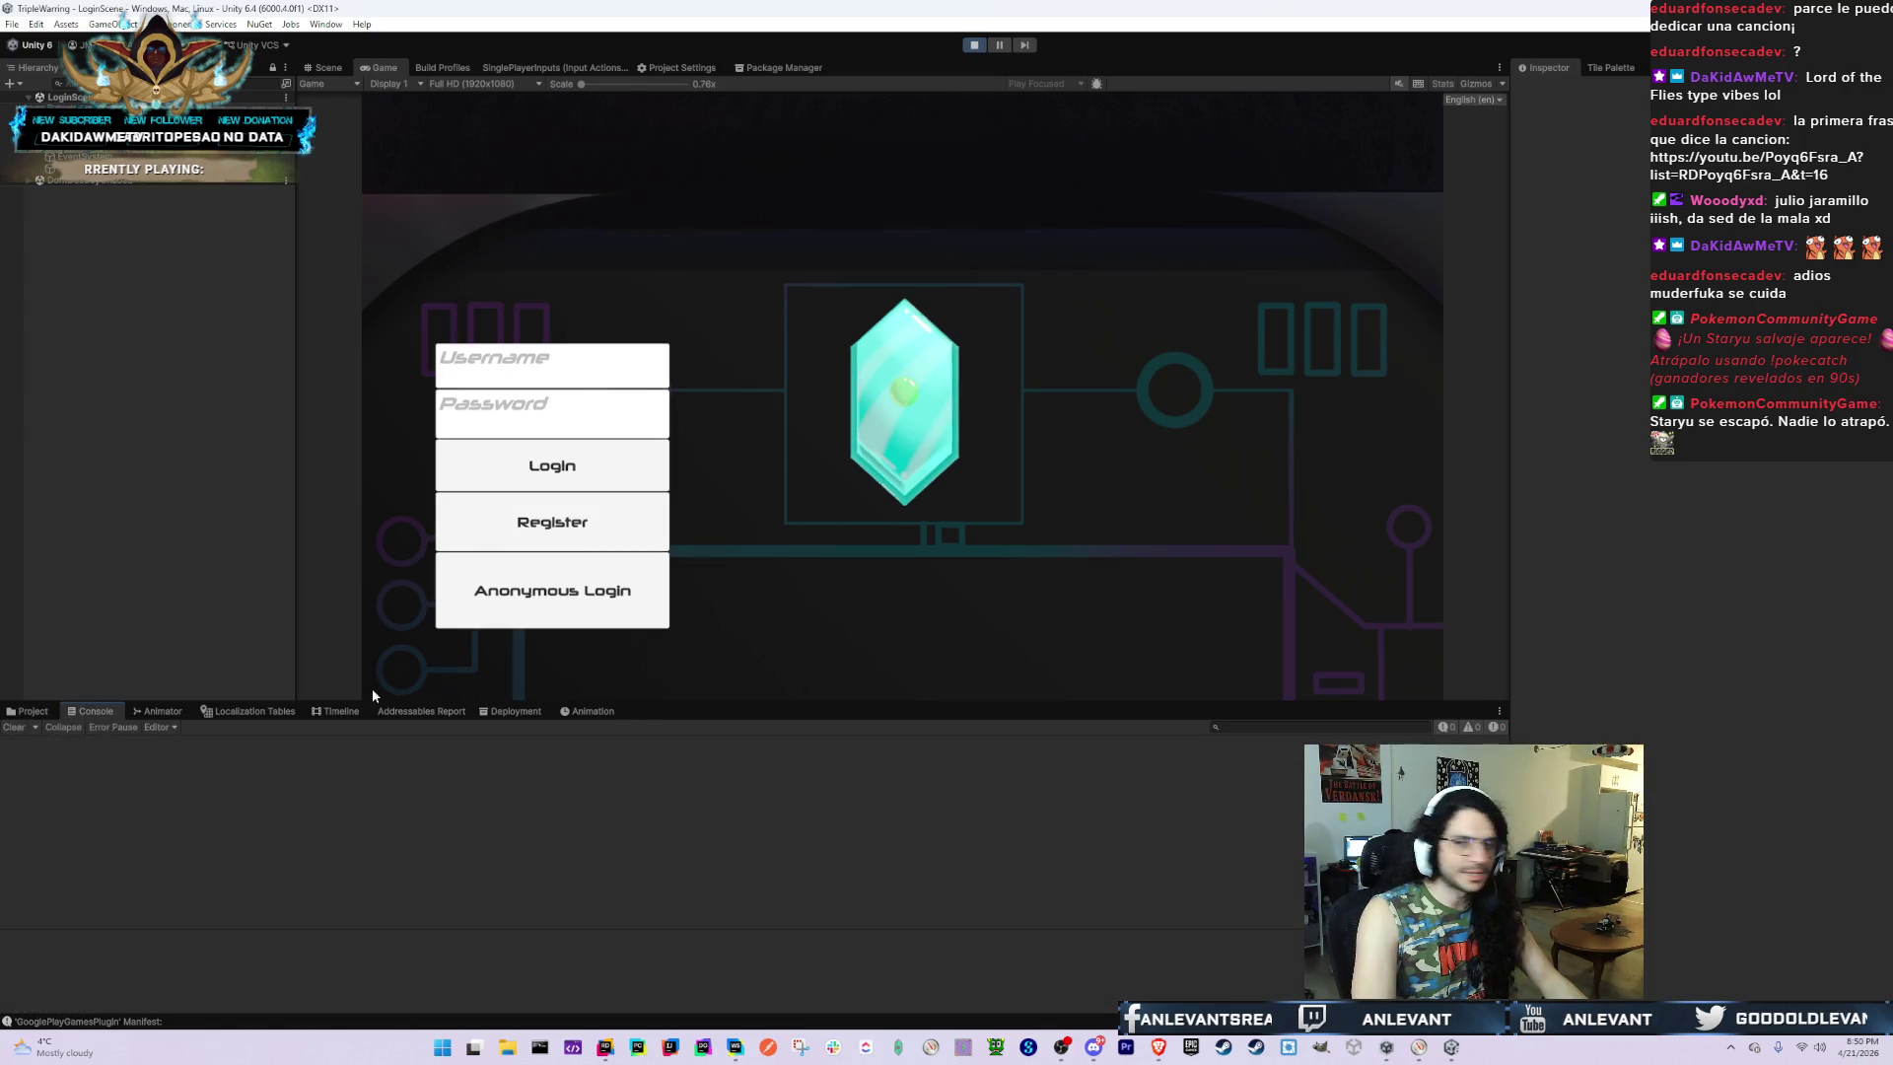
{"action": "left_click", "coordinate": [547, 380]}
{"action": "type", "text": "admin"}
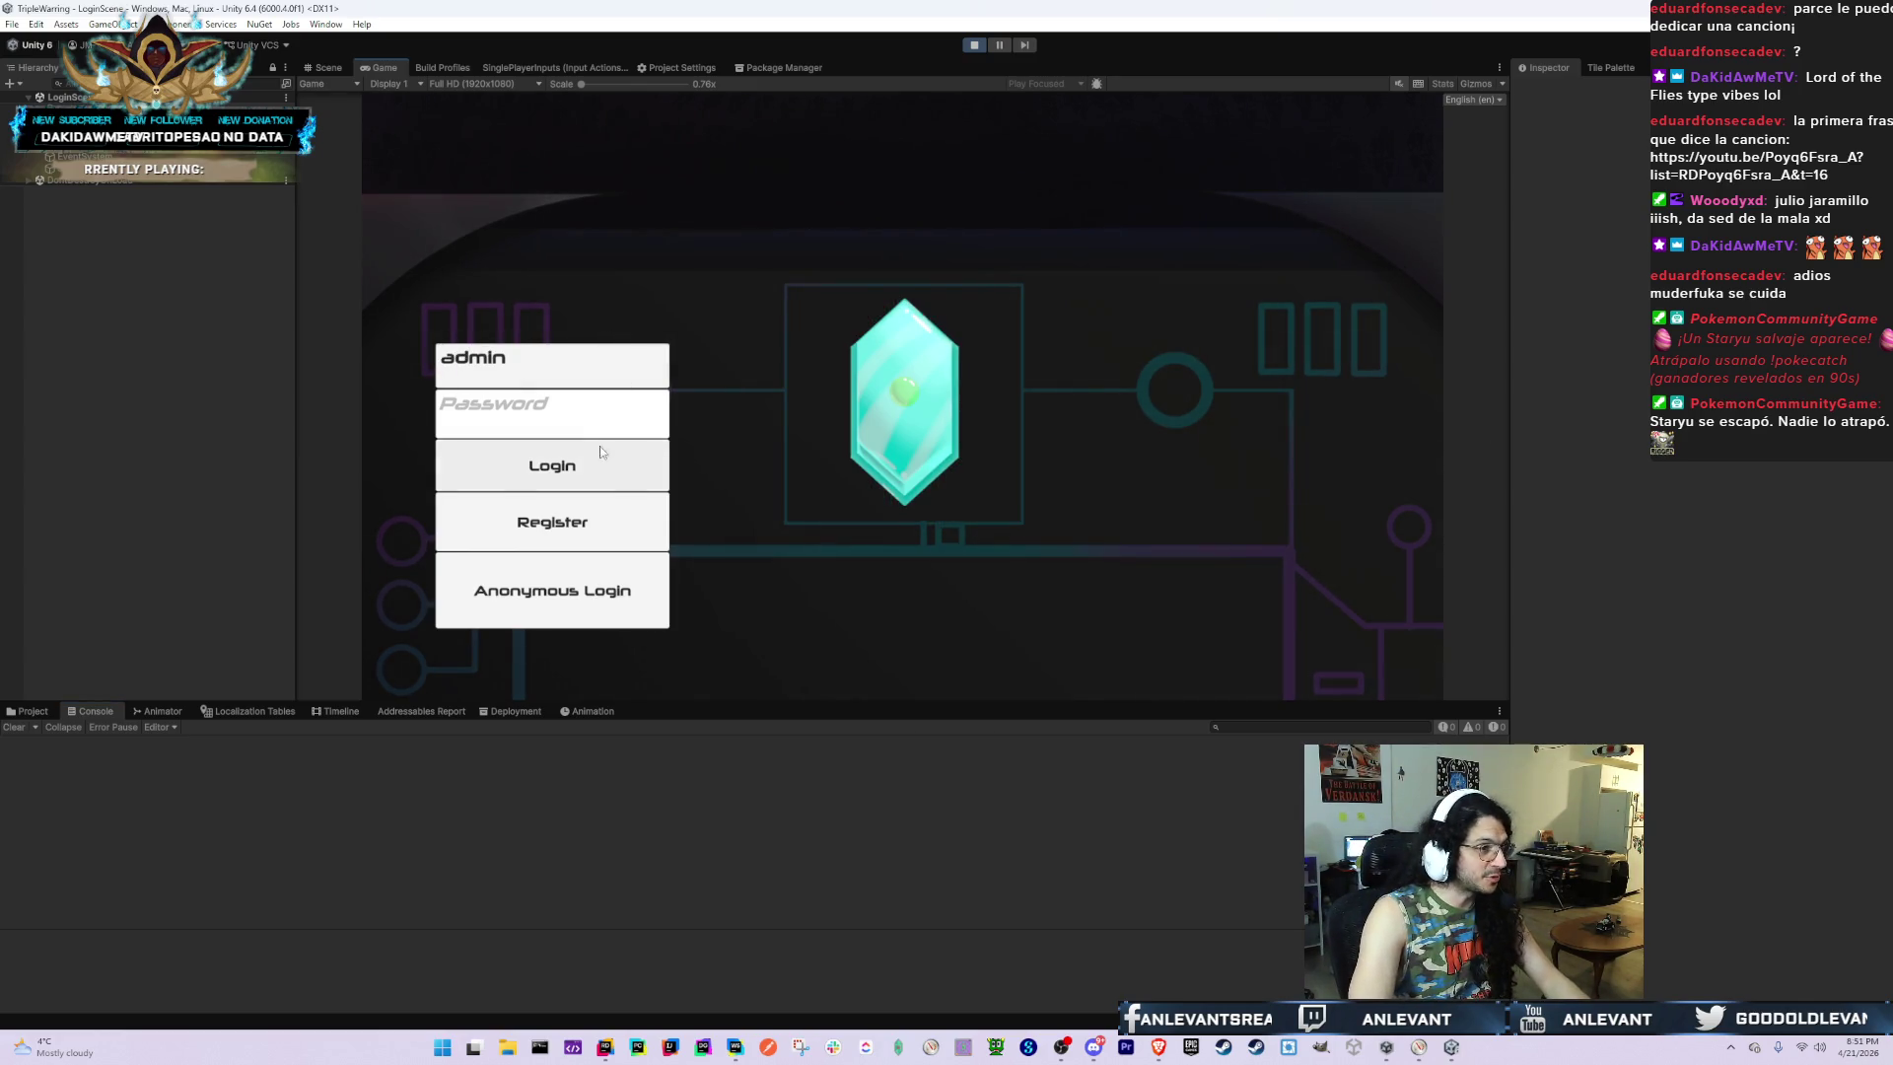
{"action": "left_click", "coordinate": [557, 402]}
{"action": "type", "text": "*"}
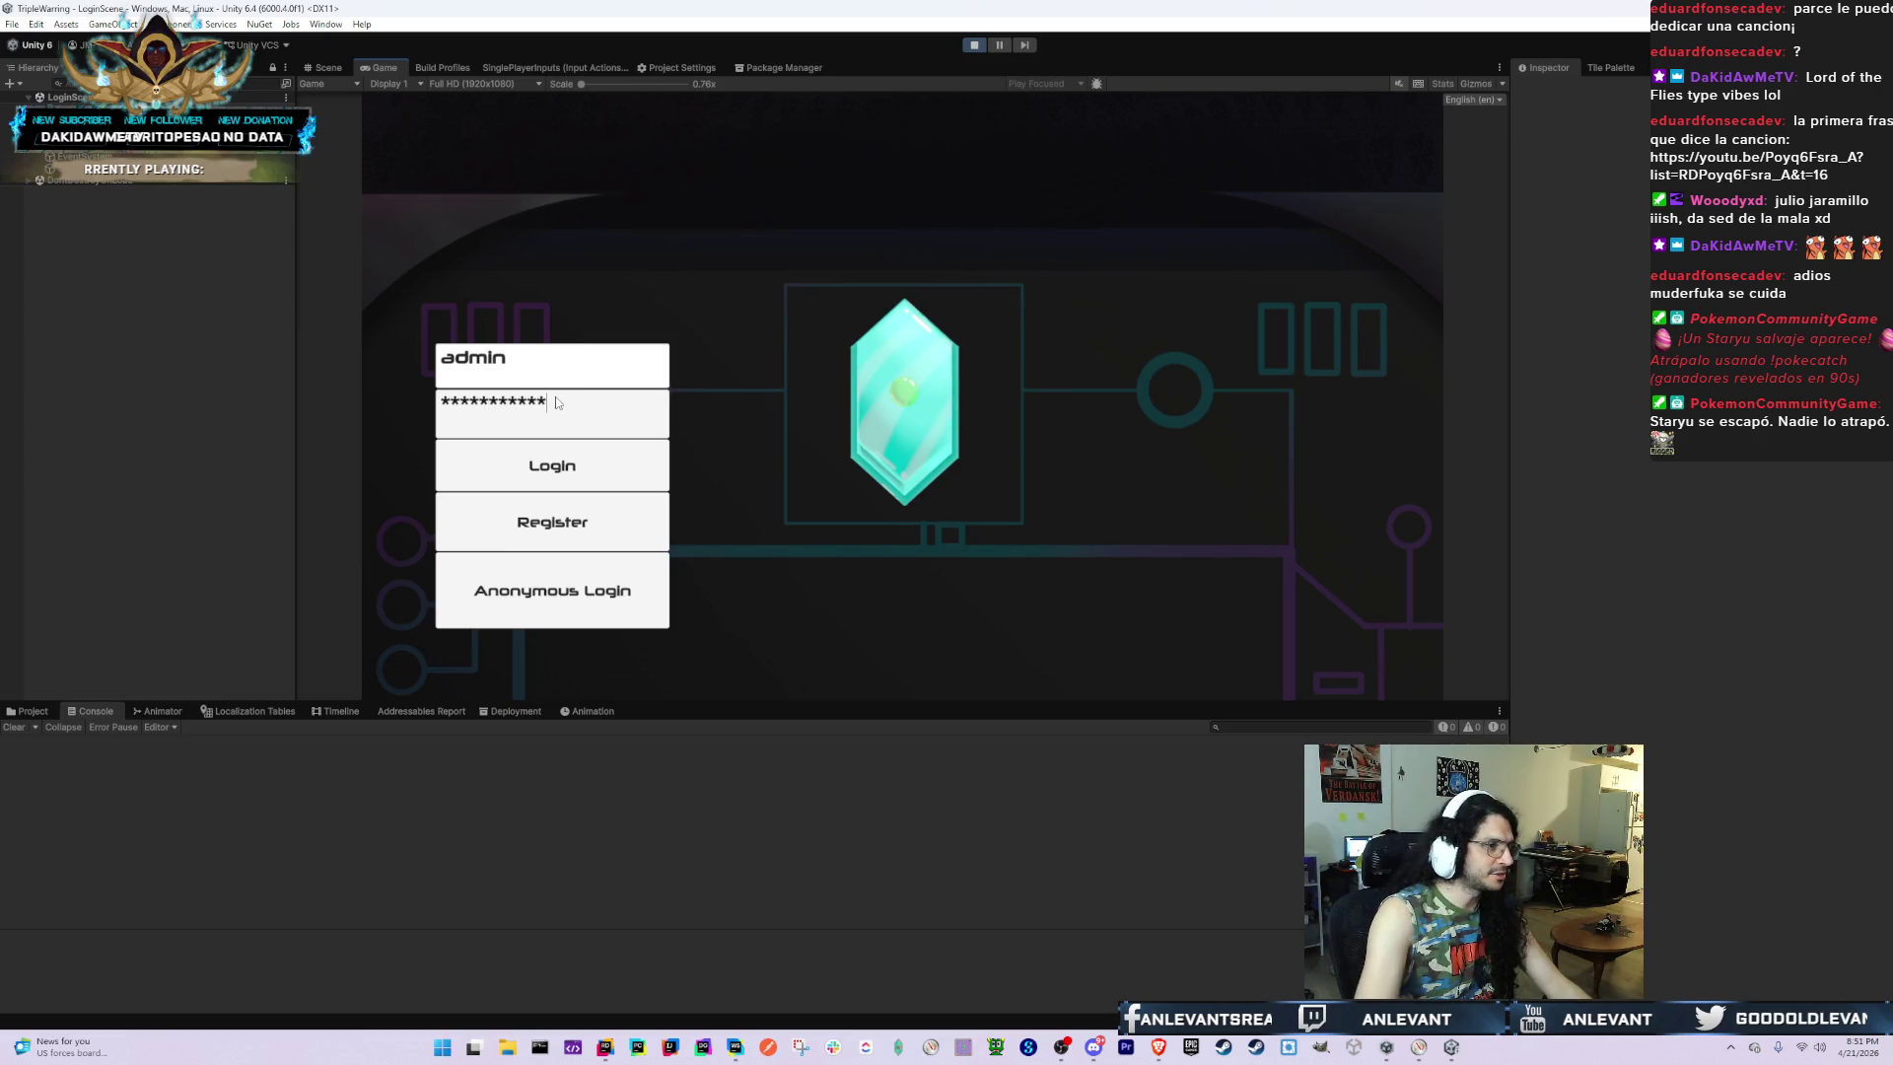
{"action": "left_click", "coordinate": [558, 465]}
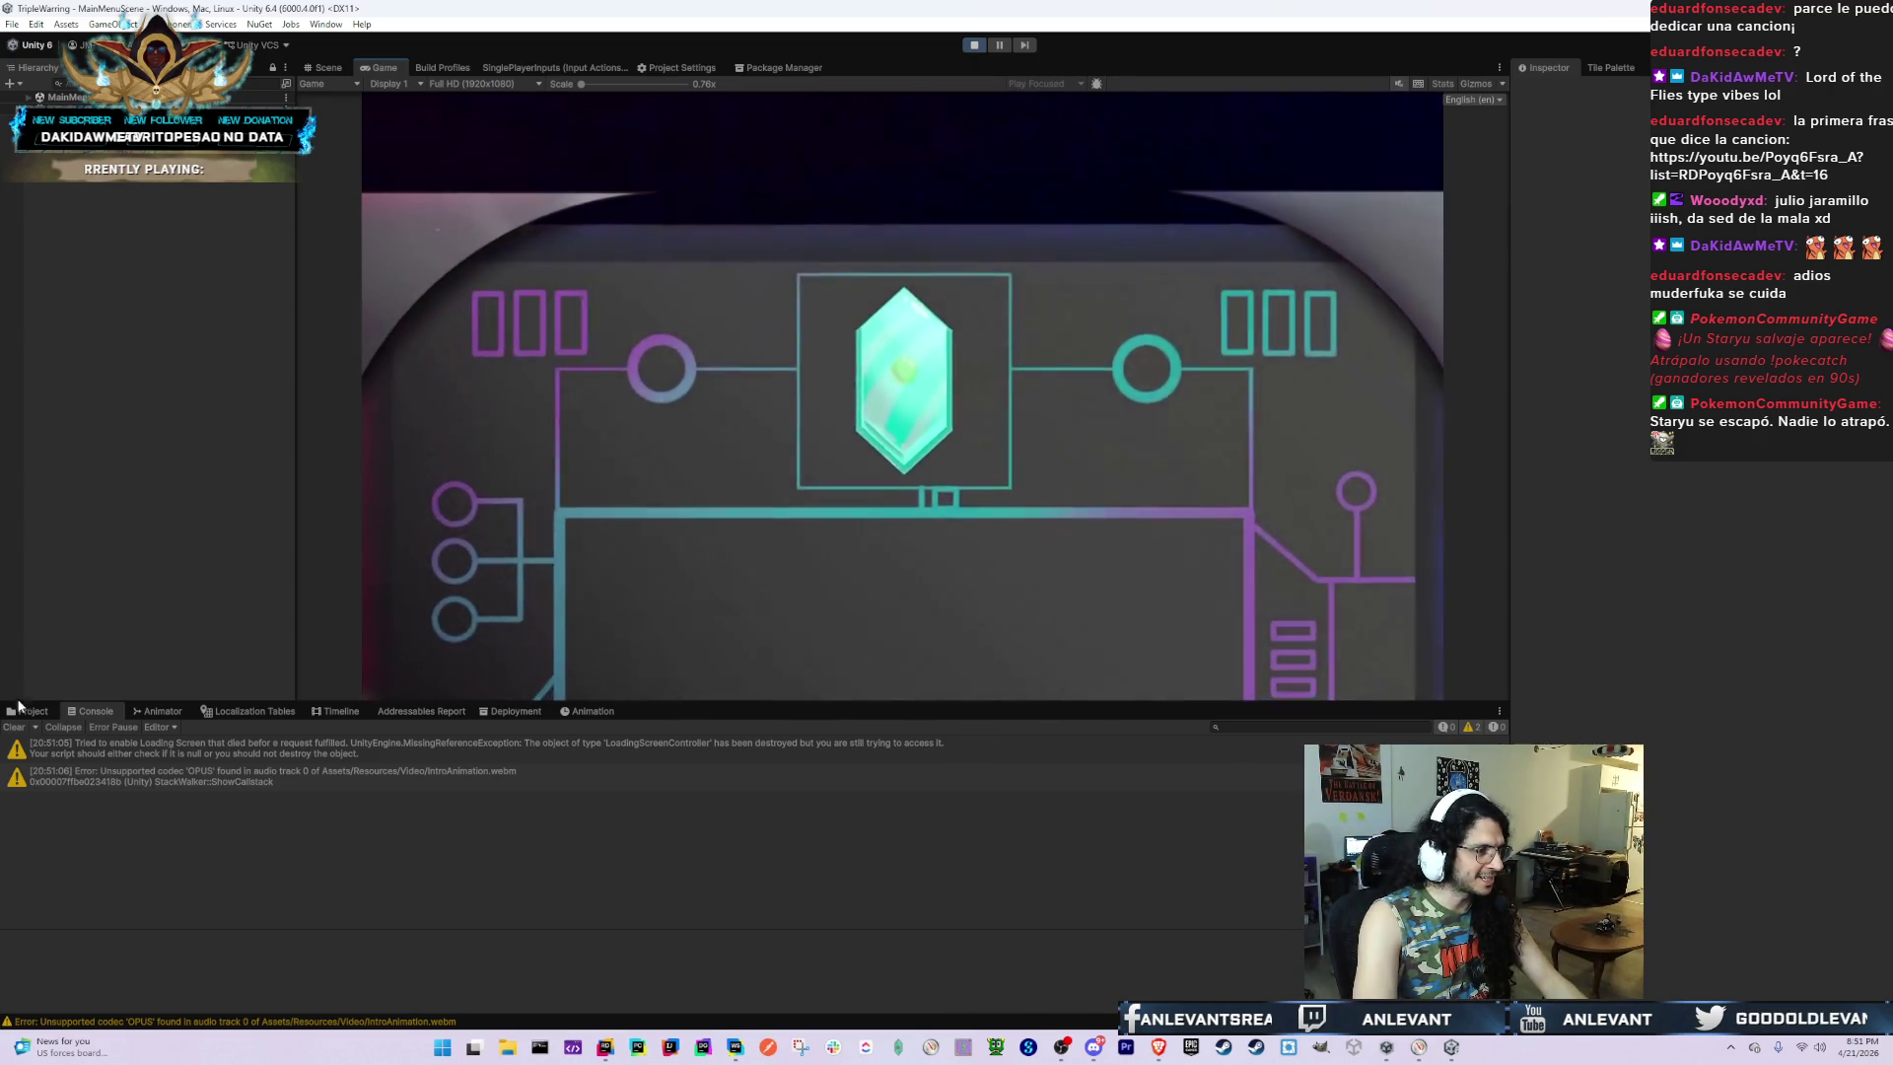
Step: Skip the intro, start the campaign level and walk past the Pack Shack to the House
{"action": "left_click", "coordinate": [14, 726]}
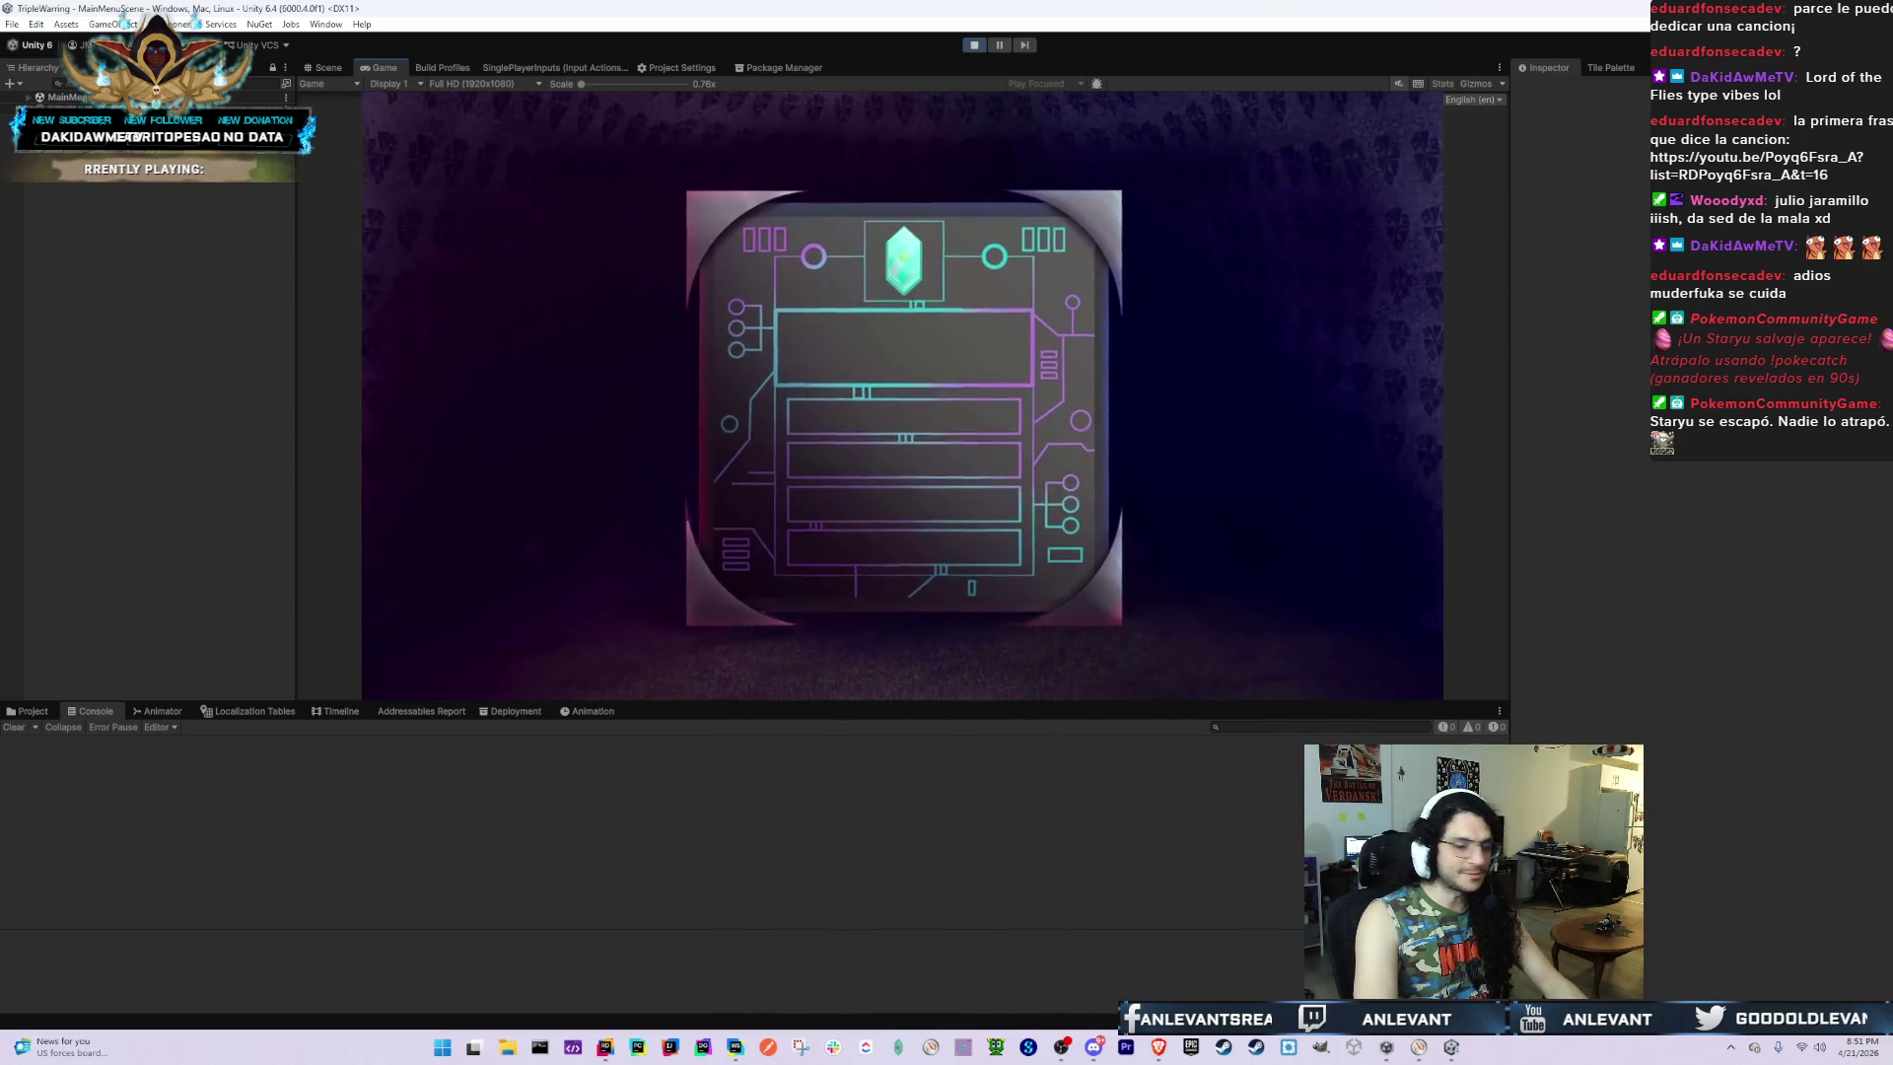
{"action": "left_click", "coordinate": [887, 406]}
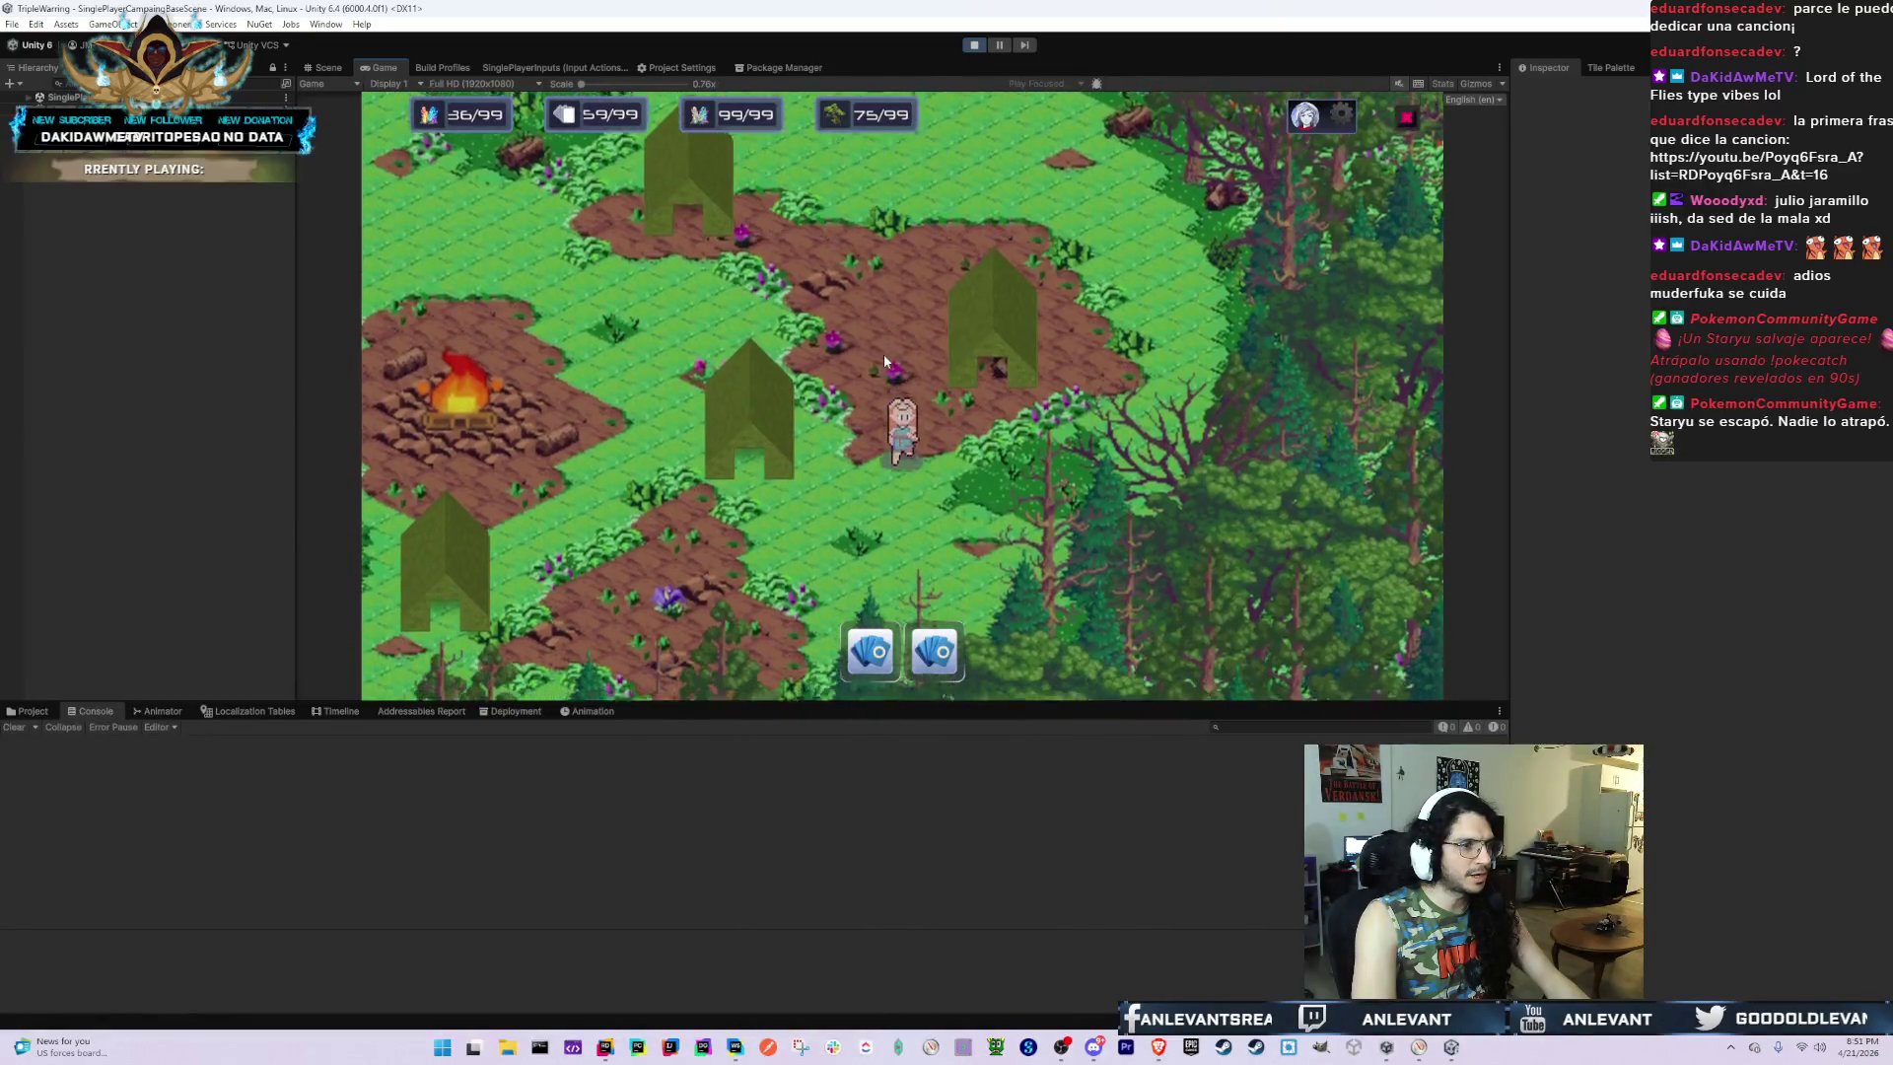
{"action": "key", "text": "s"}
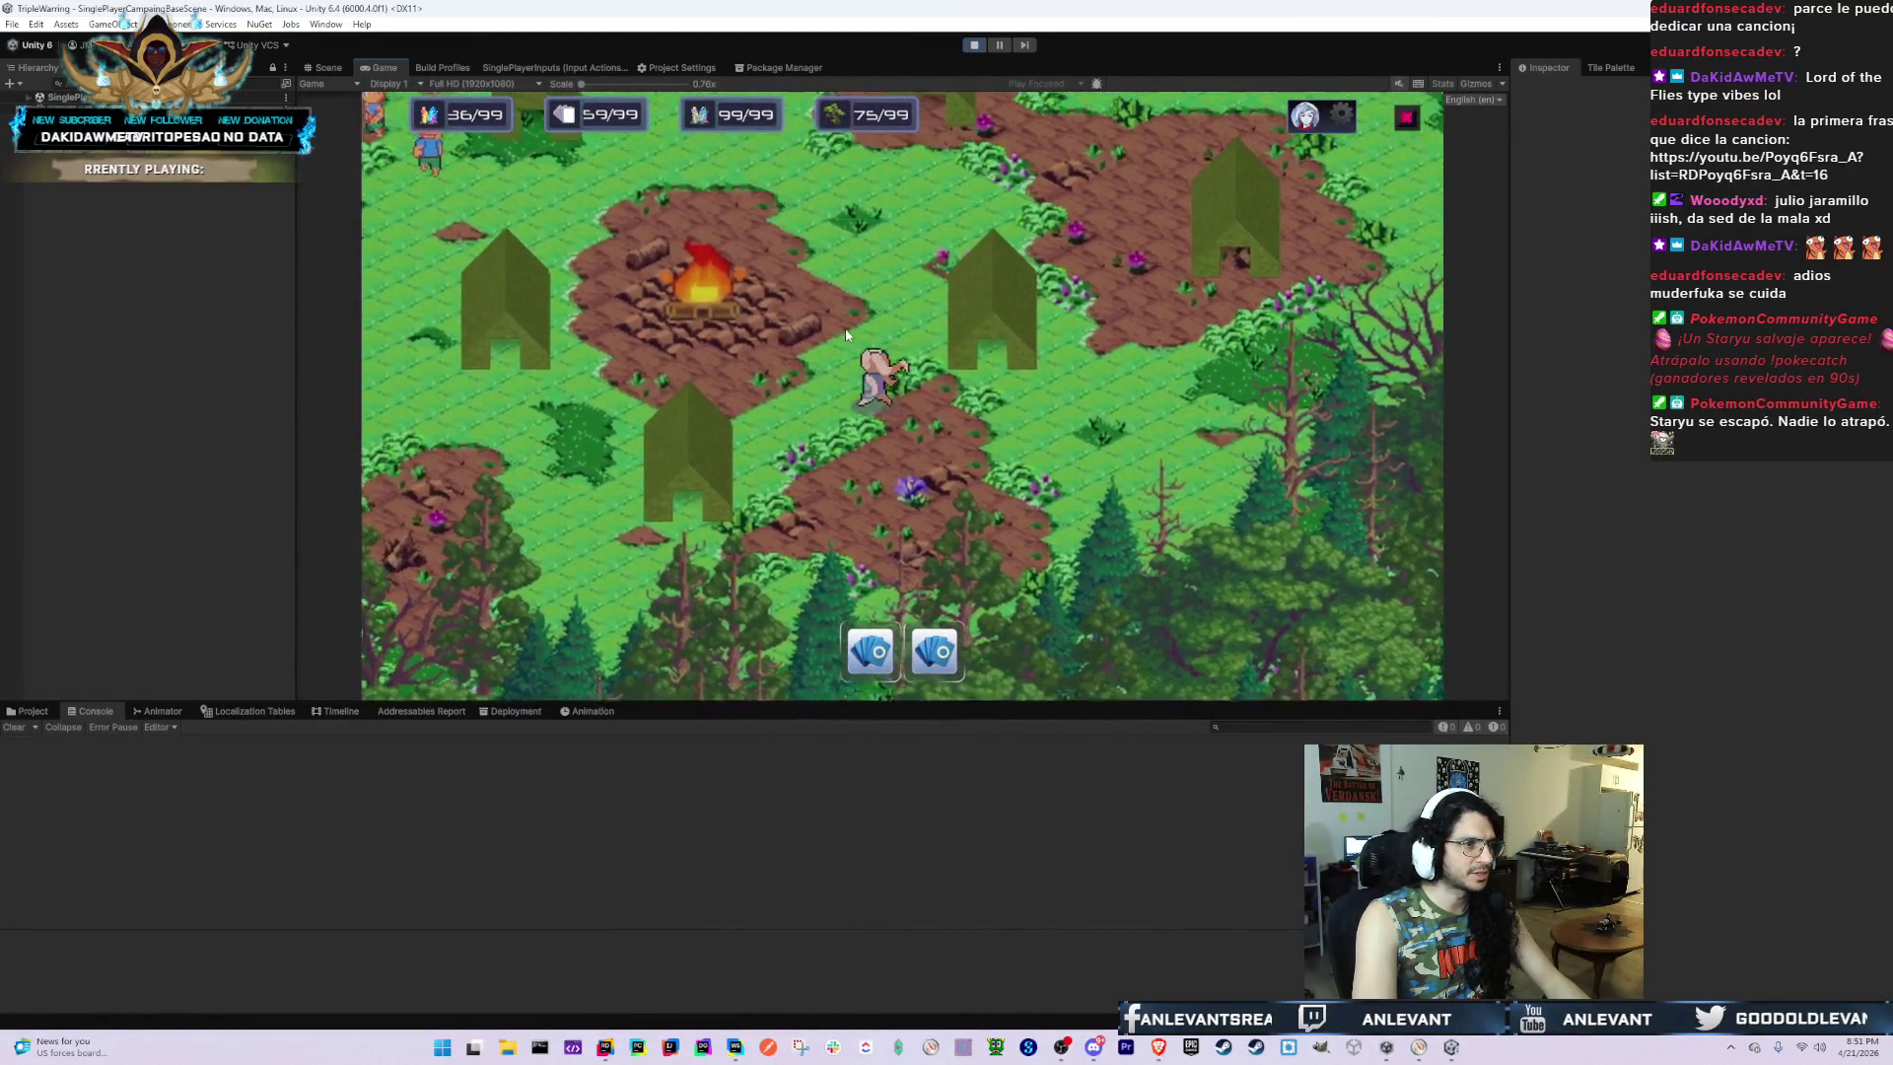
{"action": "key", "text": "w"}
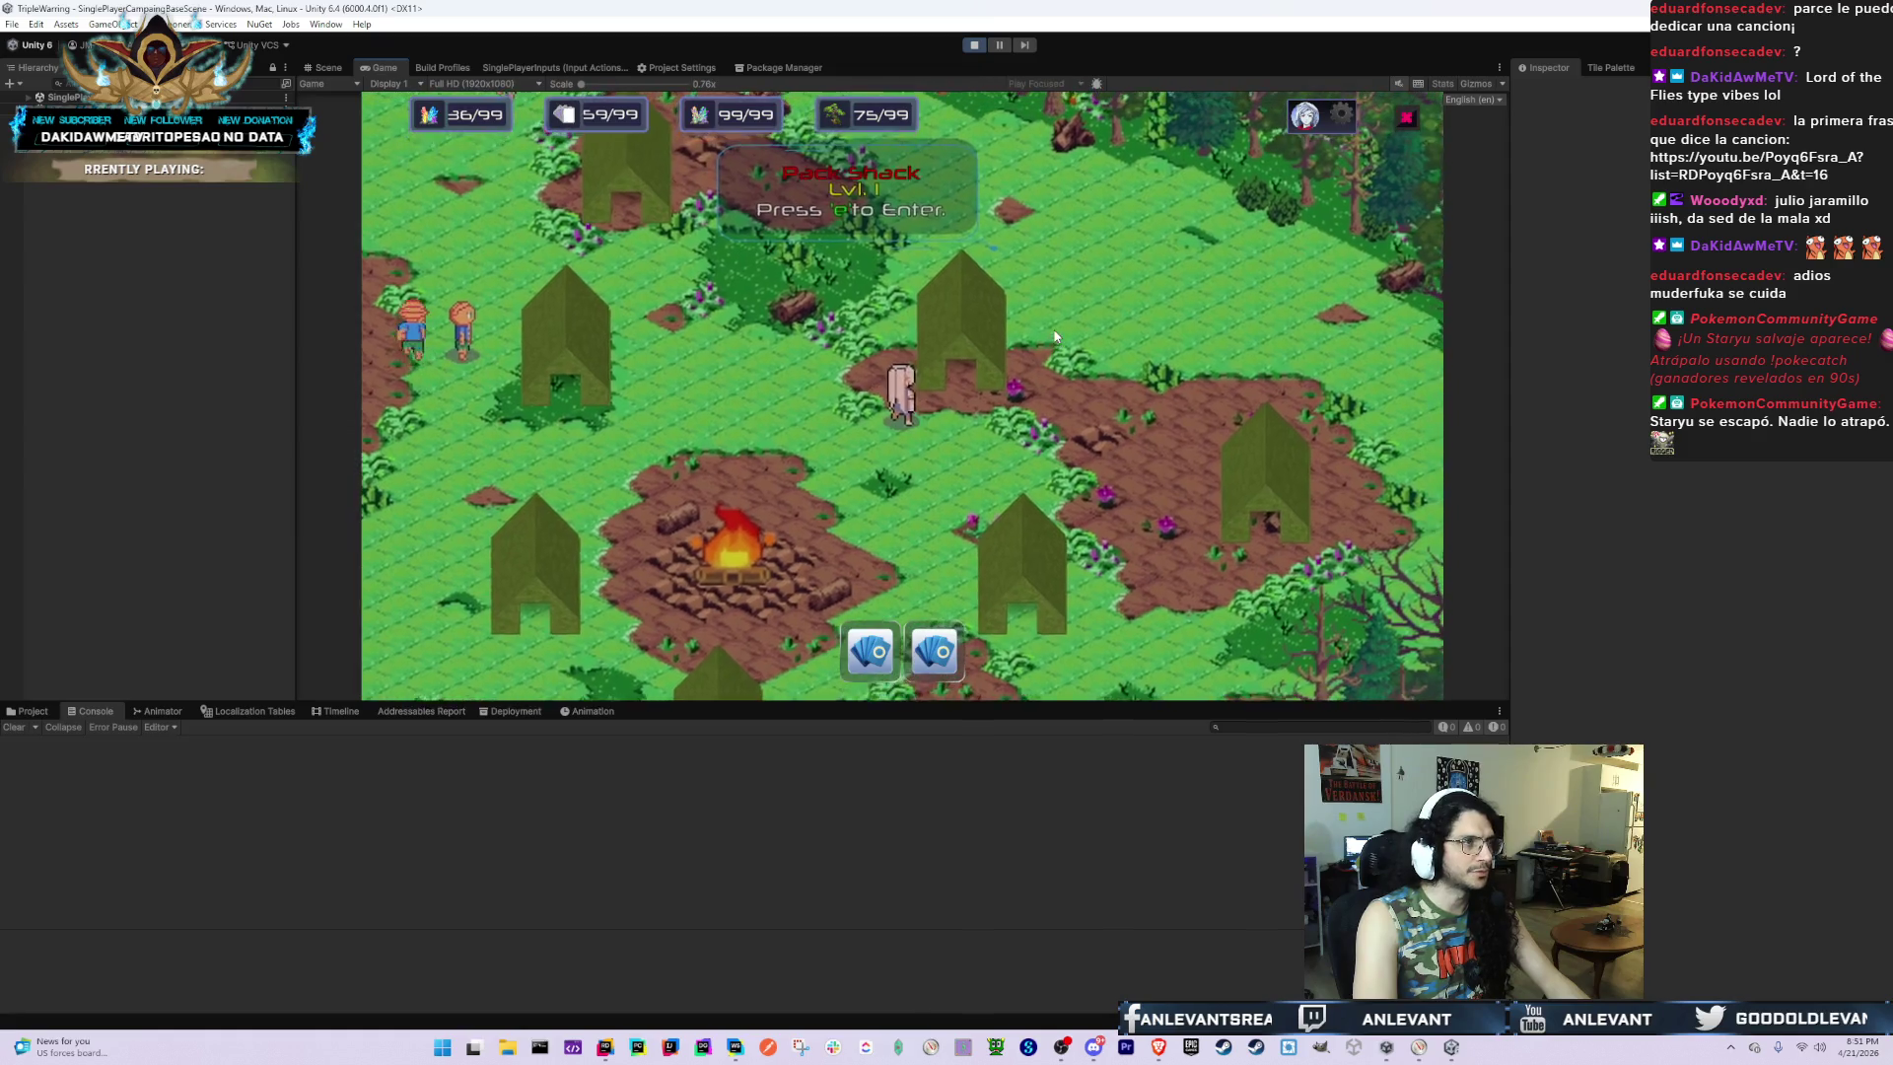
{"action": "key", "text": "d"}
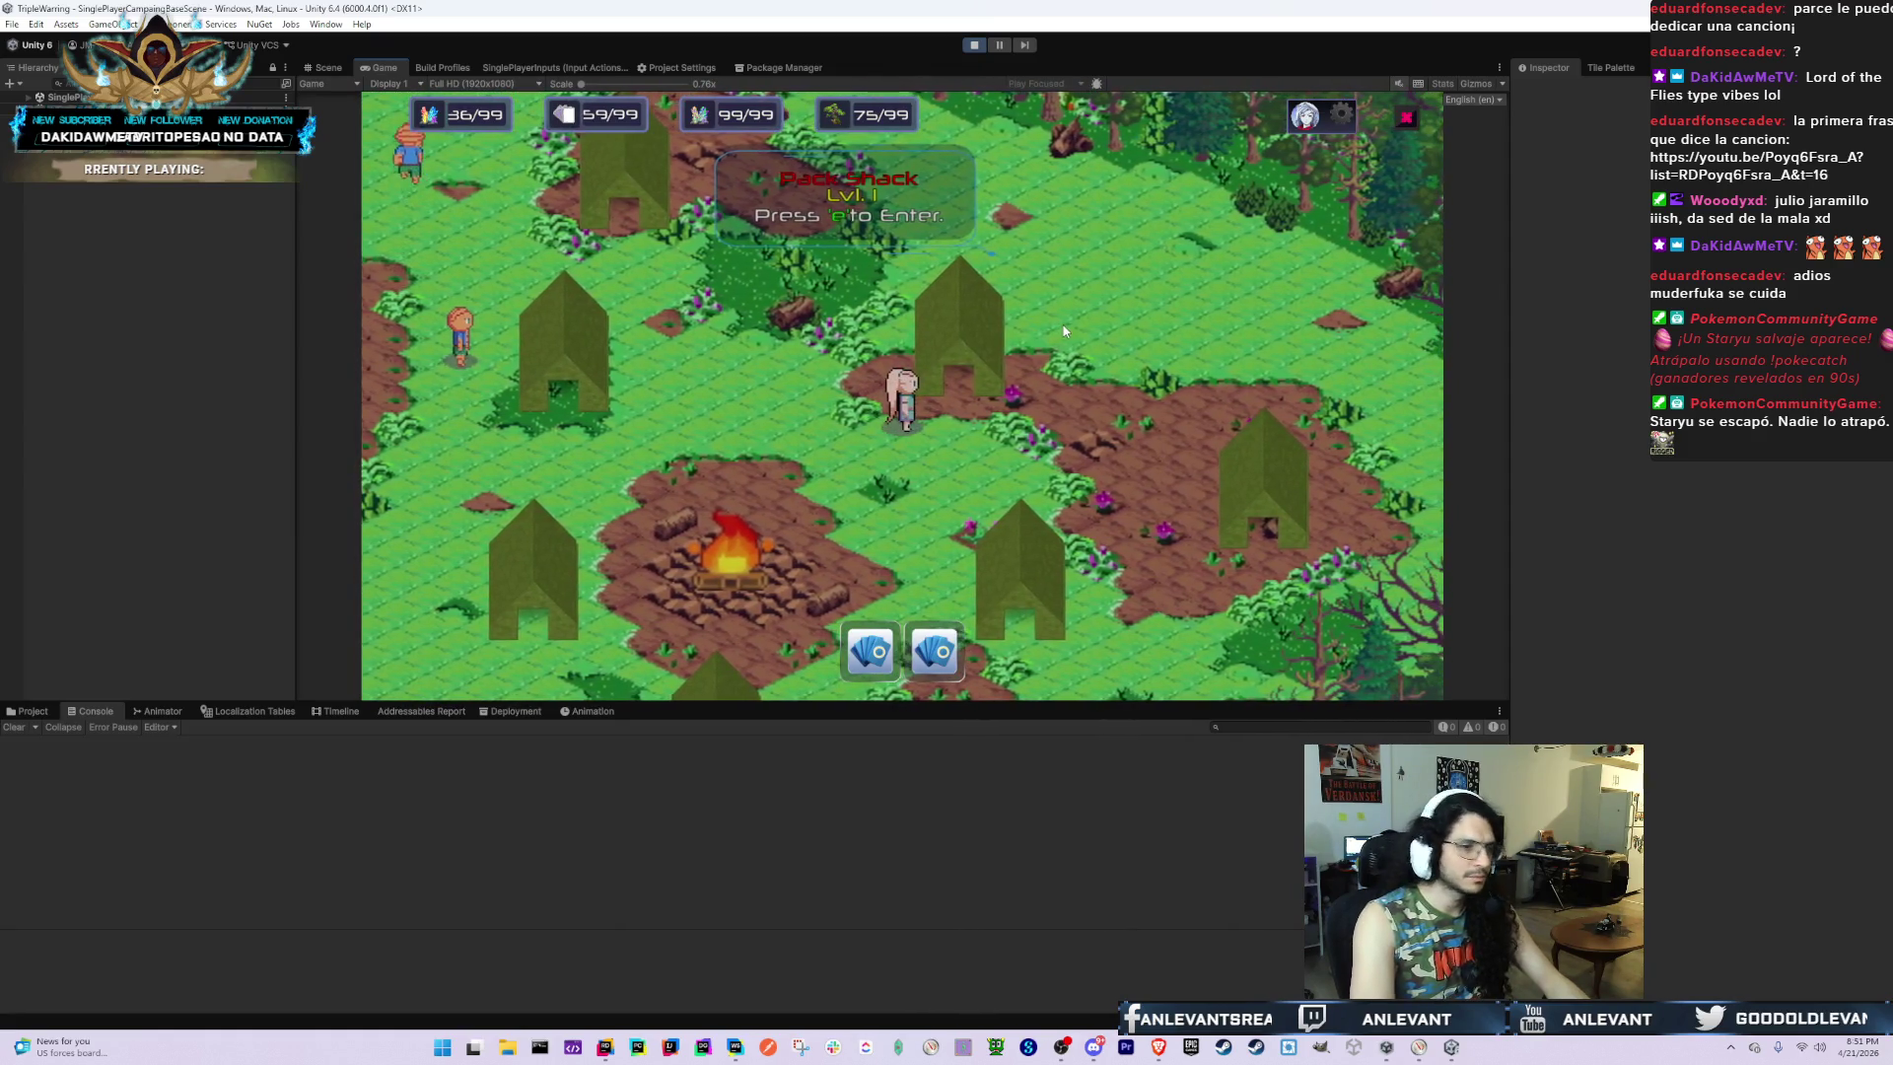
{"action": "key", "text": "d"}
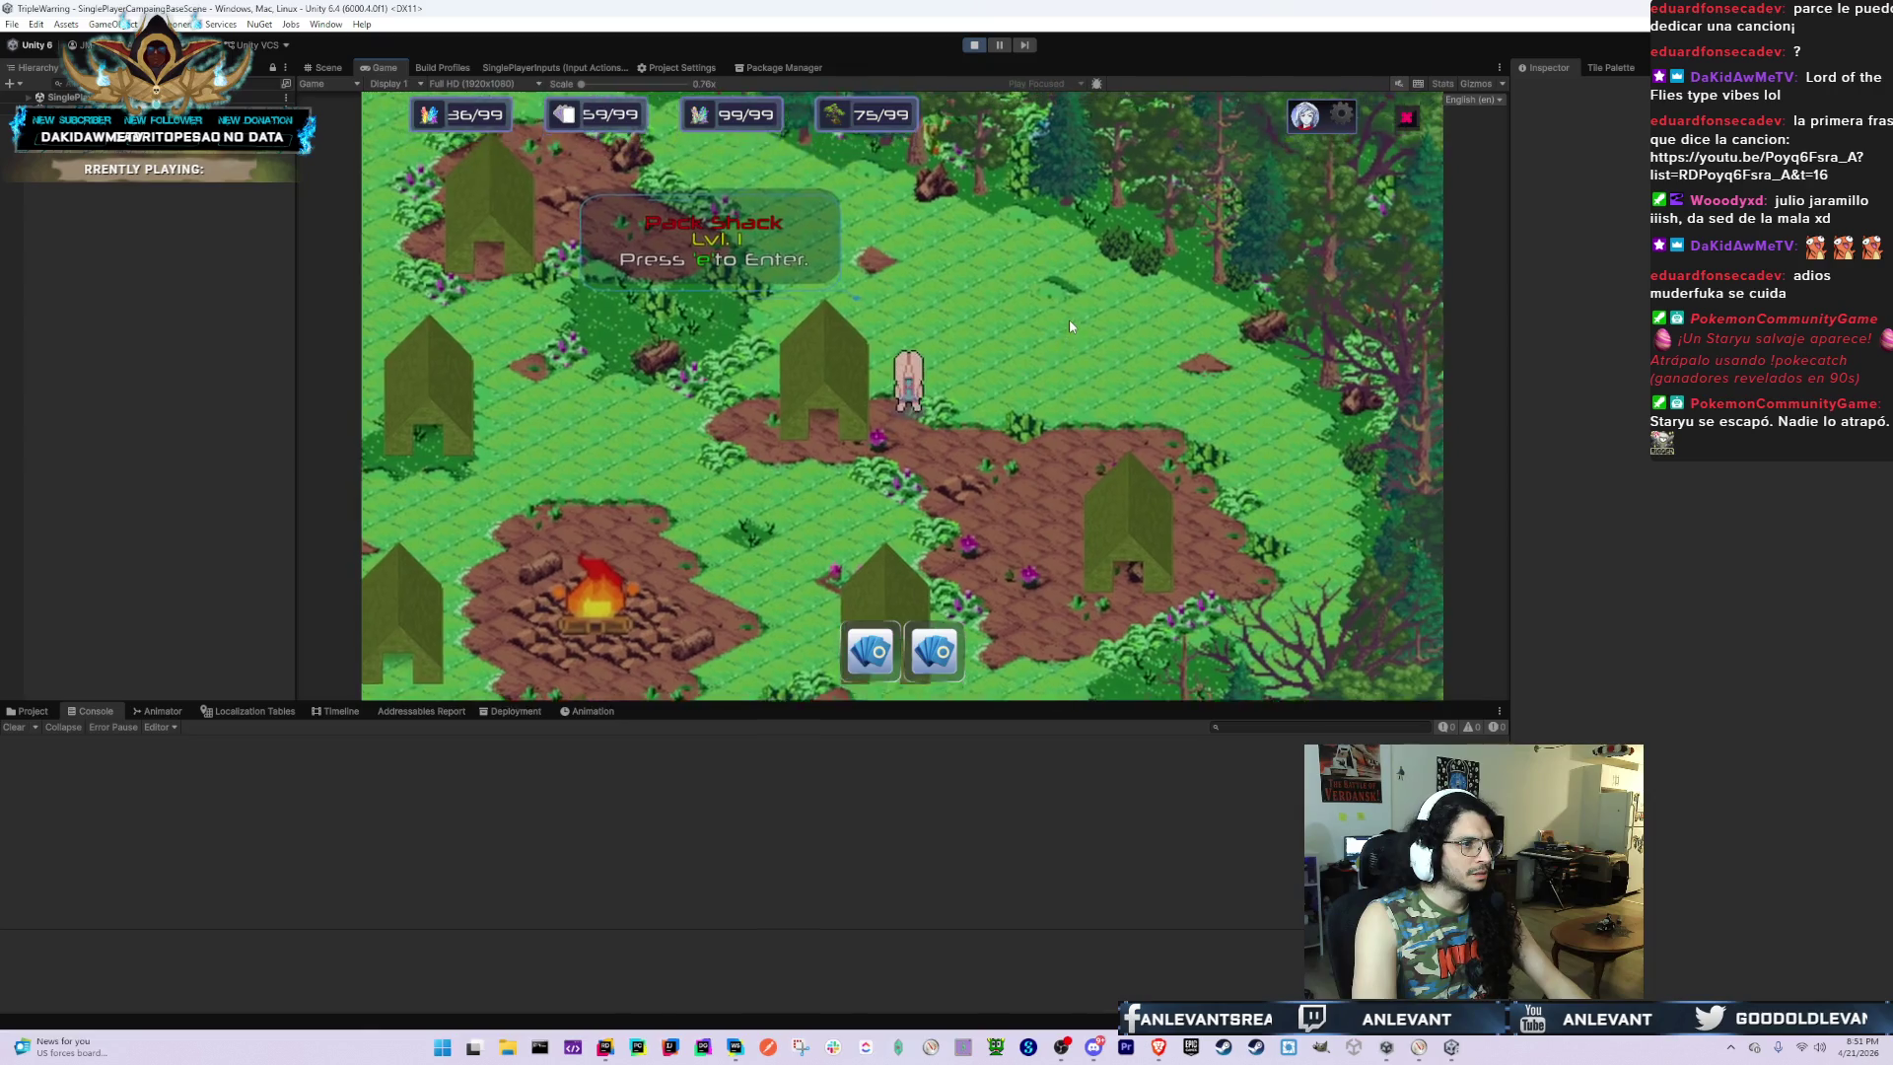
{"action": "key", "text": "a"}
{"action": "key", "text": "a"}
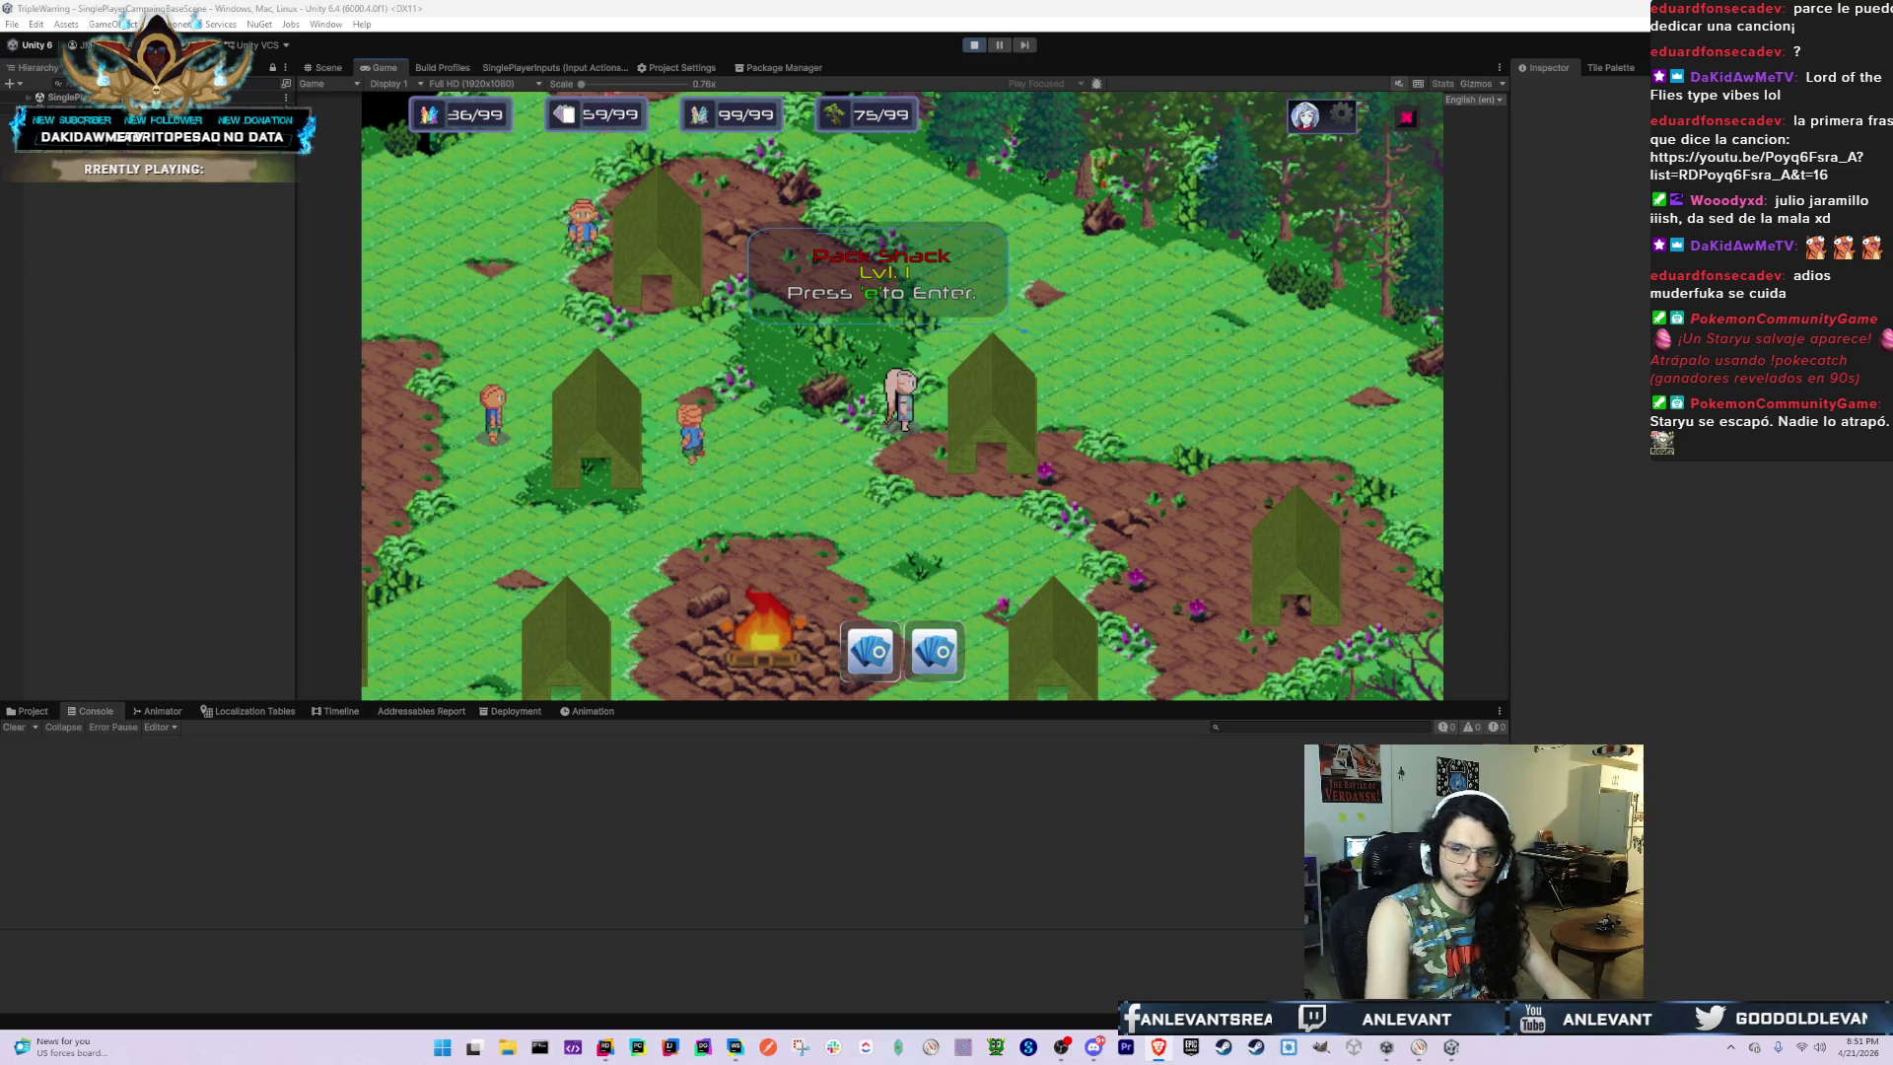
{"action": "key", "text": "d"}
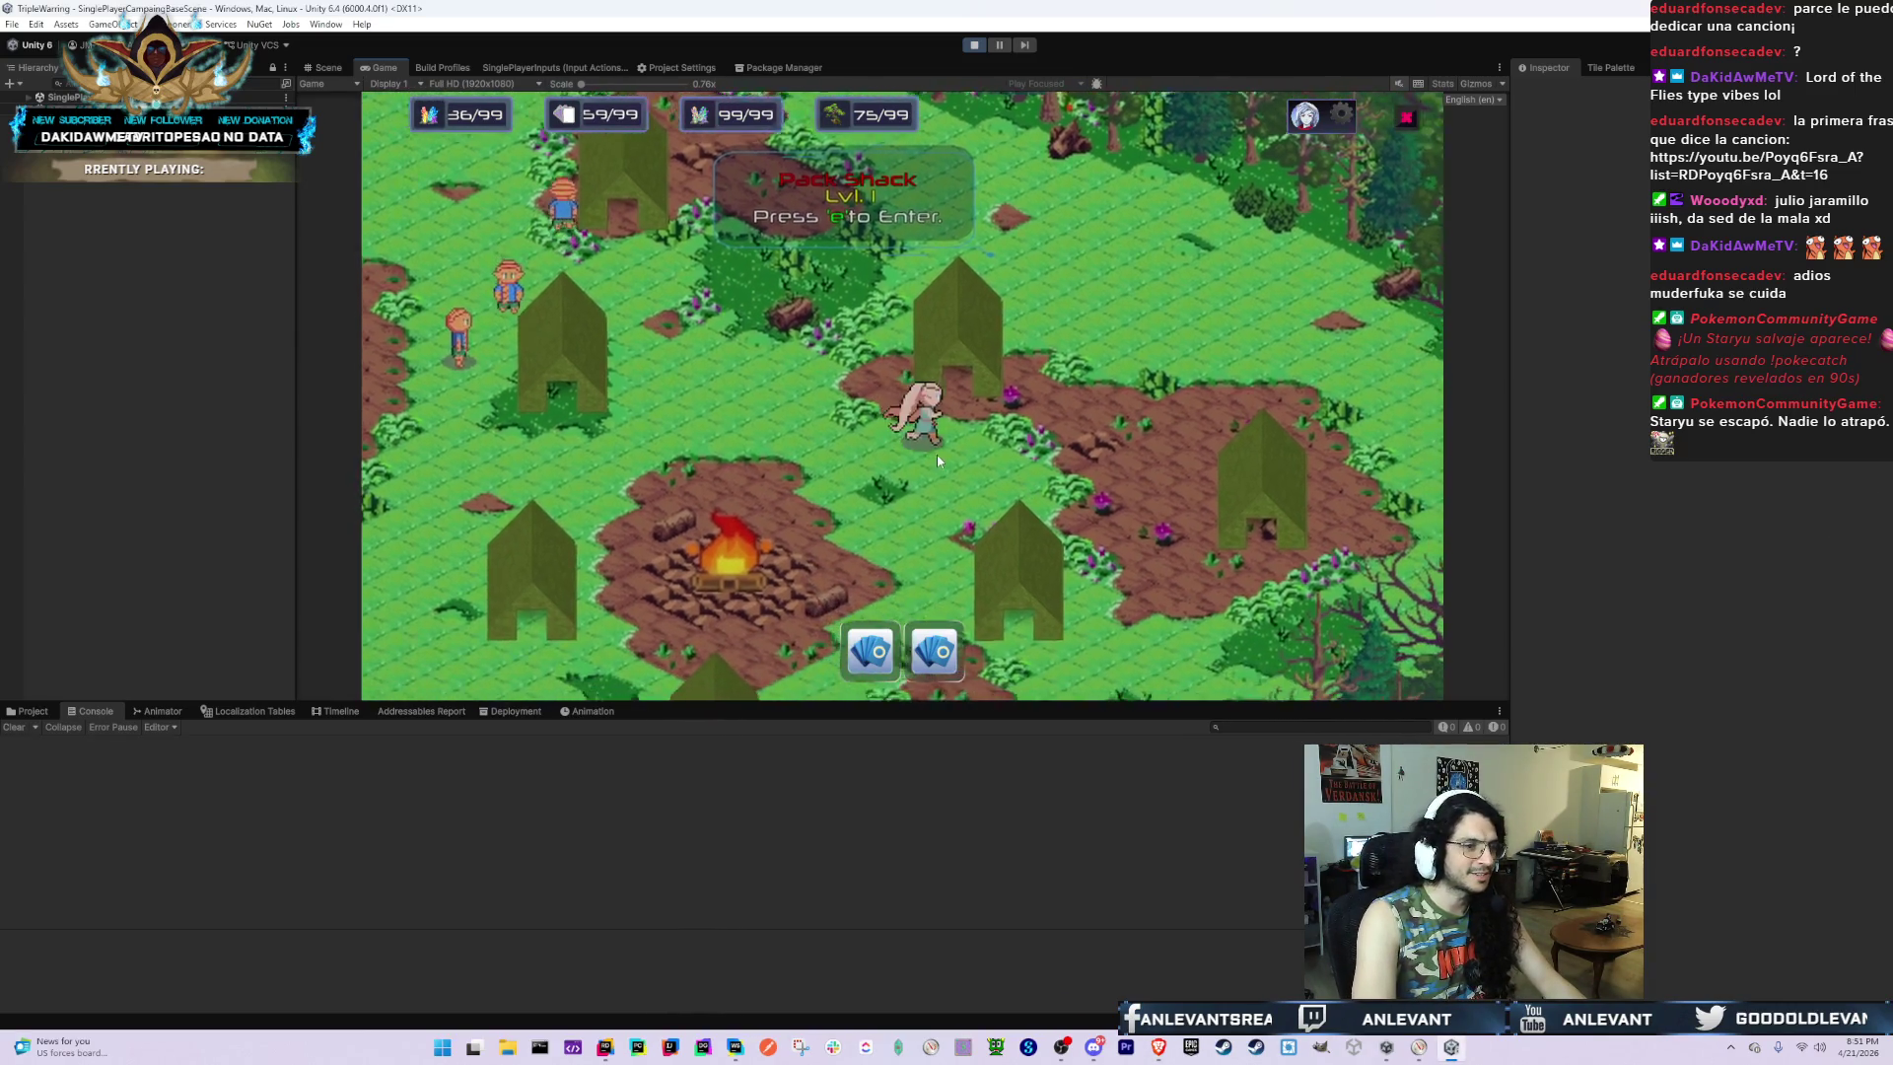
{"action": "key", "text": "a"}
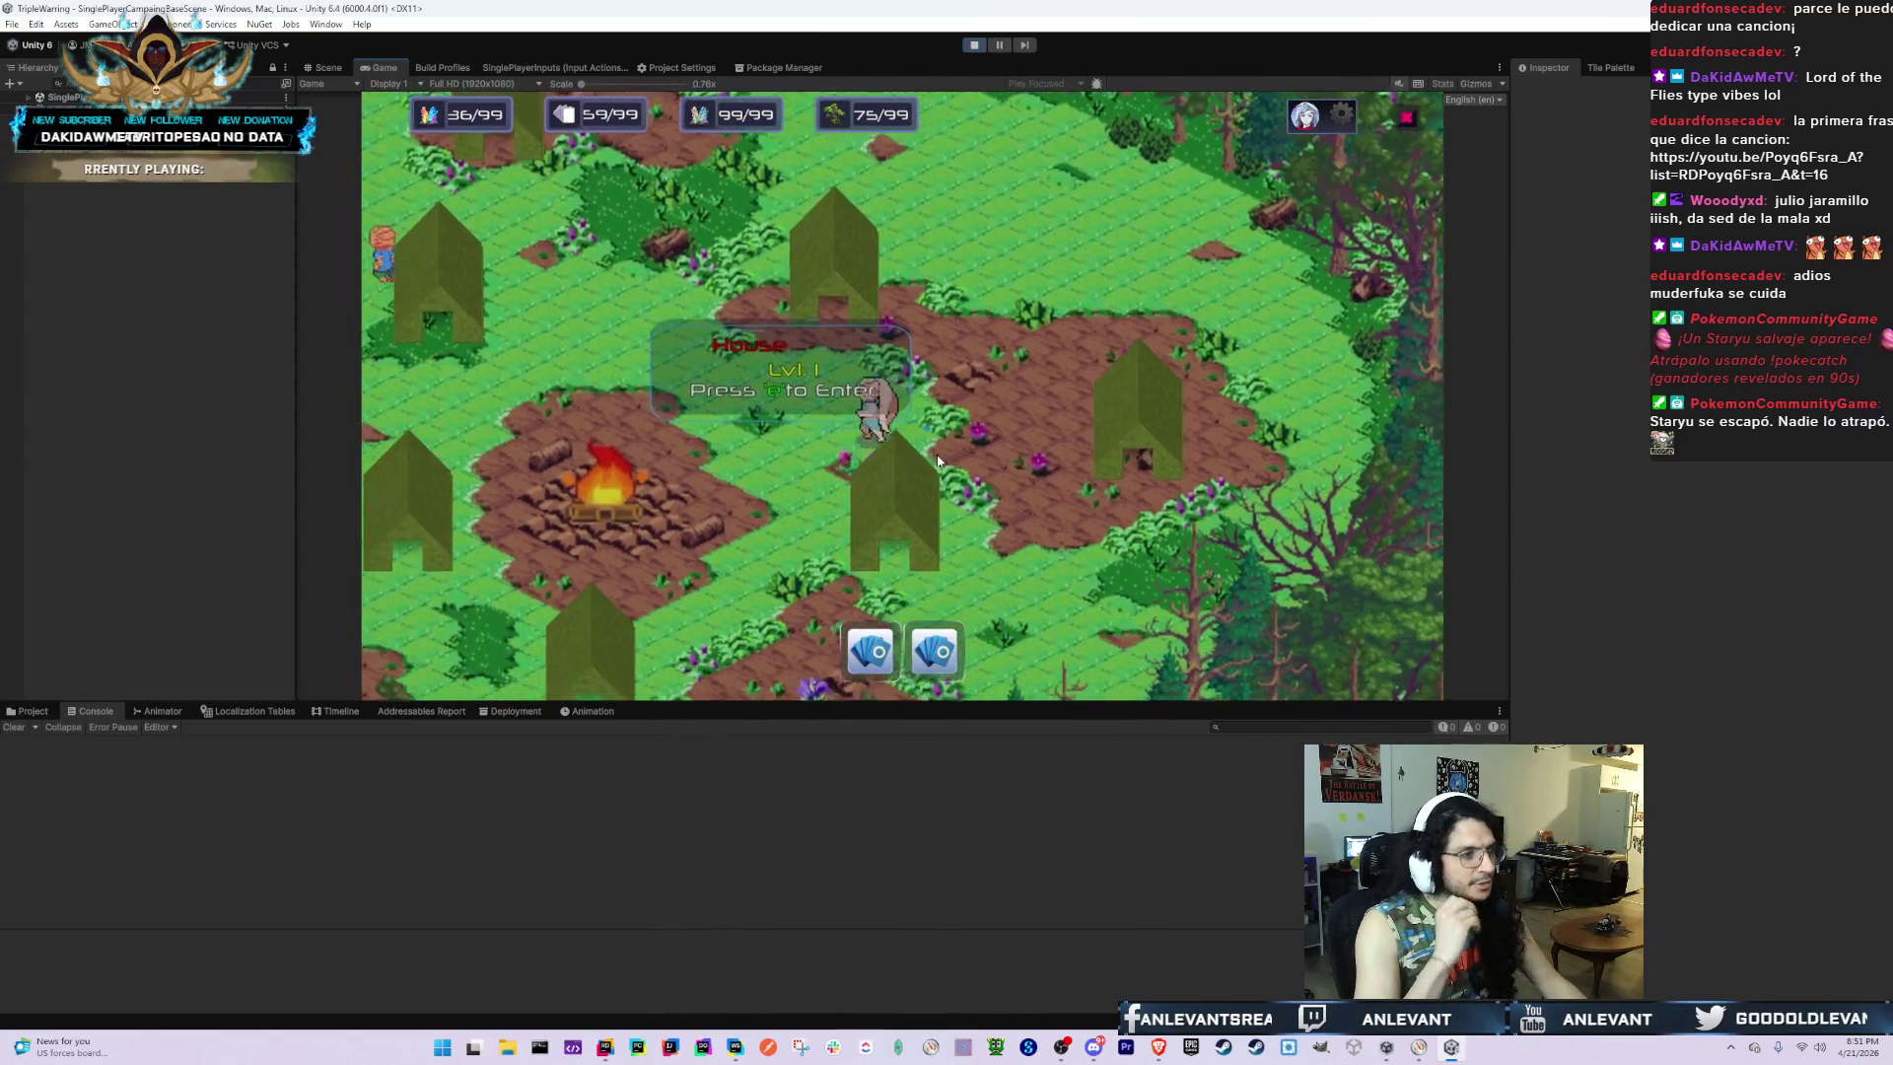
{"action": "key", "text": "s"}
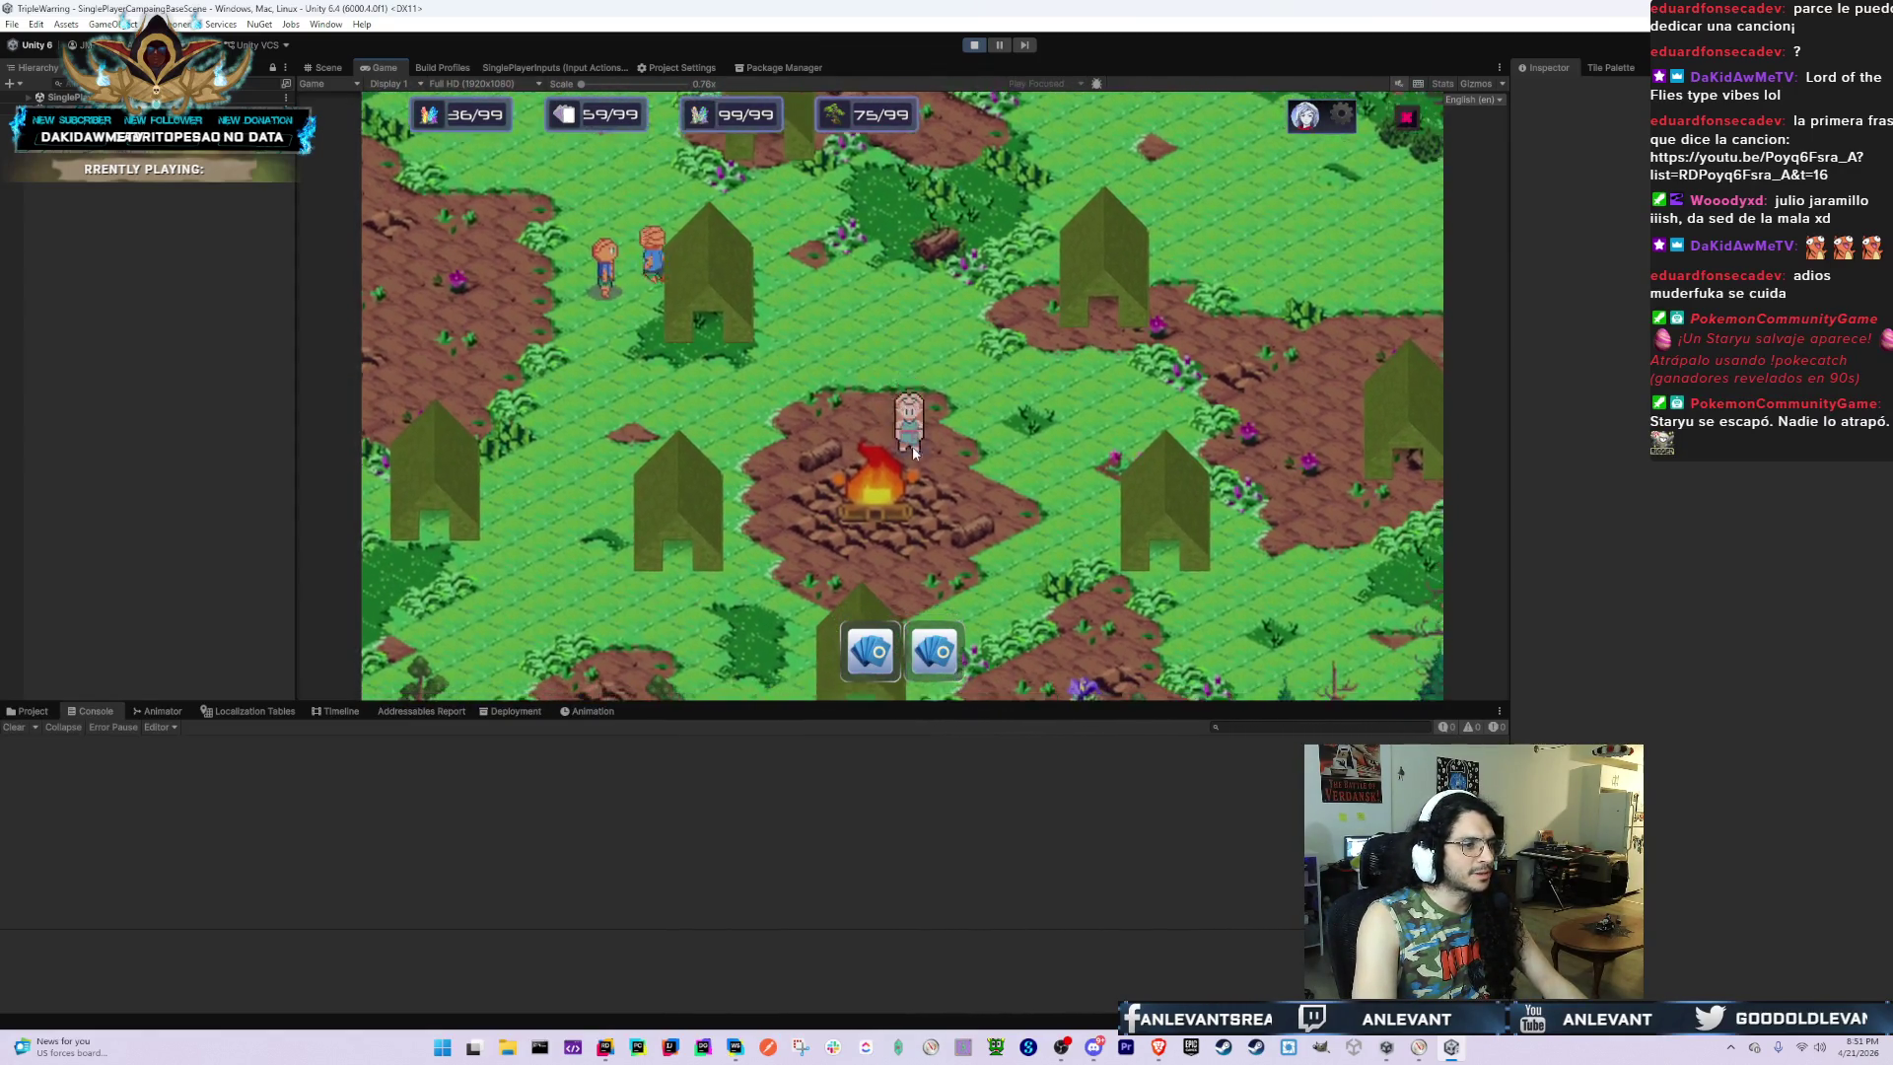
Step: Open and close the House character roster panel several times
{"action": "key", "text": "e"}
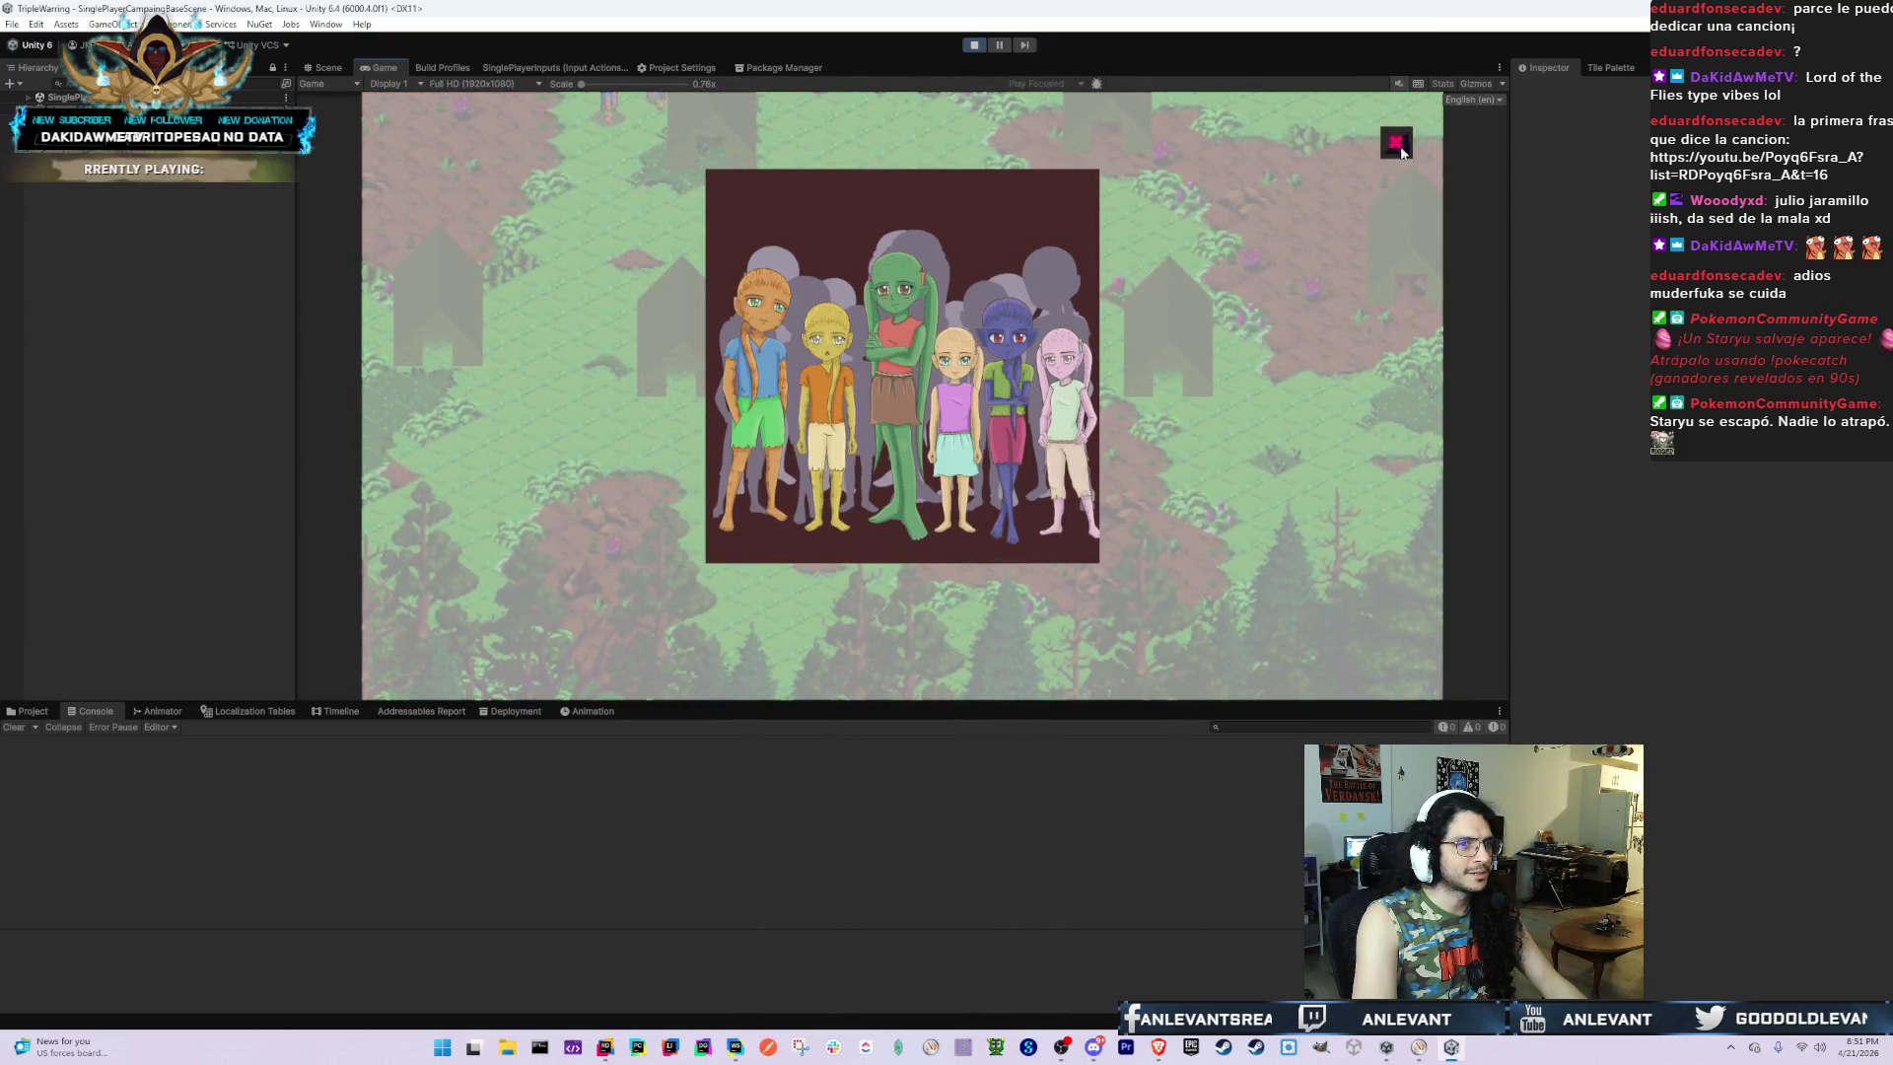
{"action": "left_click", "coordinate": [1401, 151]}
{"action": "key", "text": "d"}
{"action": "key", "text": "e"}
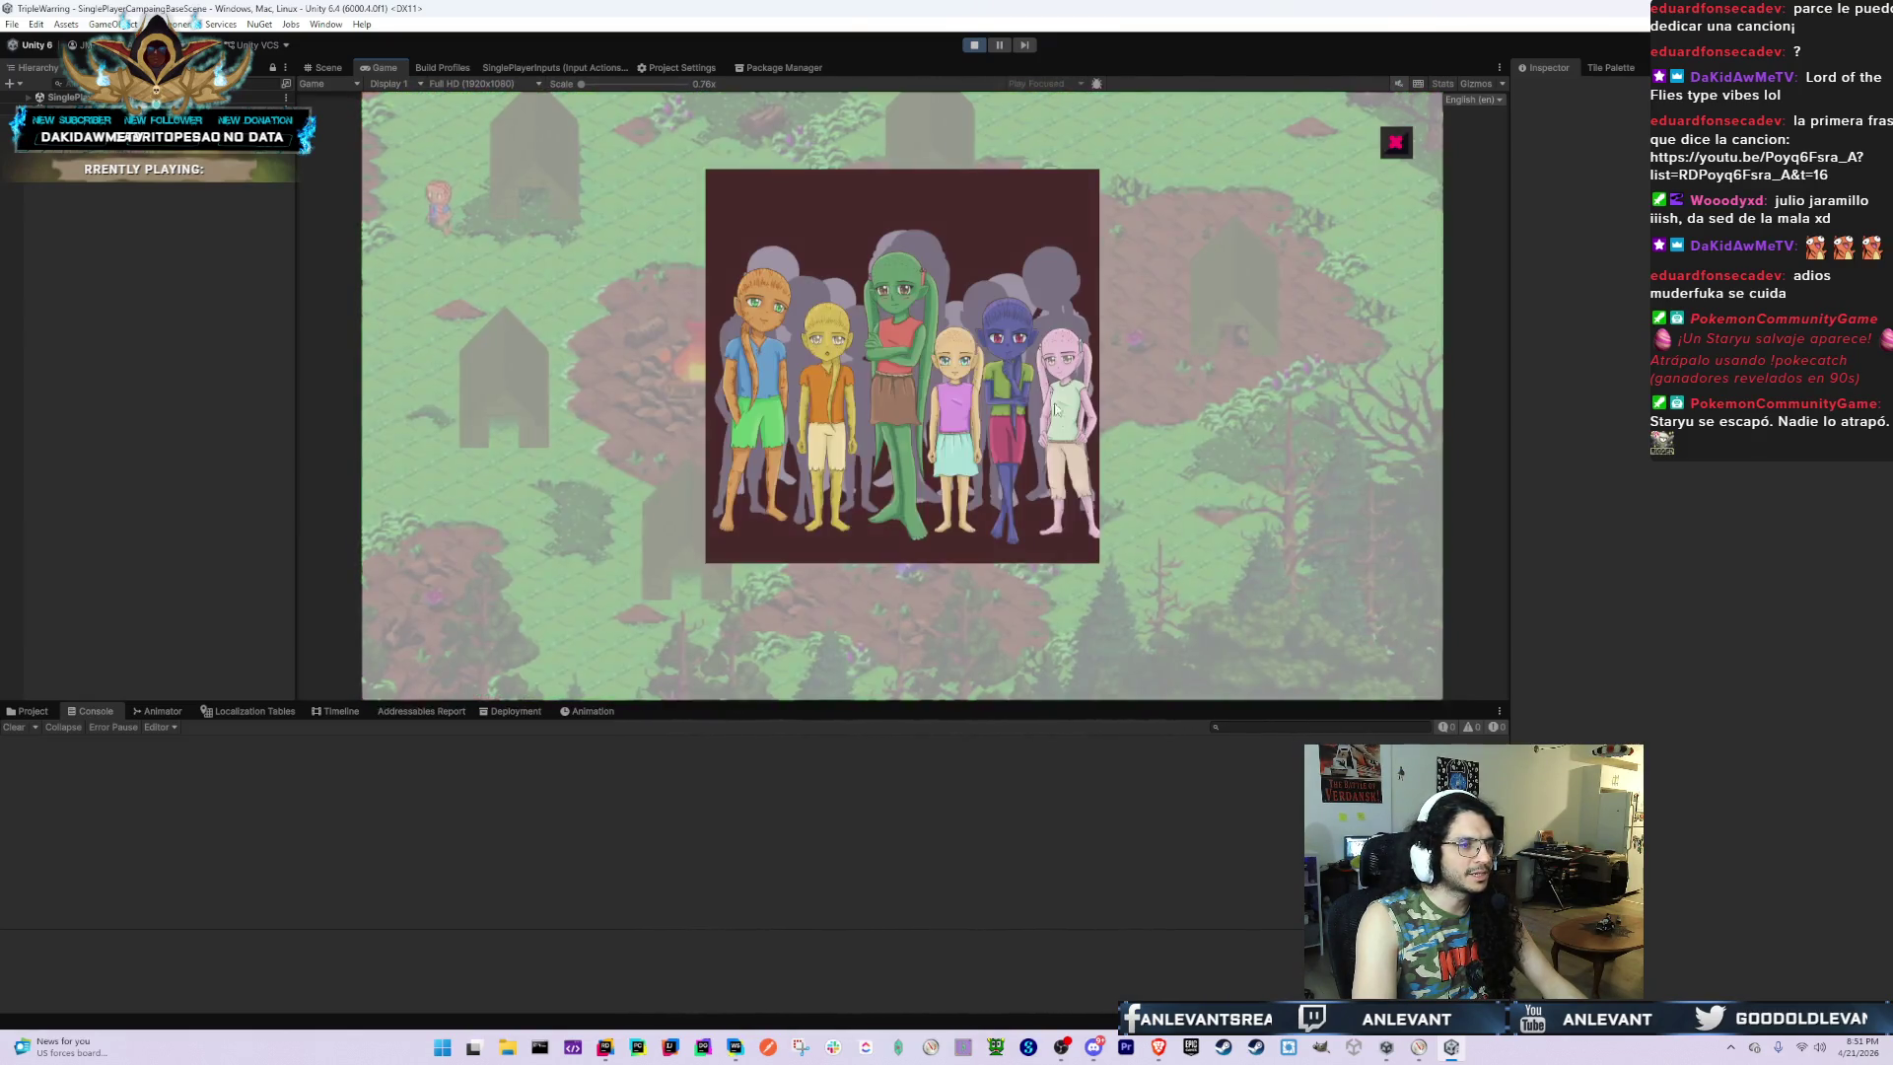
{"action": "left_click", "coordinate": [1395, 143]}
{"action": "key", "text": "a"}
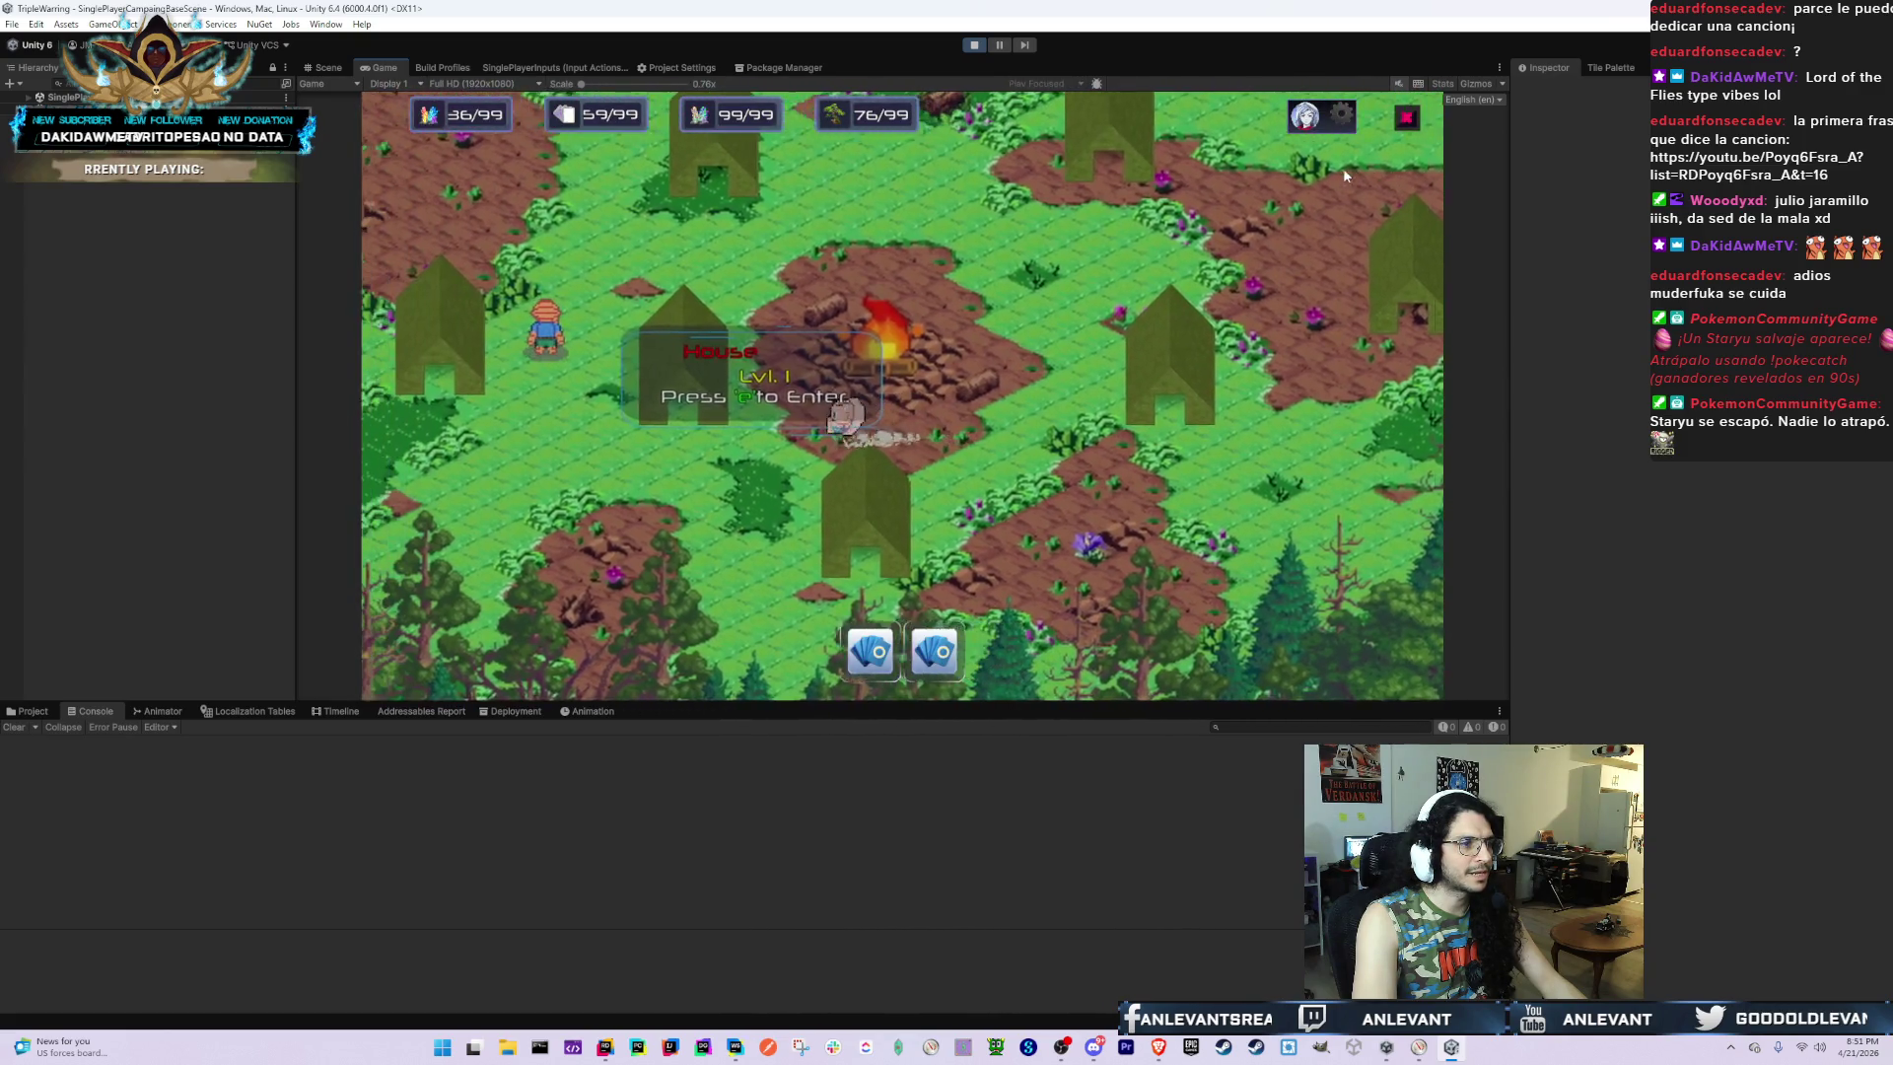
{"action": "key", "text": "e"}
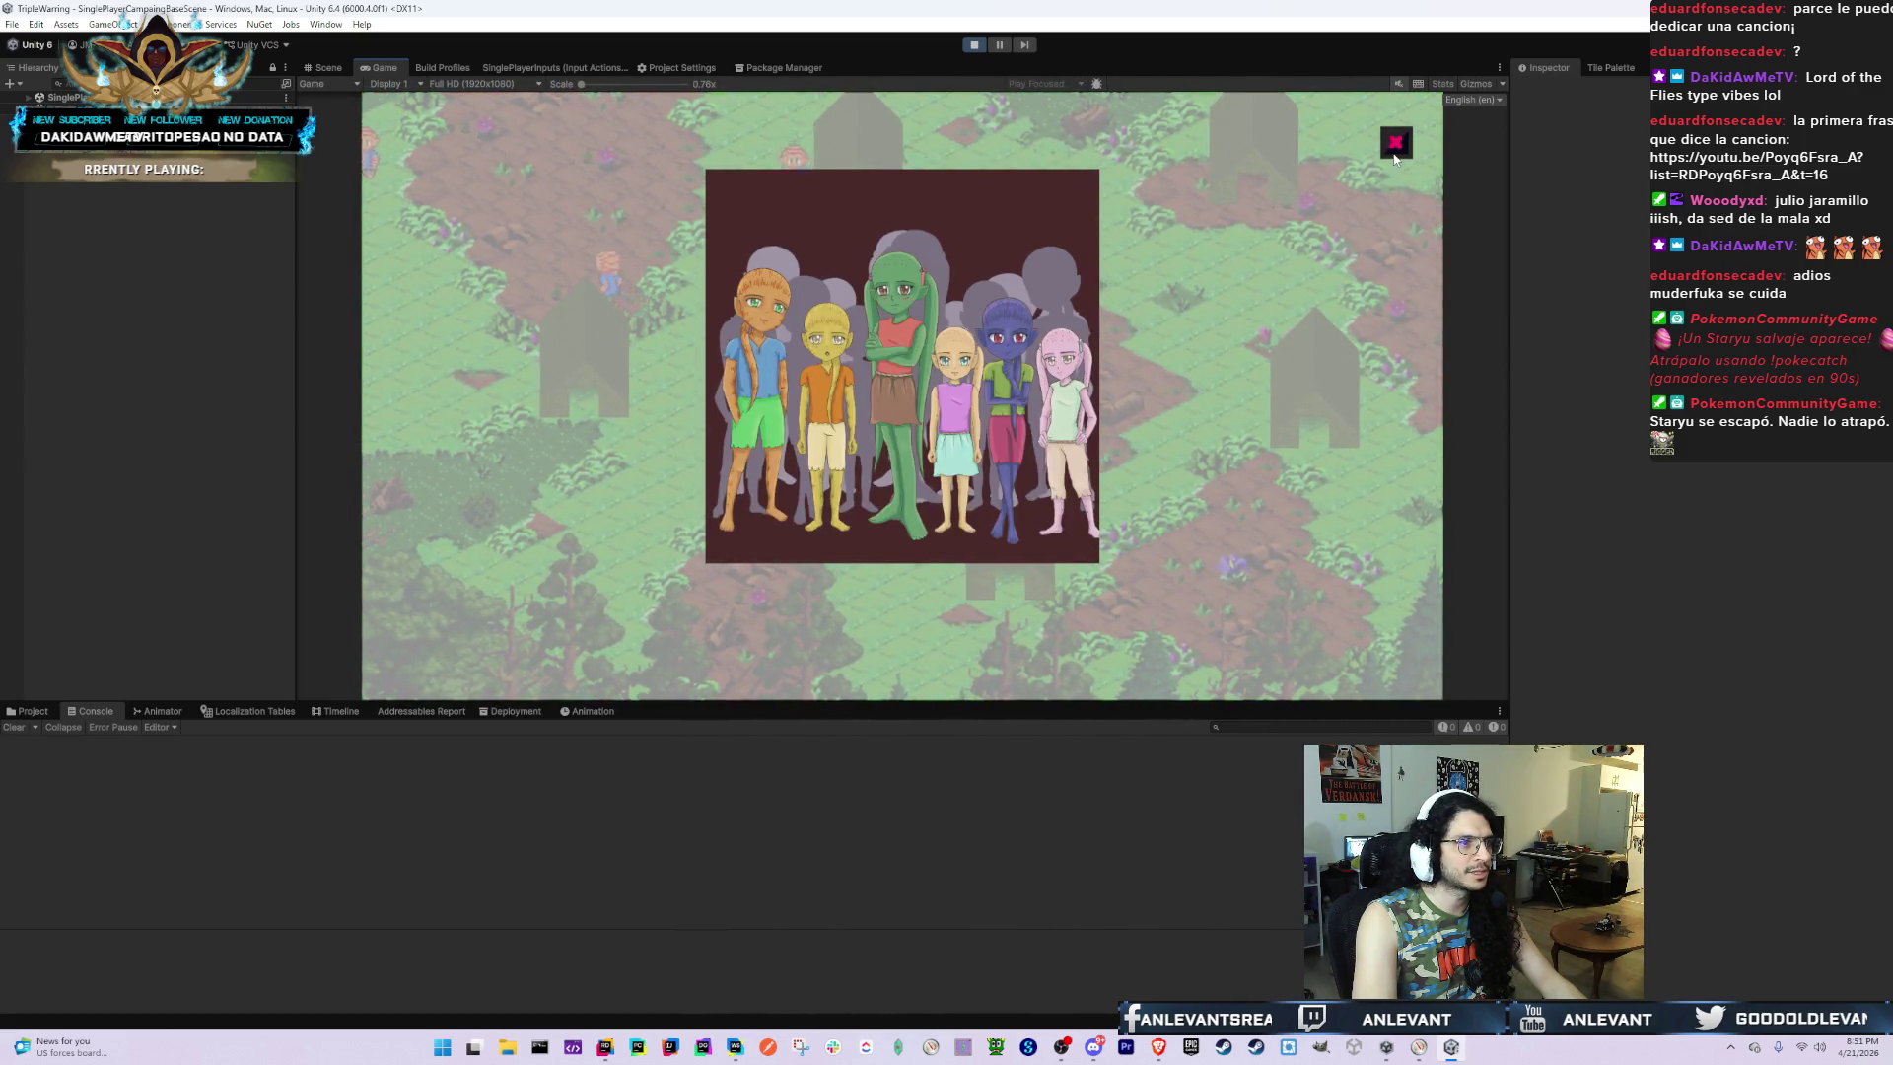
{"action": "left_click", "coordinate": [1395, 143]}
Step: Open the House's Choose House Owner dialog and view a character group at full size
{"action": "key", "text": "s"}
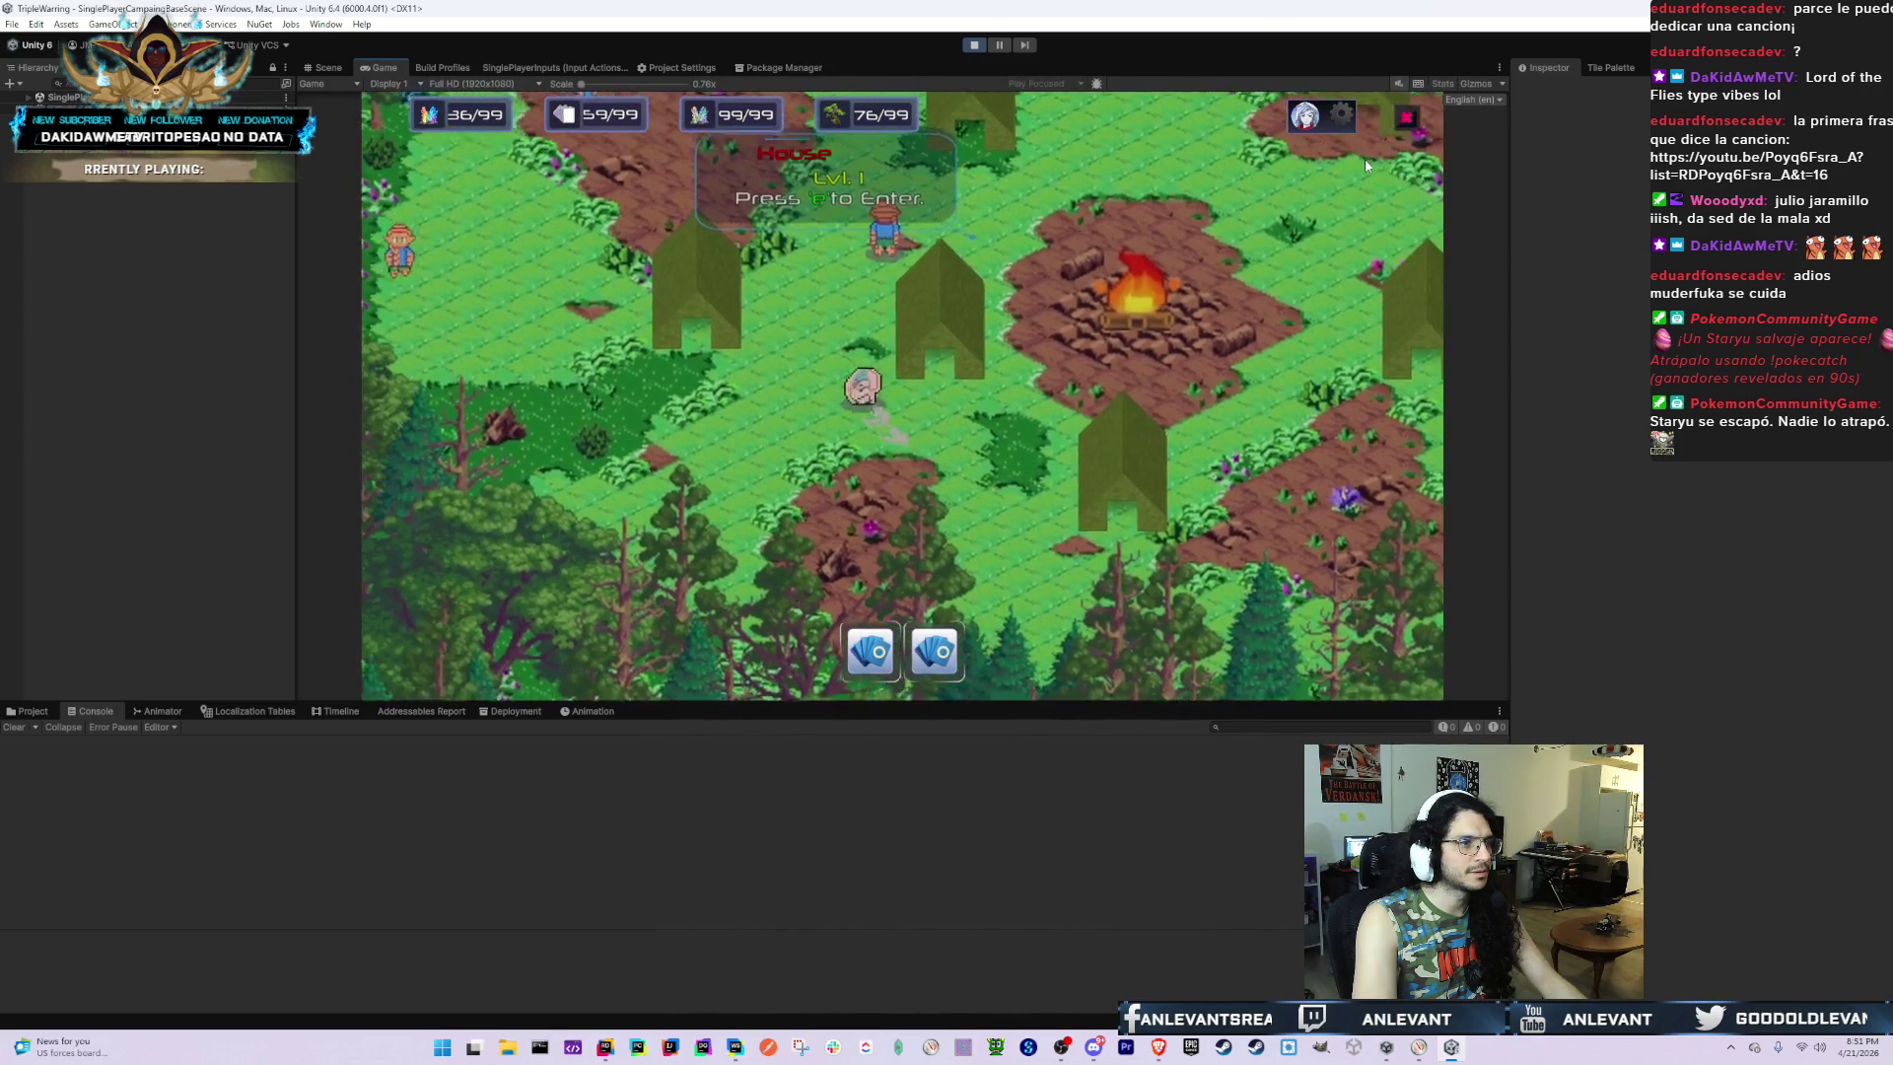
{"action": "key", "text": "e"}
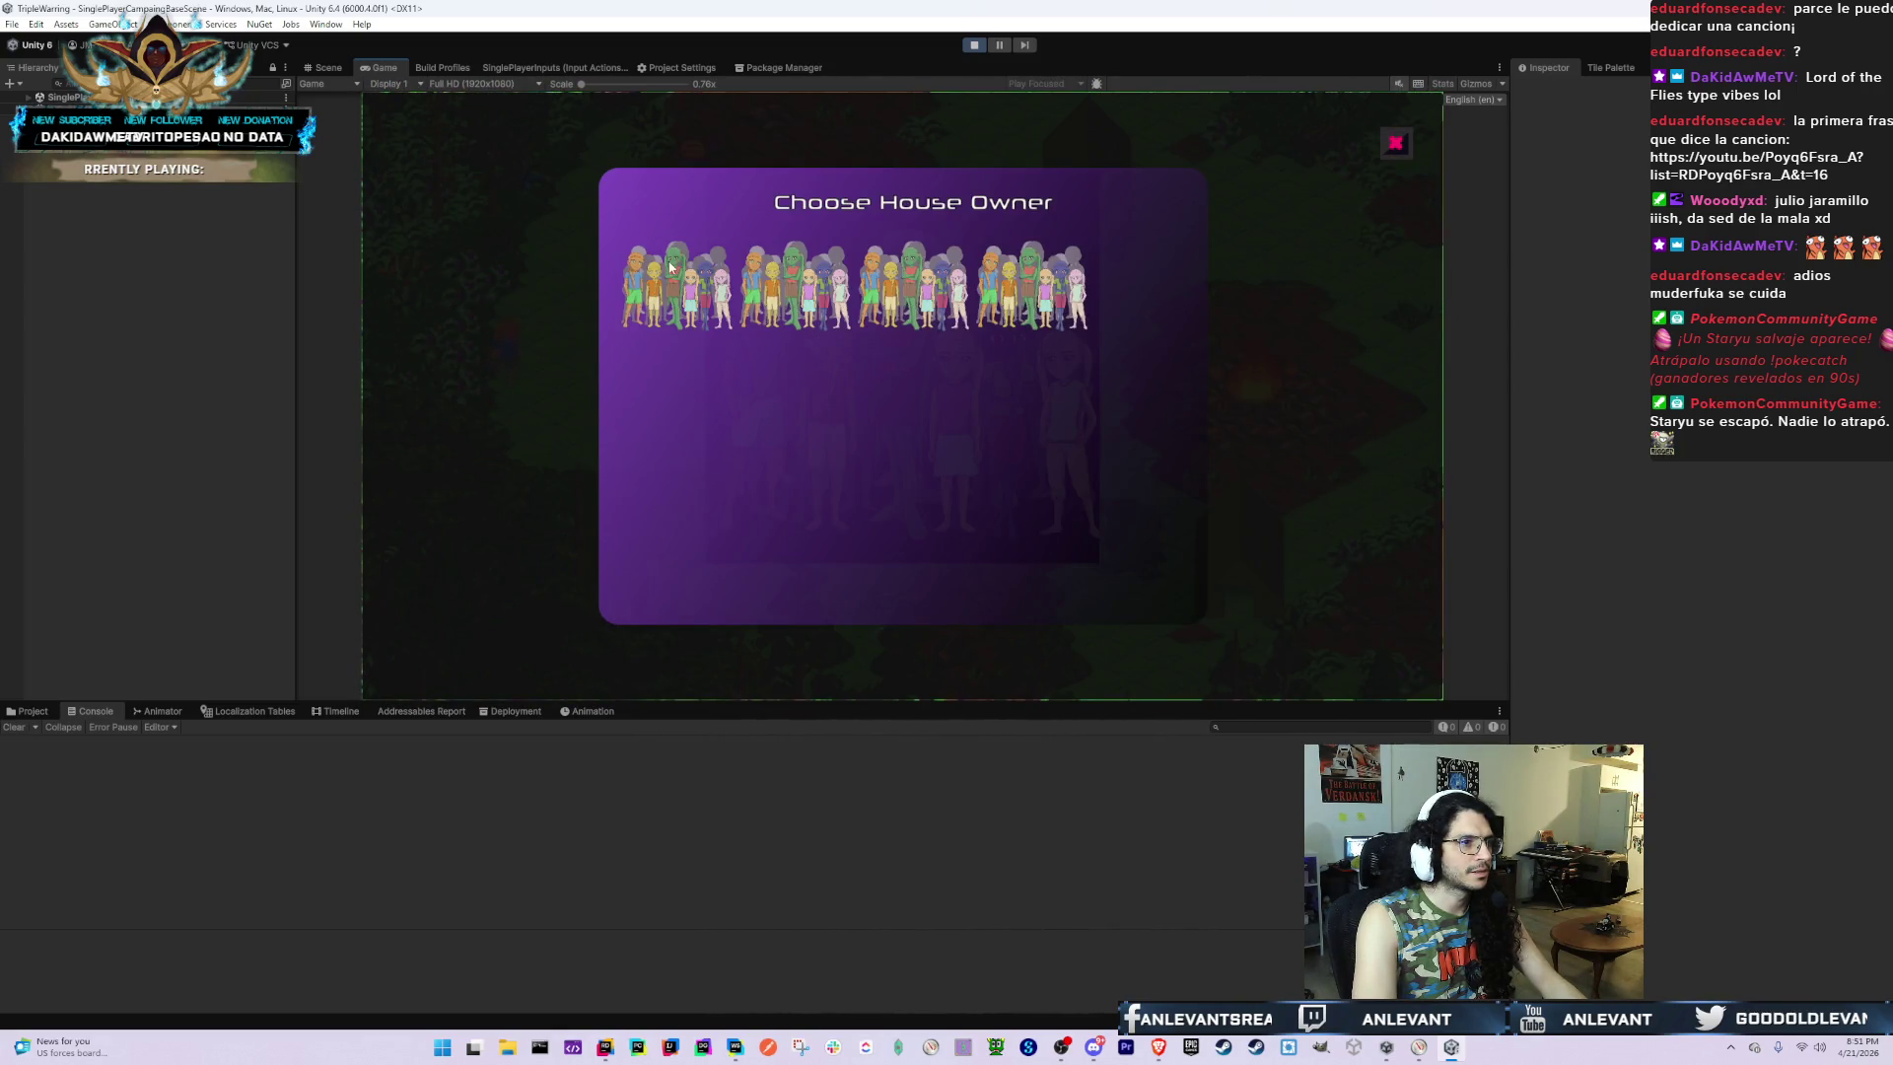
{"action": "left_click", "coordinate": [669, 266]}
{"action": "left_click", "coordinate": [1395, 142]}
{"action": "key", "text": "e"}
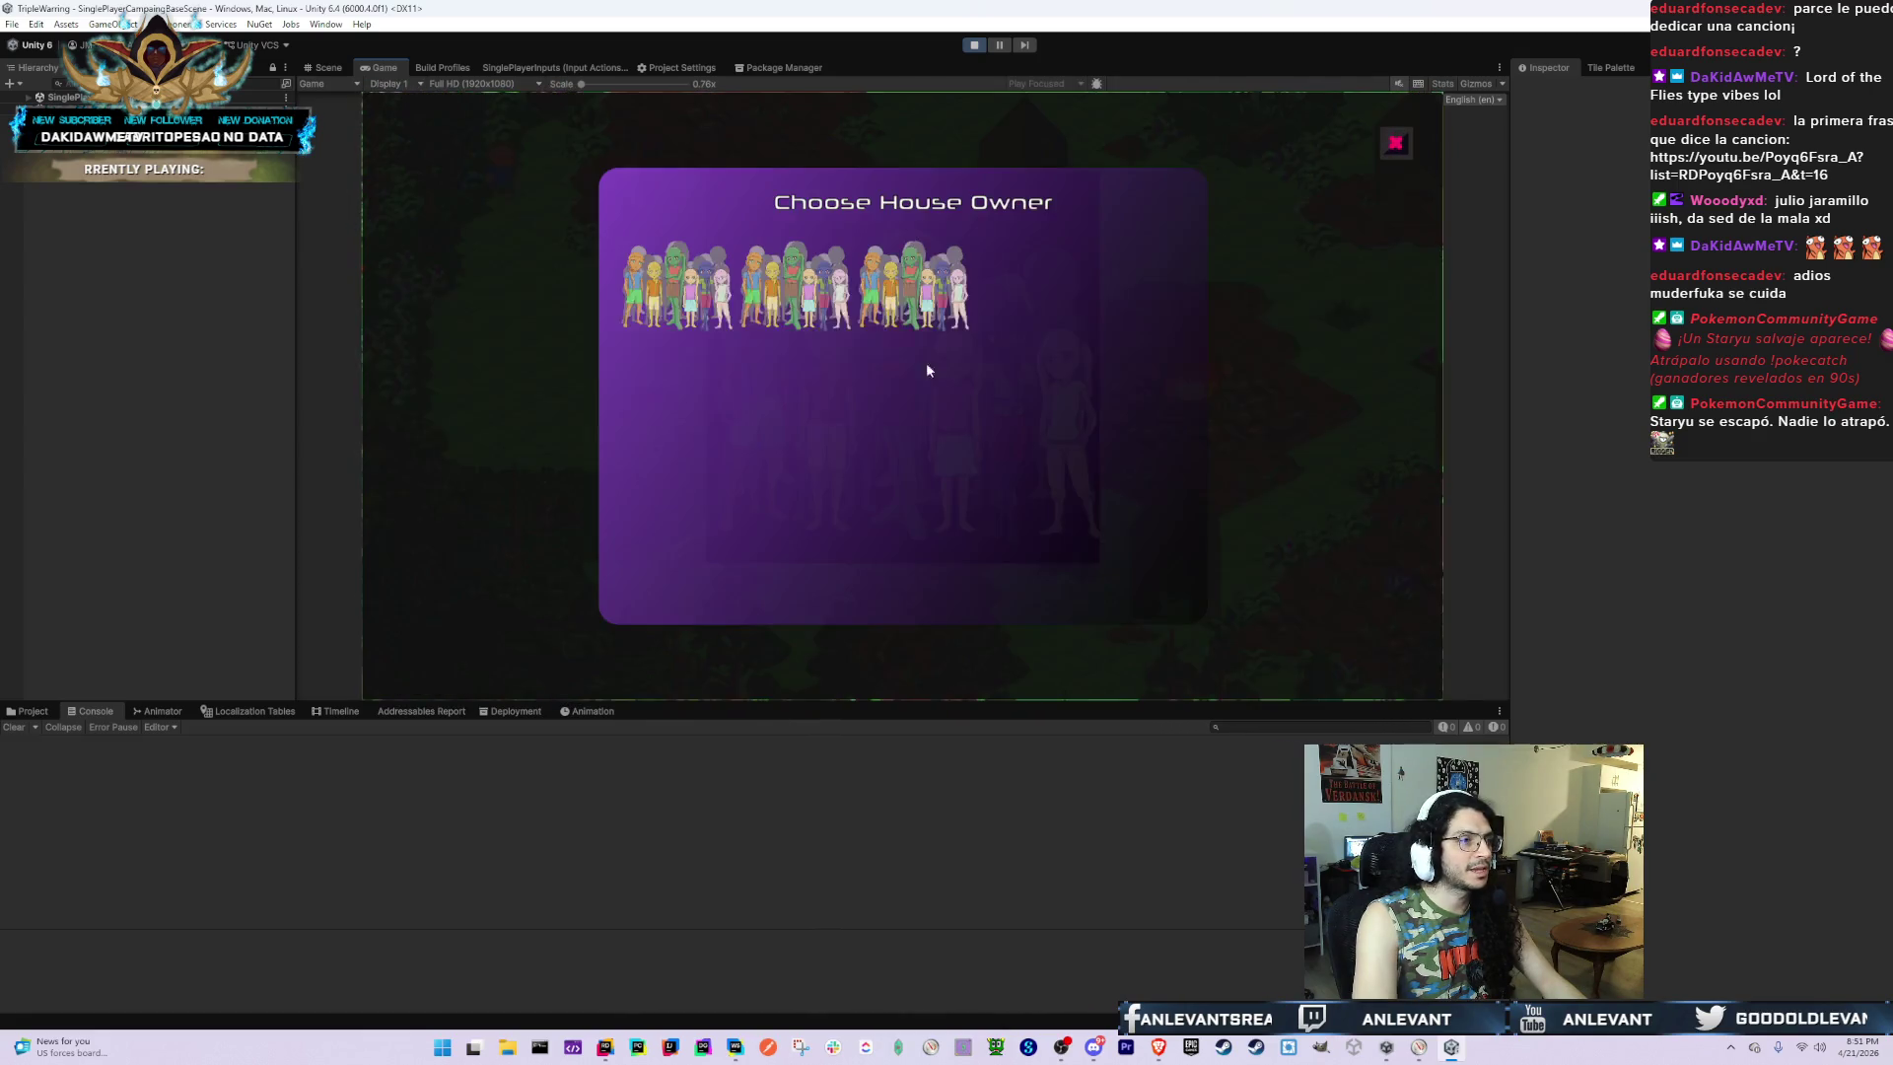
{"action": "left_click", "coordinate": [694, 261]}
{"action": "left_click", "coordinate": [1395, 143]}
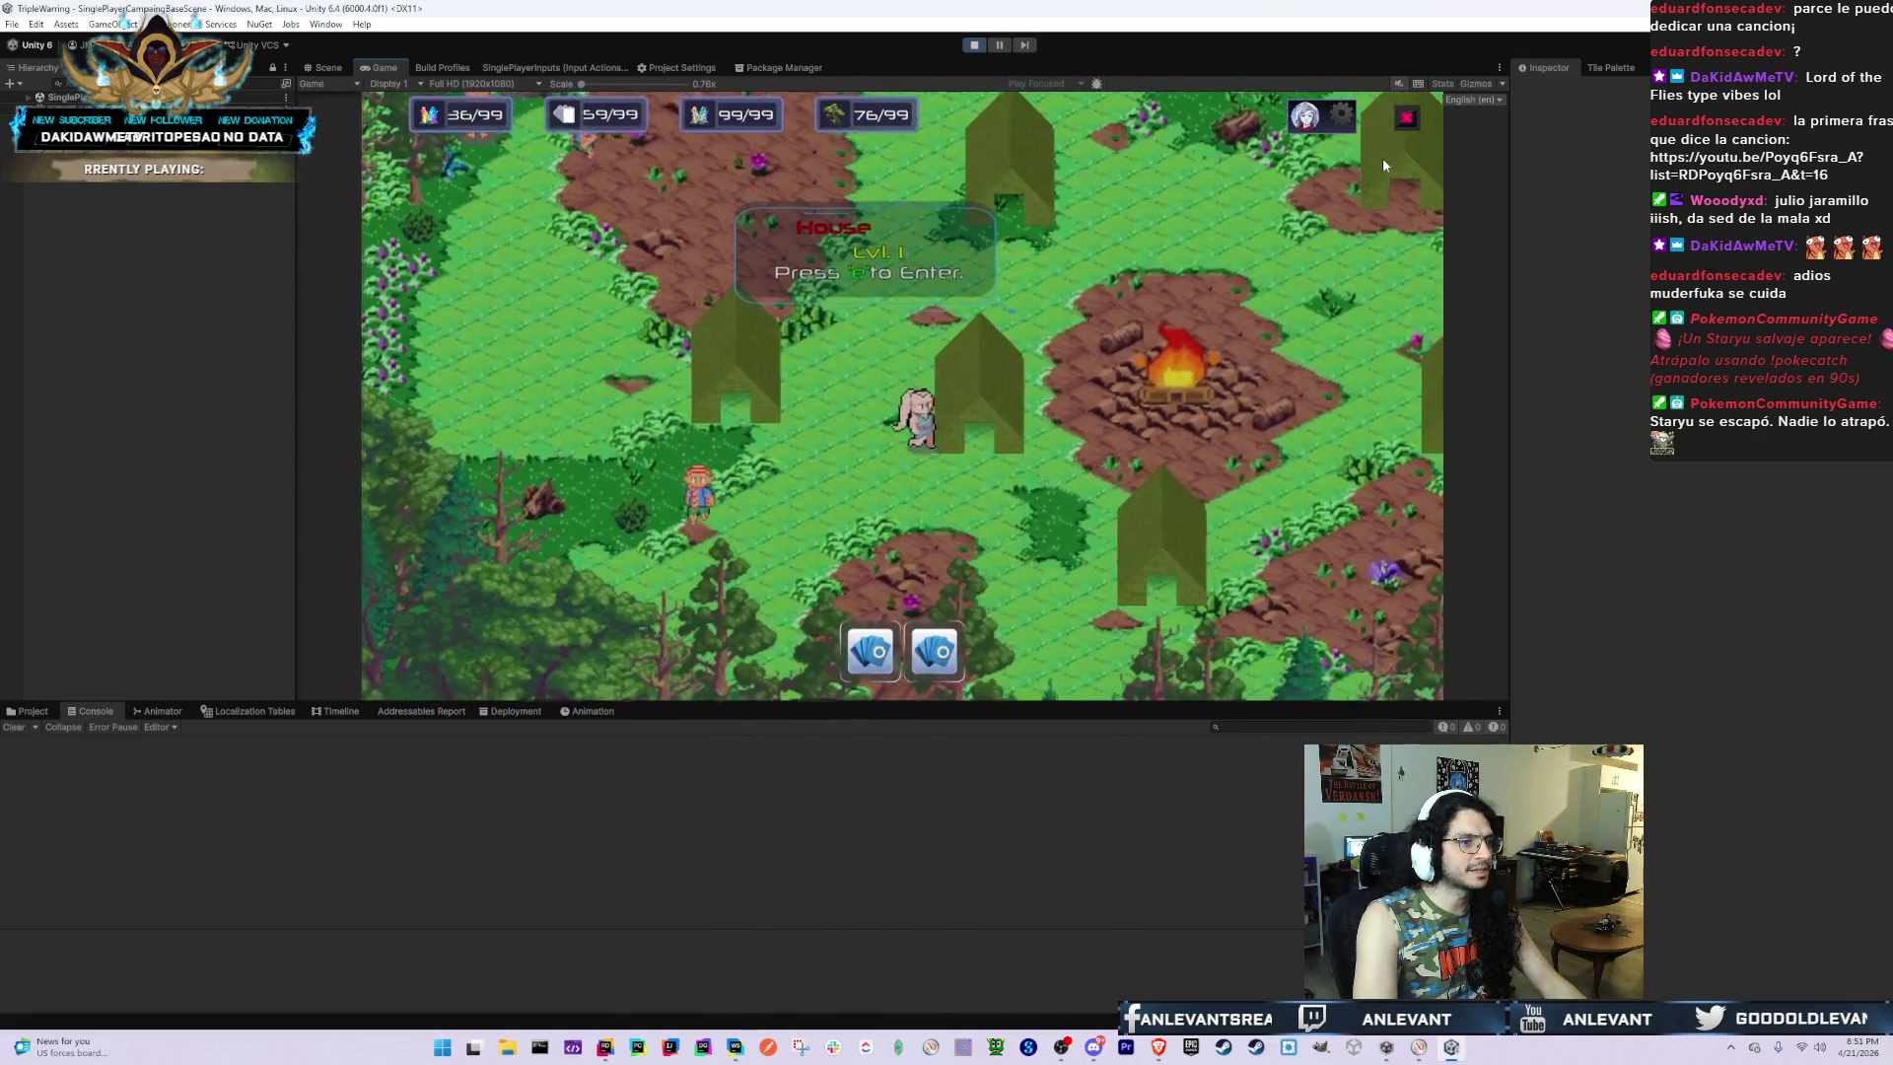
Step: Reopen the house roster and inspect character groups' full pictures again
{"action": "key", "text": "e"}
{"action": "left_click", "coordinate": [790, 323]}
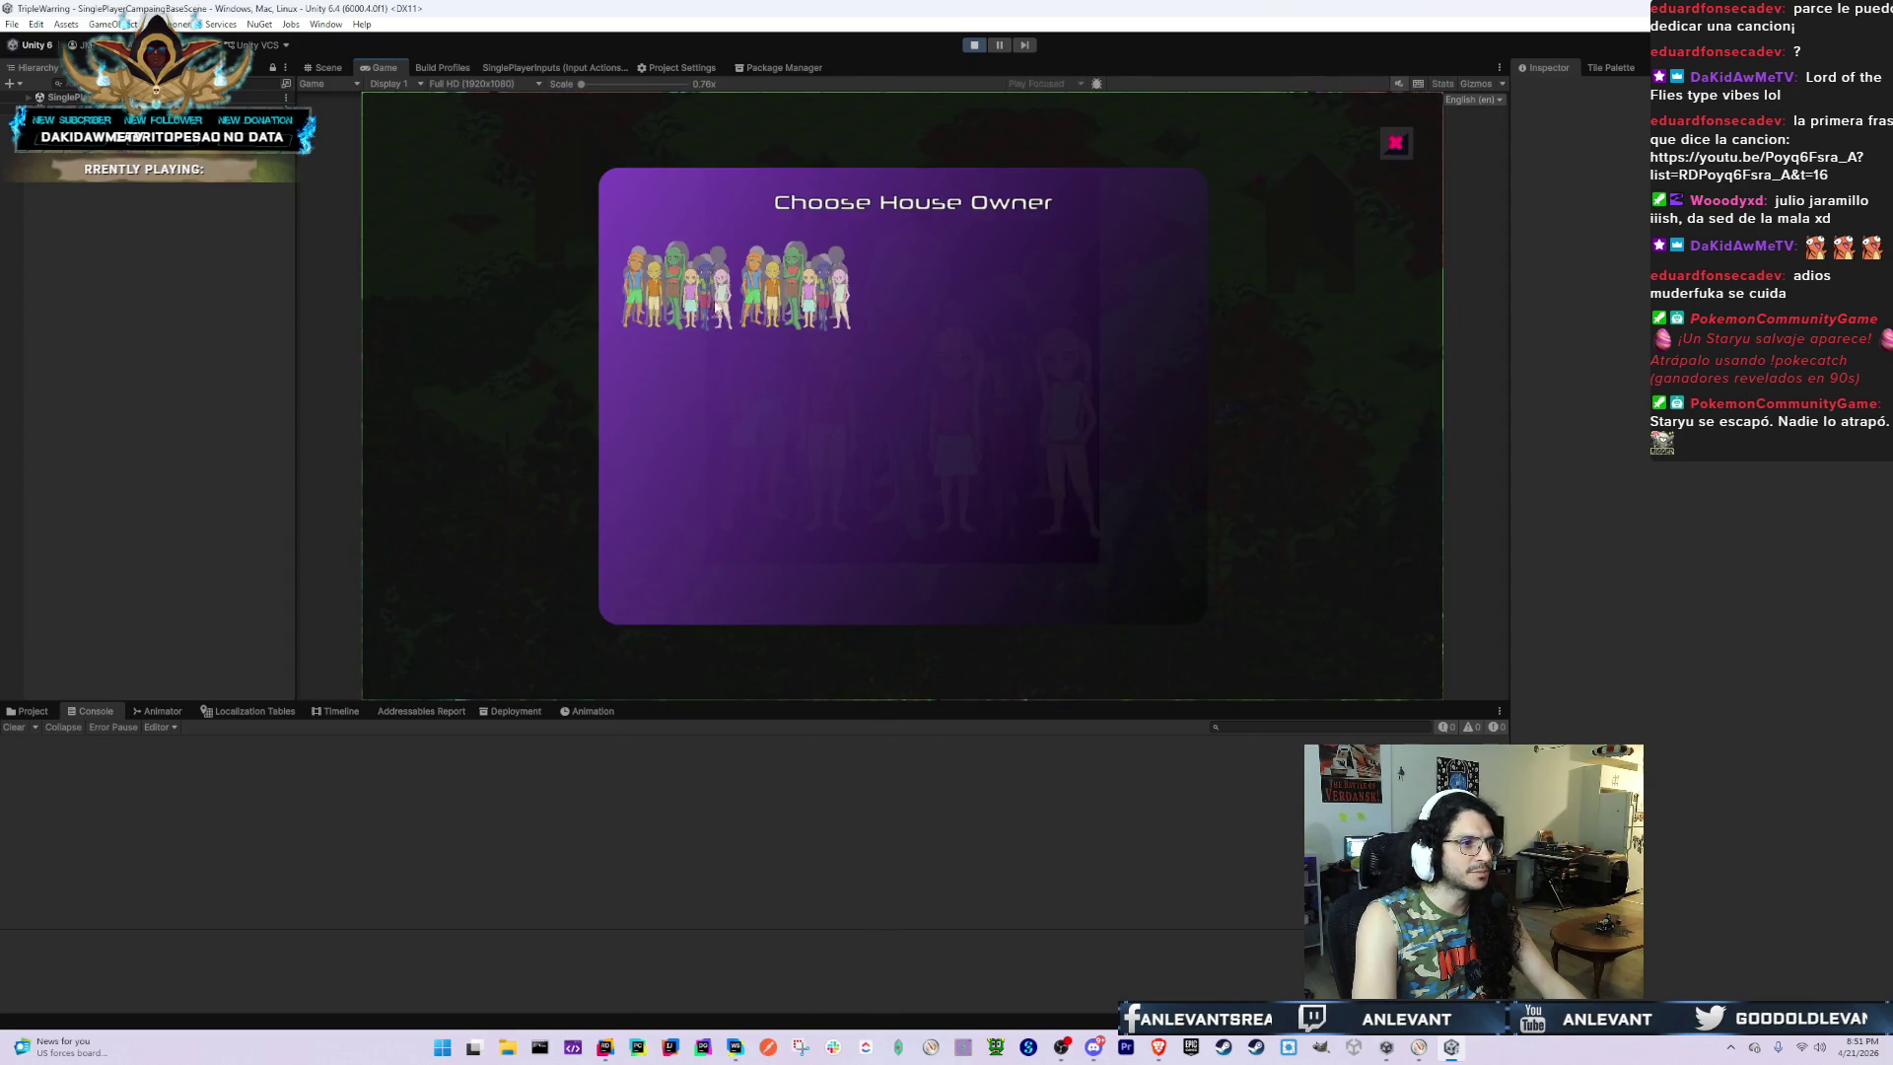
{"action": "left_click", "coordinate": [750, 286]}
{"action": "left_click", "coordinate": [1395, 143]}
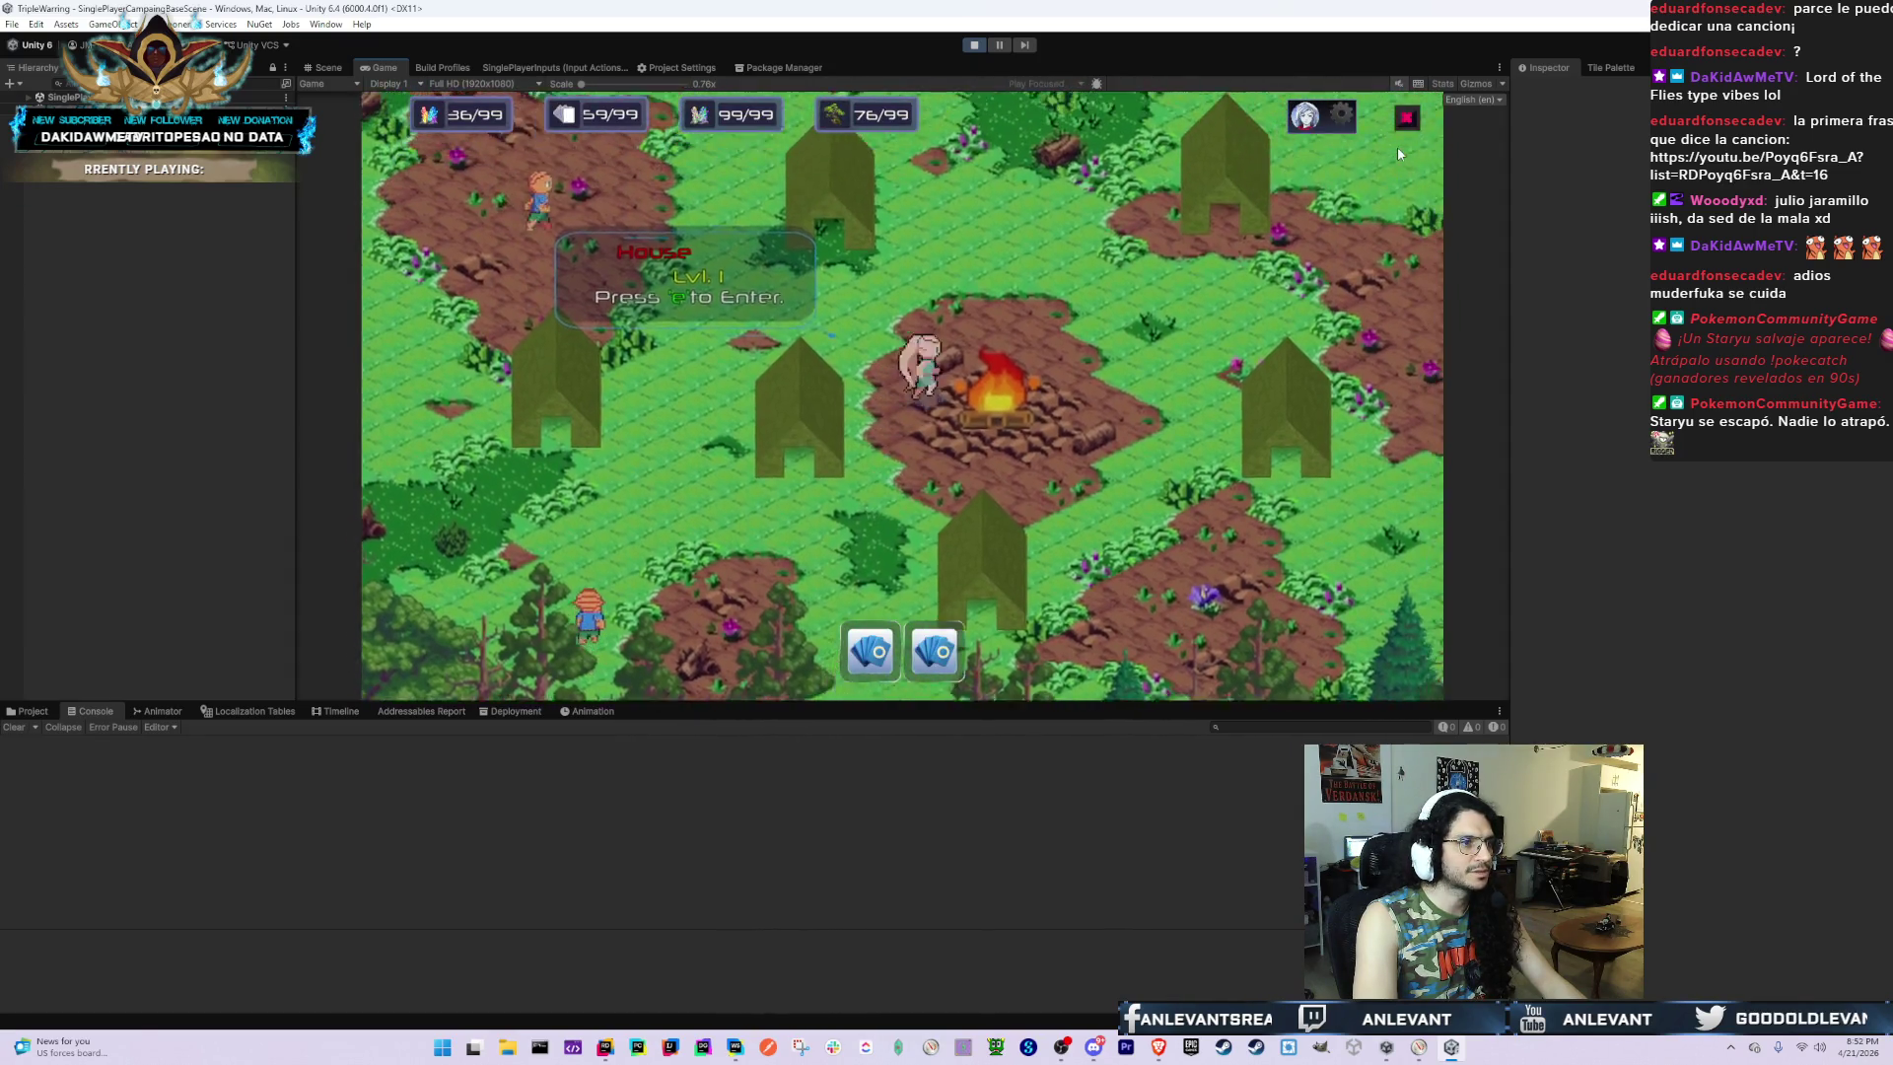
{"action": "key", "text": "e"}
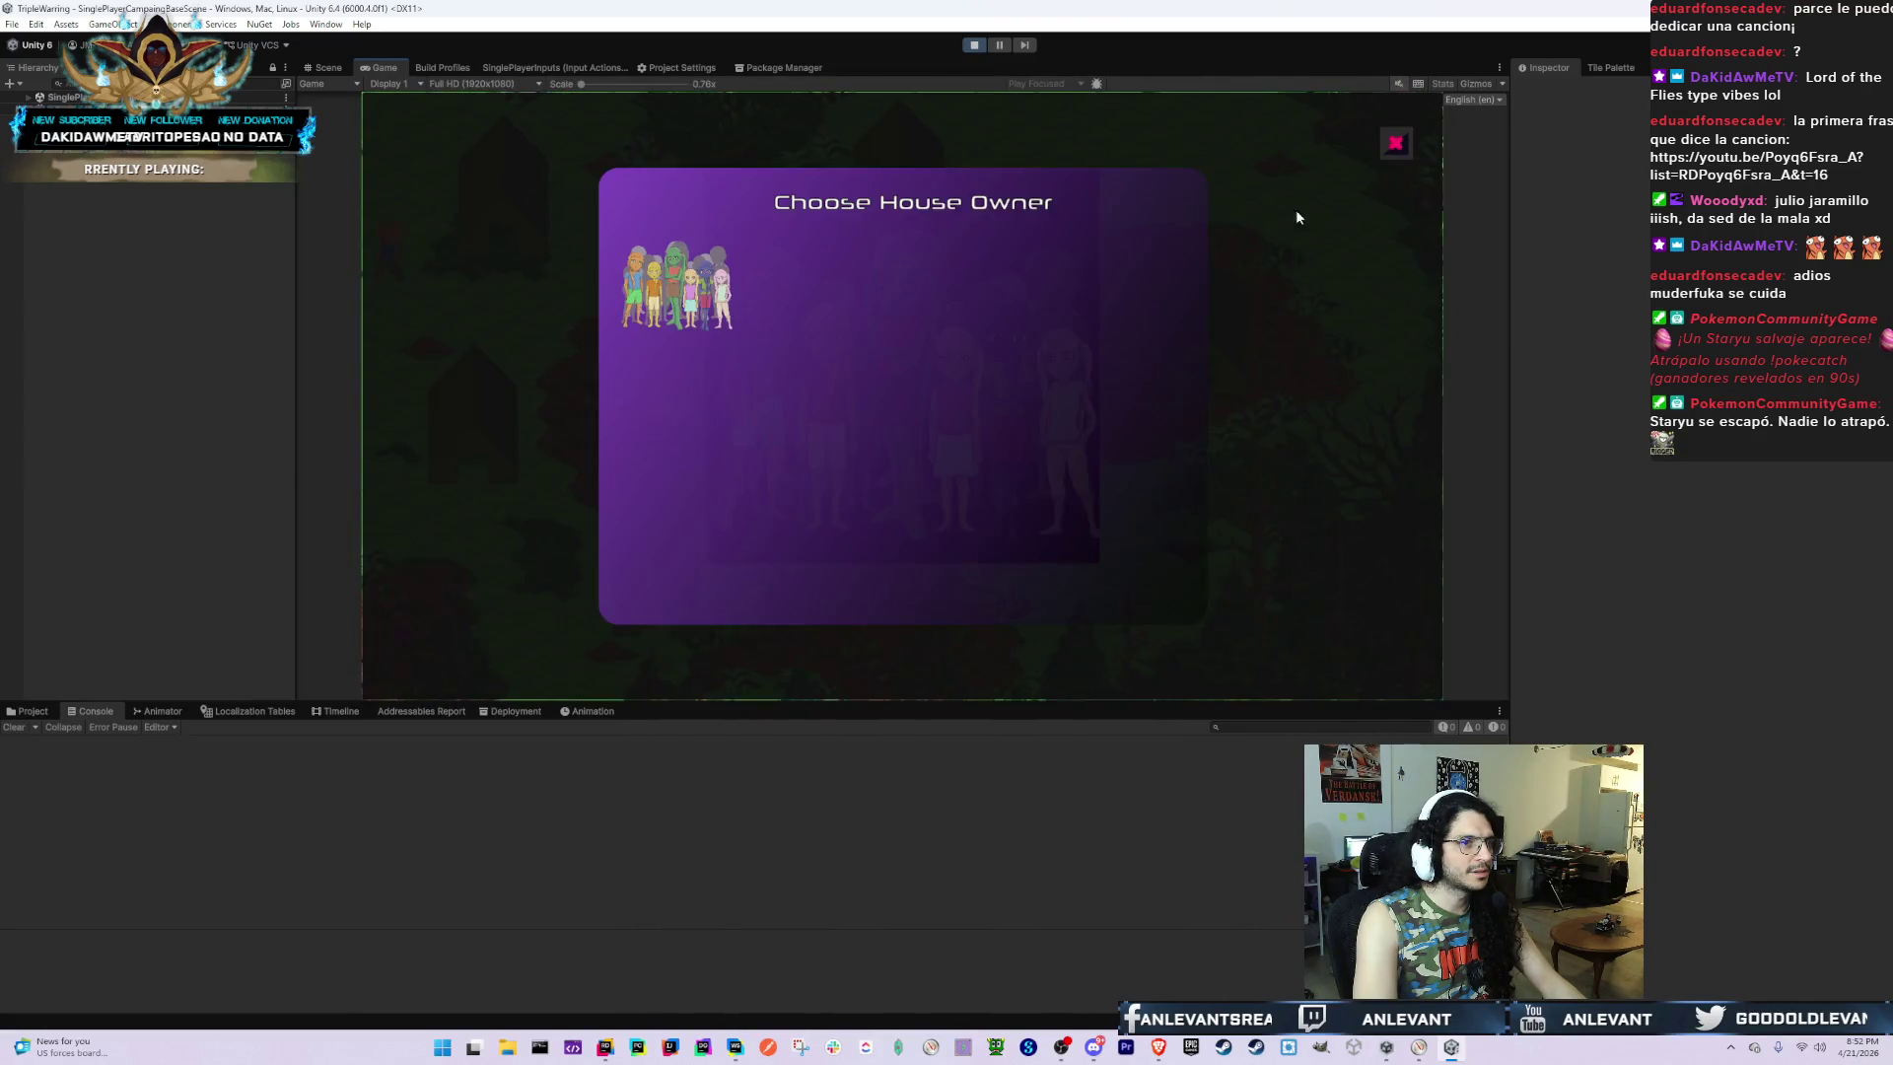
{"action": "left_click", "coordinate": [751, 282]}
{"action": "left_click", "coordinate": [1397, 142]}
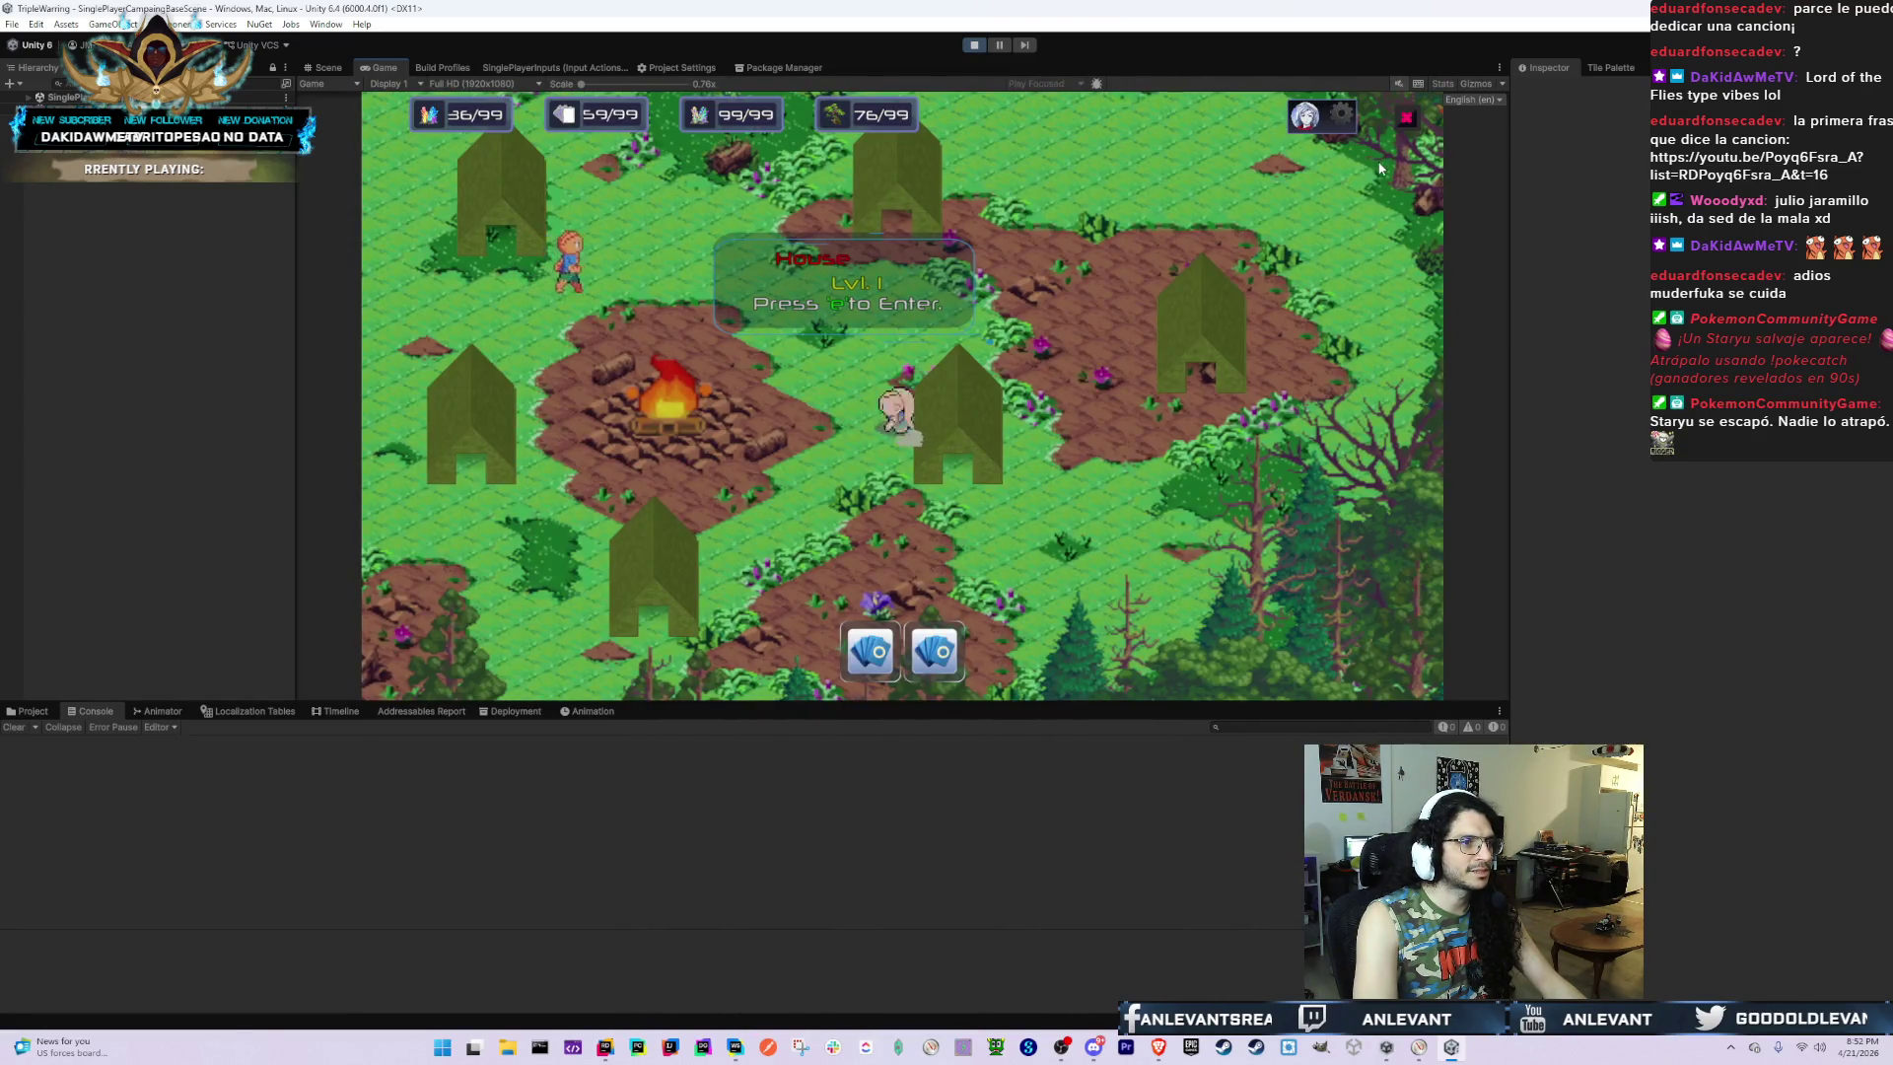
Step: Visit the Recycle House and the house, closing each panel without changes
{"action": "key", "text": "a"}
{"action": "key", "text": "e"}
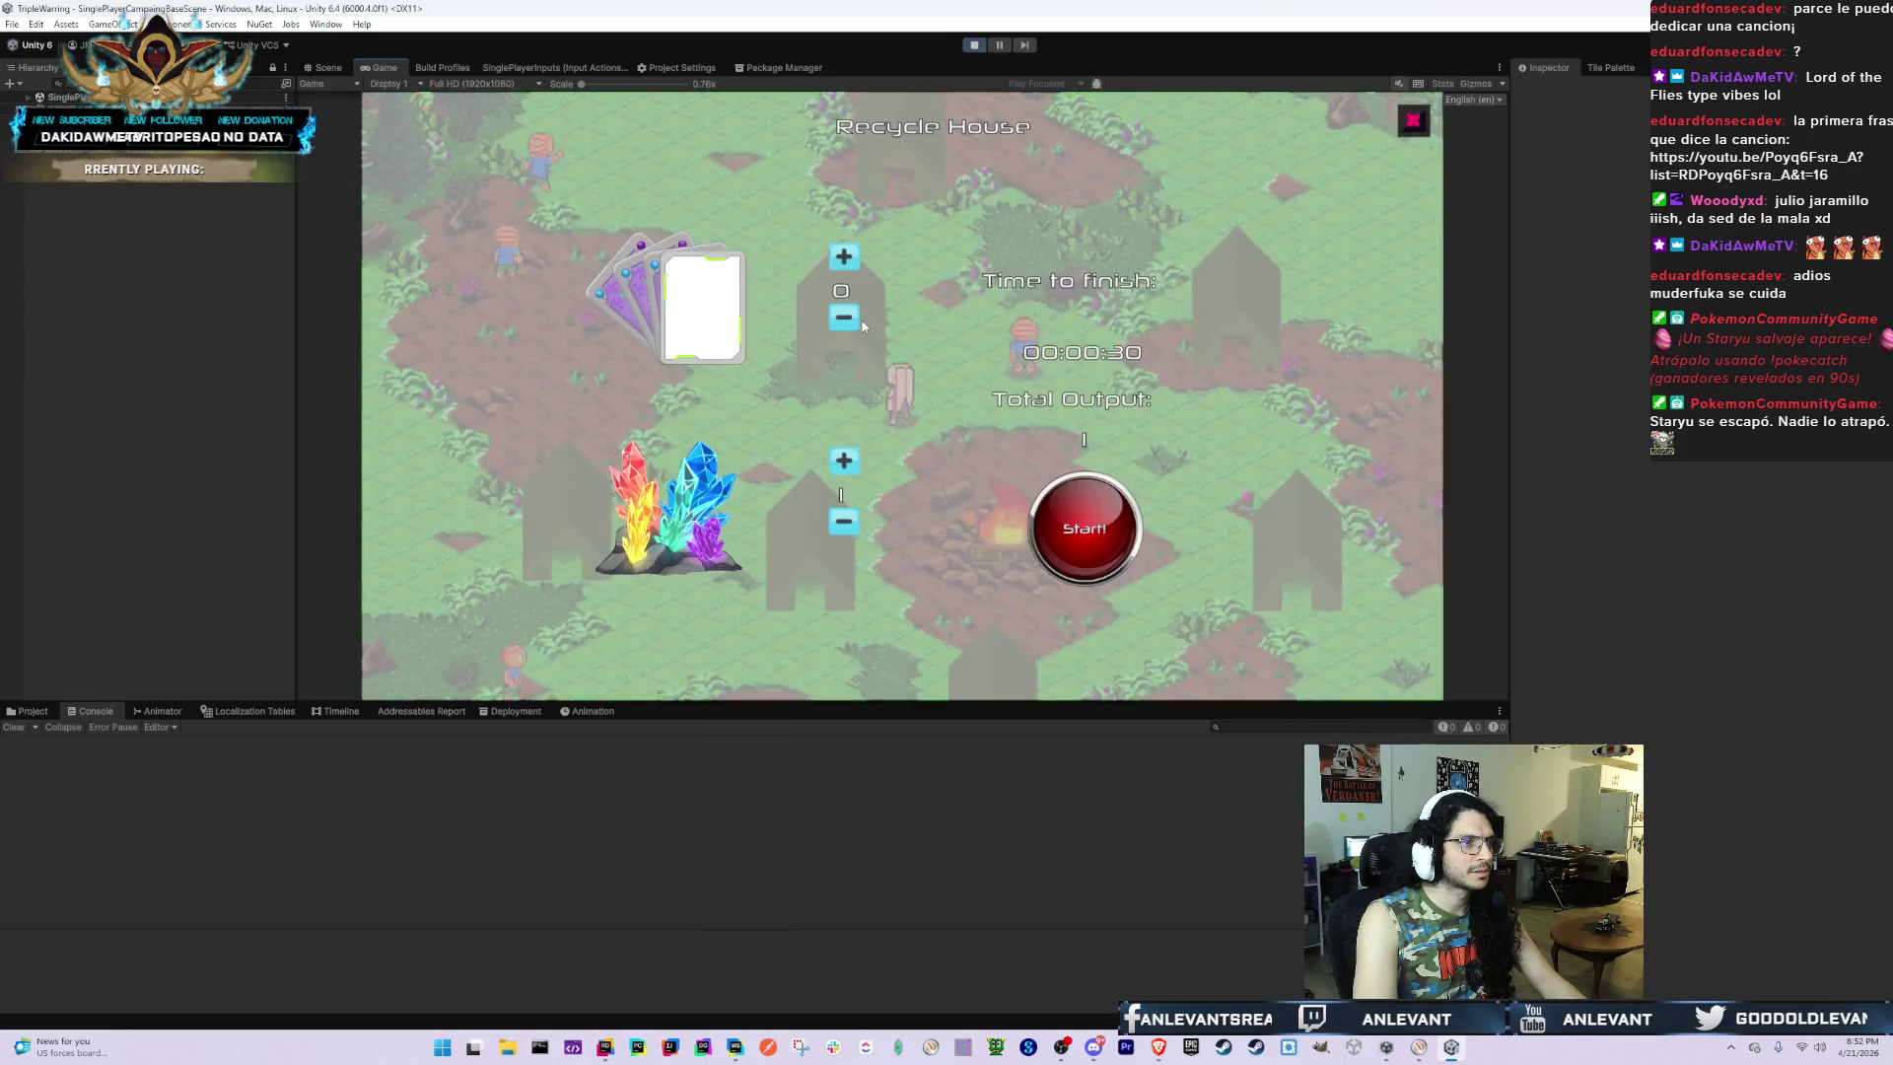
{"action": "left_click", "coordinate": [1411, 125]}
{"action": "key", "text": "d"}
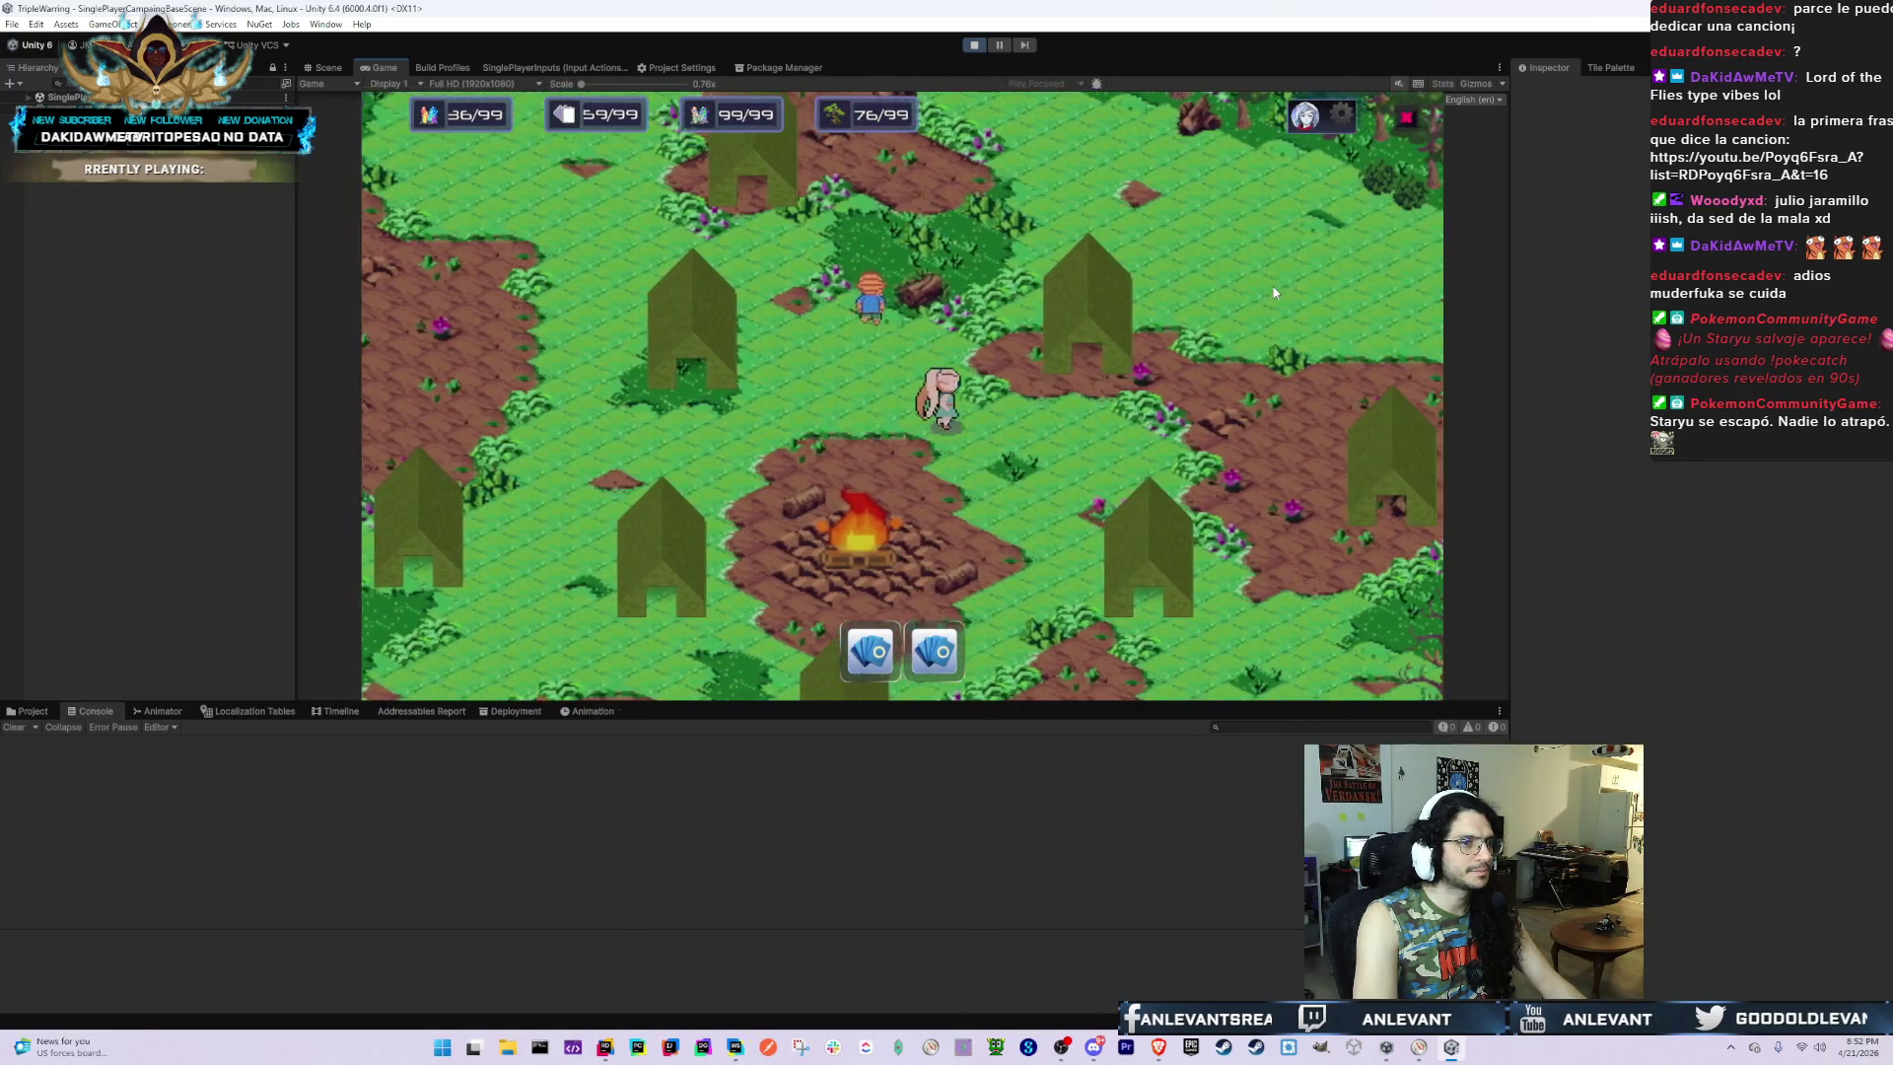
{"action": "key", "text": "s"}
{"action": "key", "text": "e"}
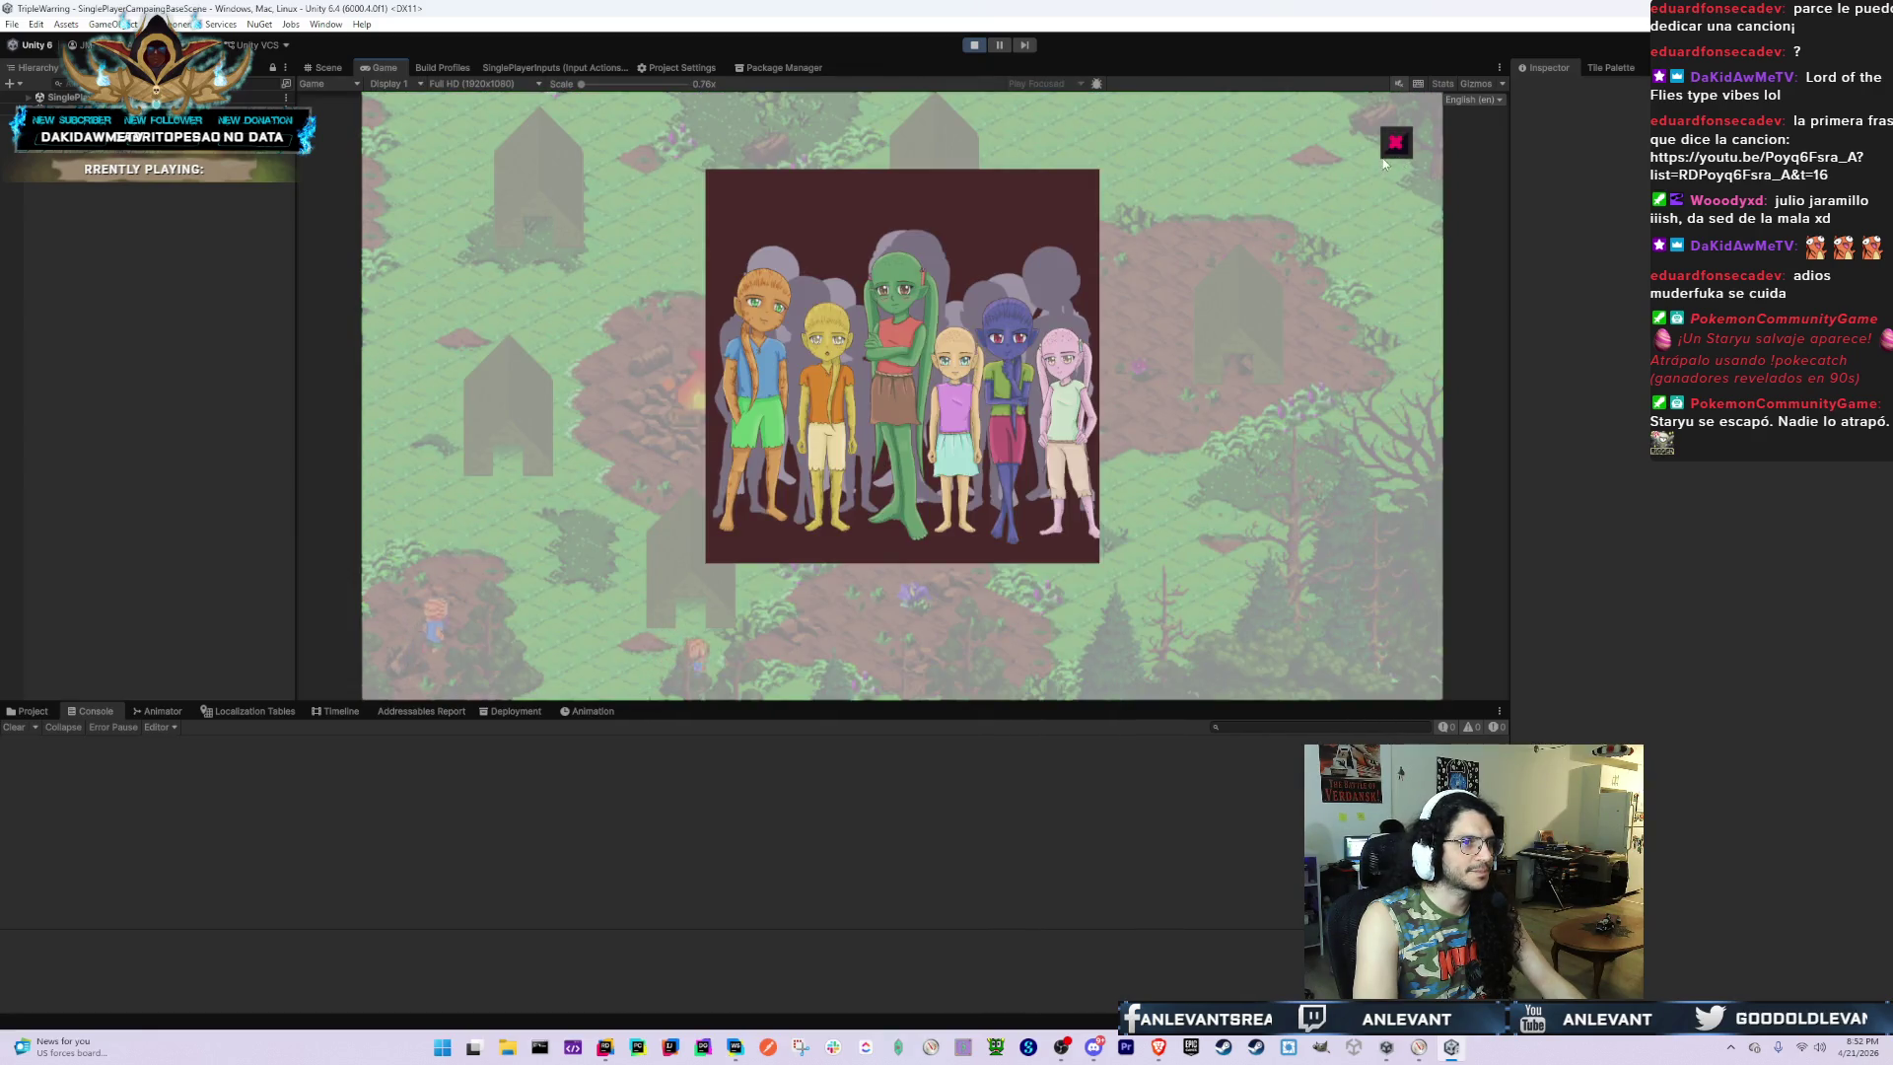
{"action": "left_click", "coordinate": [1395, 145]}
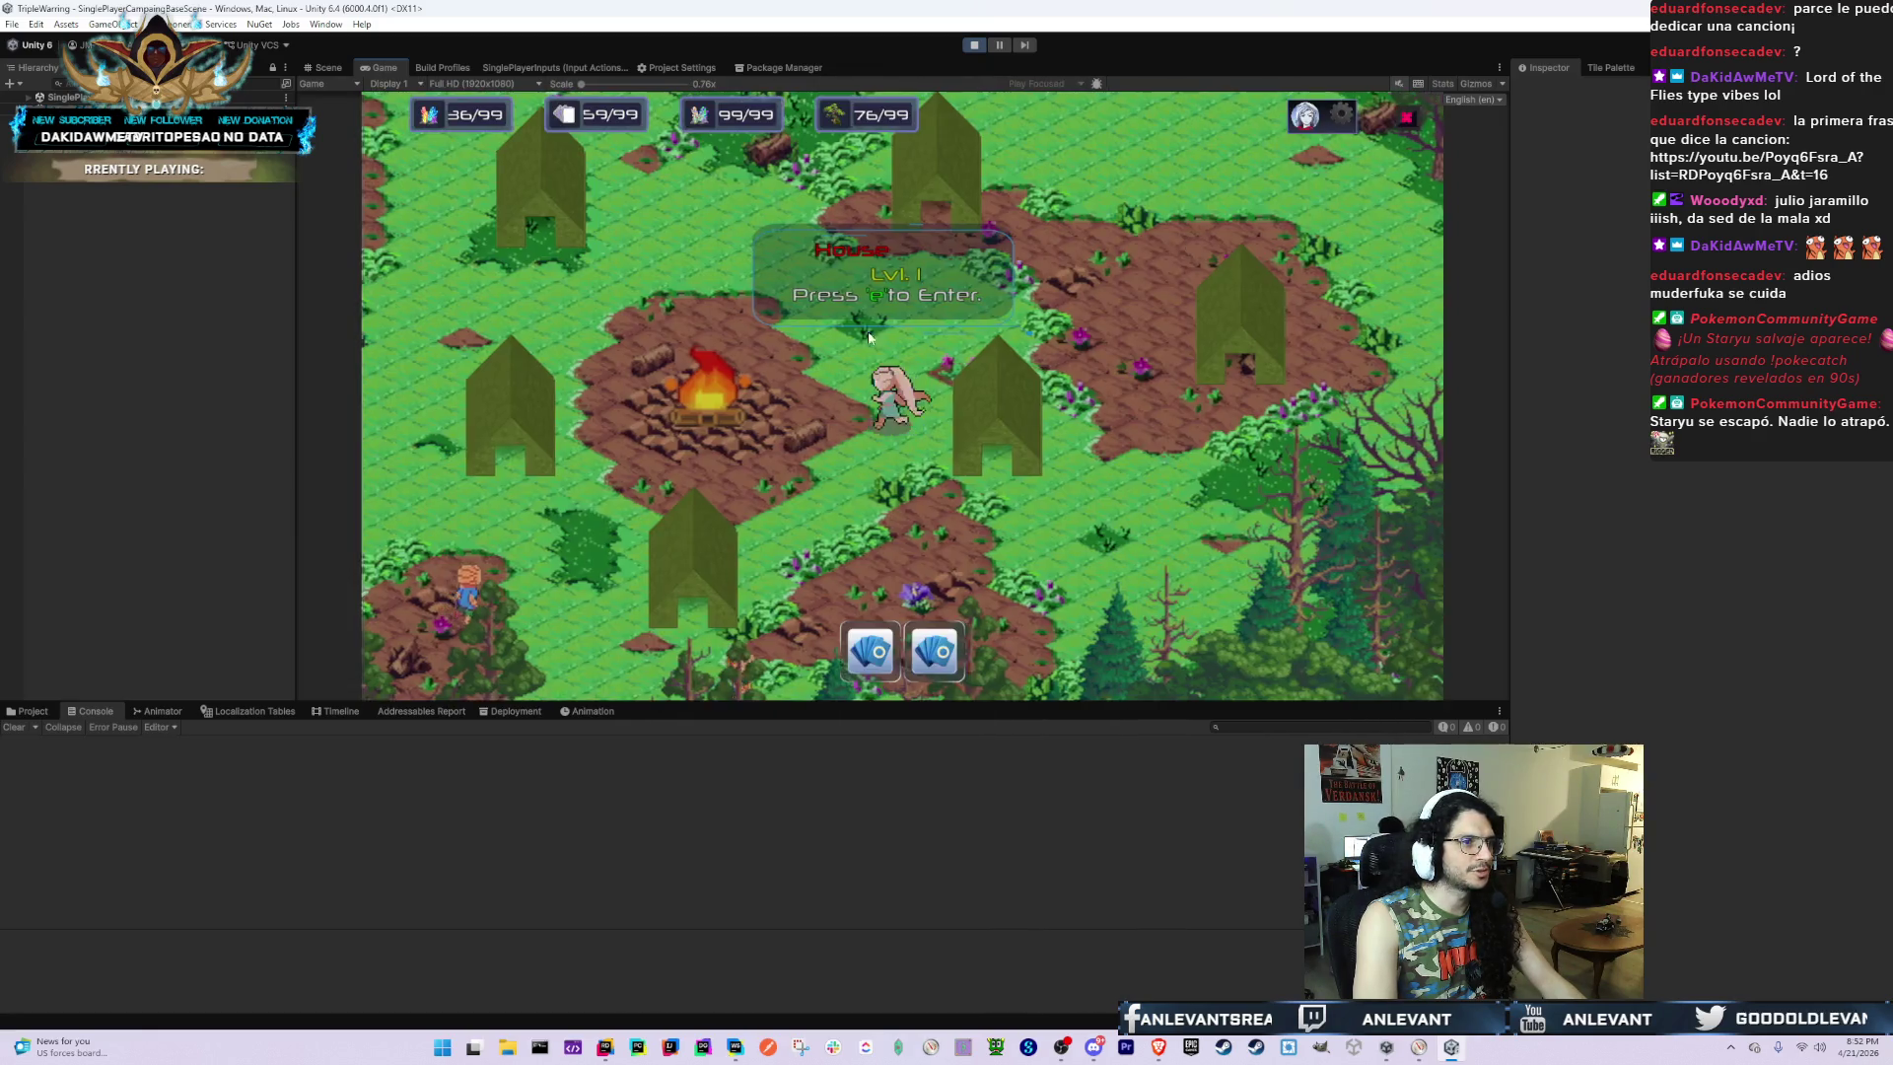
Step: Enter the Recycle House, start its production run, and close the panel
{"action": "key", "text": "a"}
{"action": "key", "text": "e"}
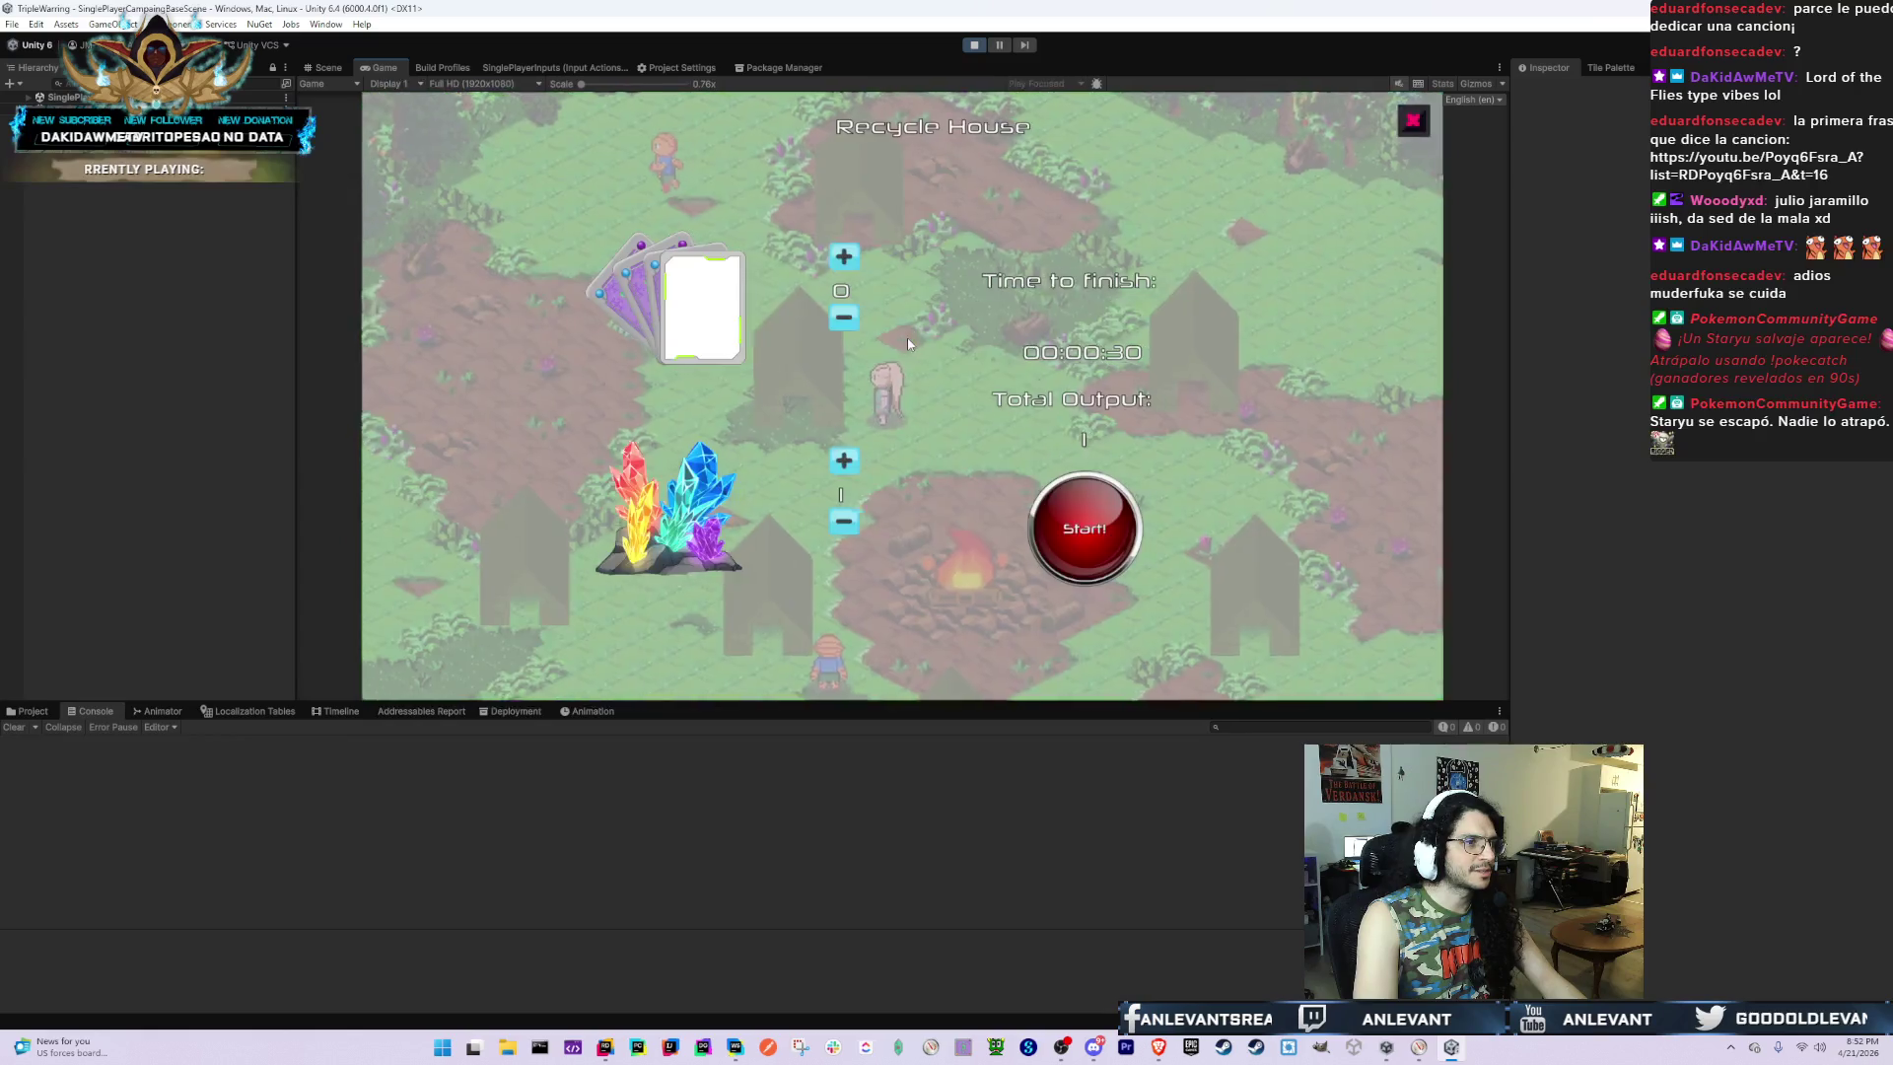
{"action": "left_click", "coordinate": [1102, 520]}
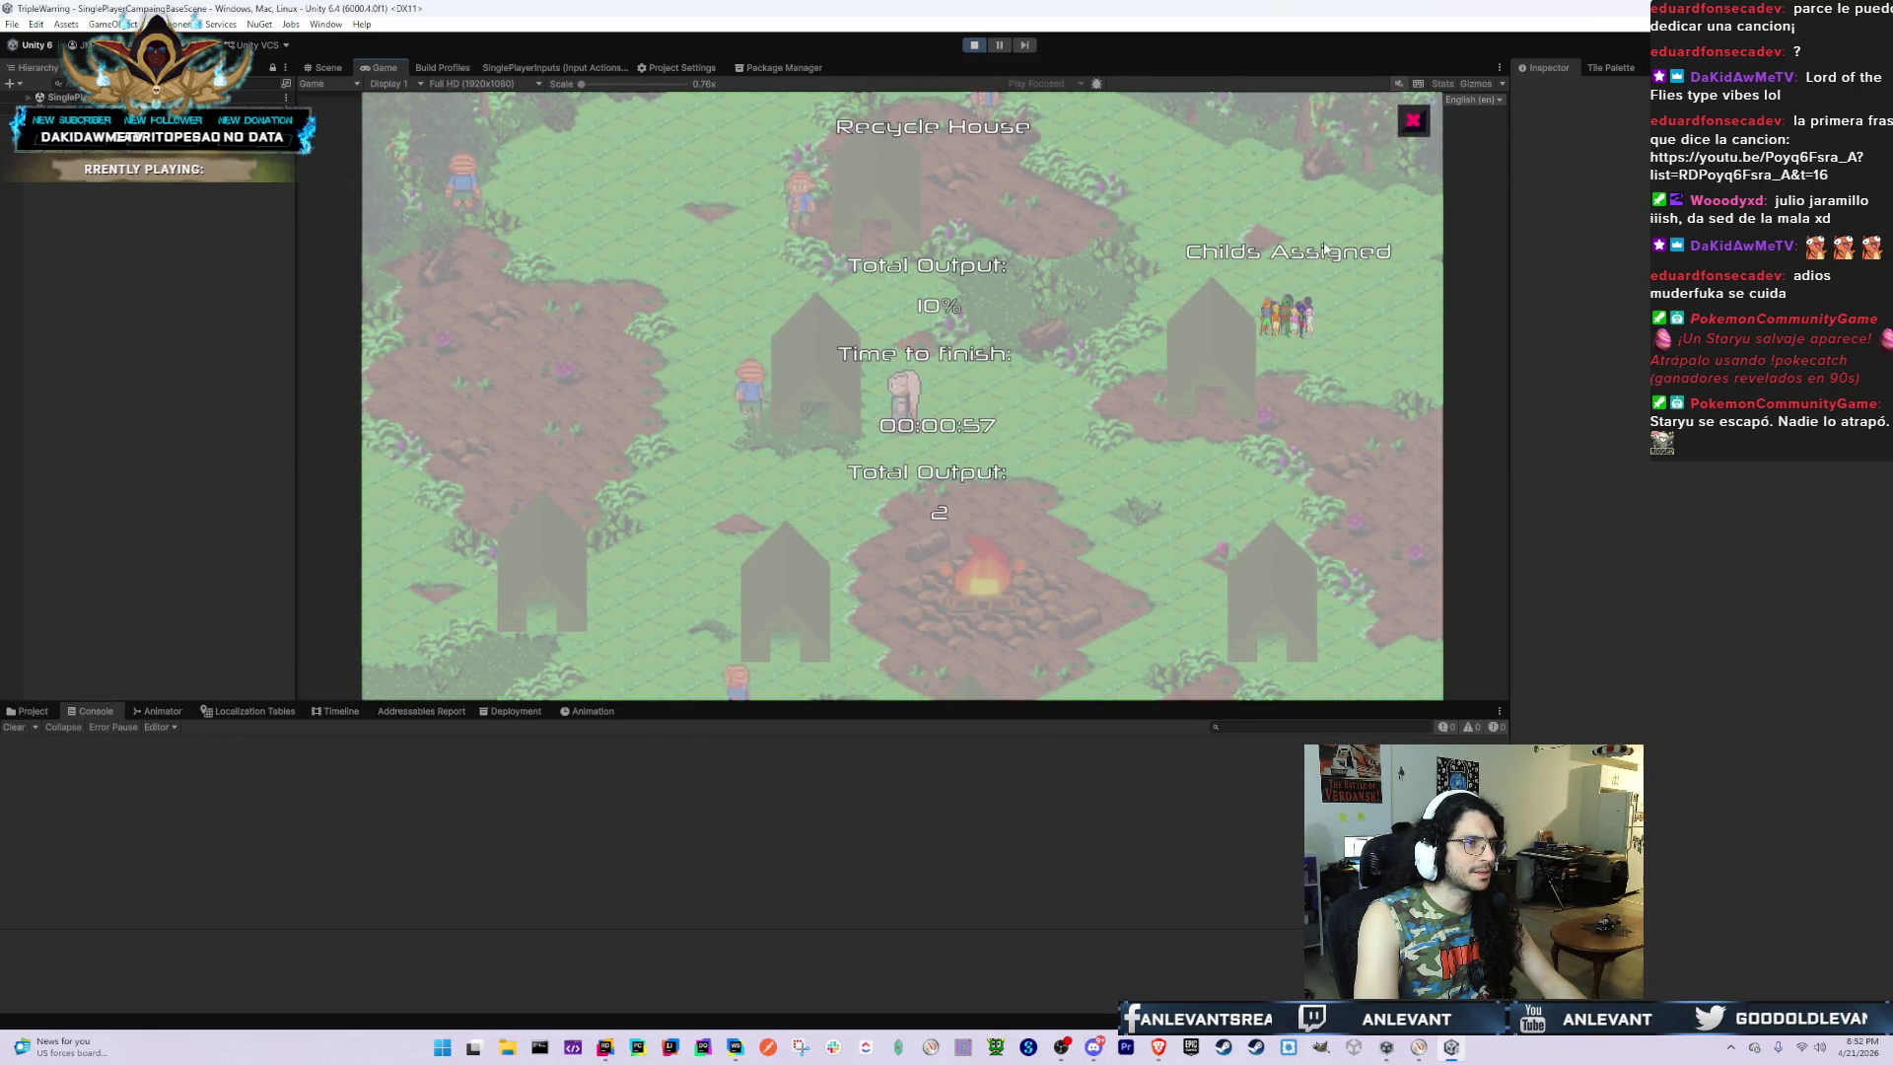
{"action": "left_click", "coordinate": [1414, 125]}
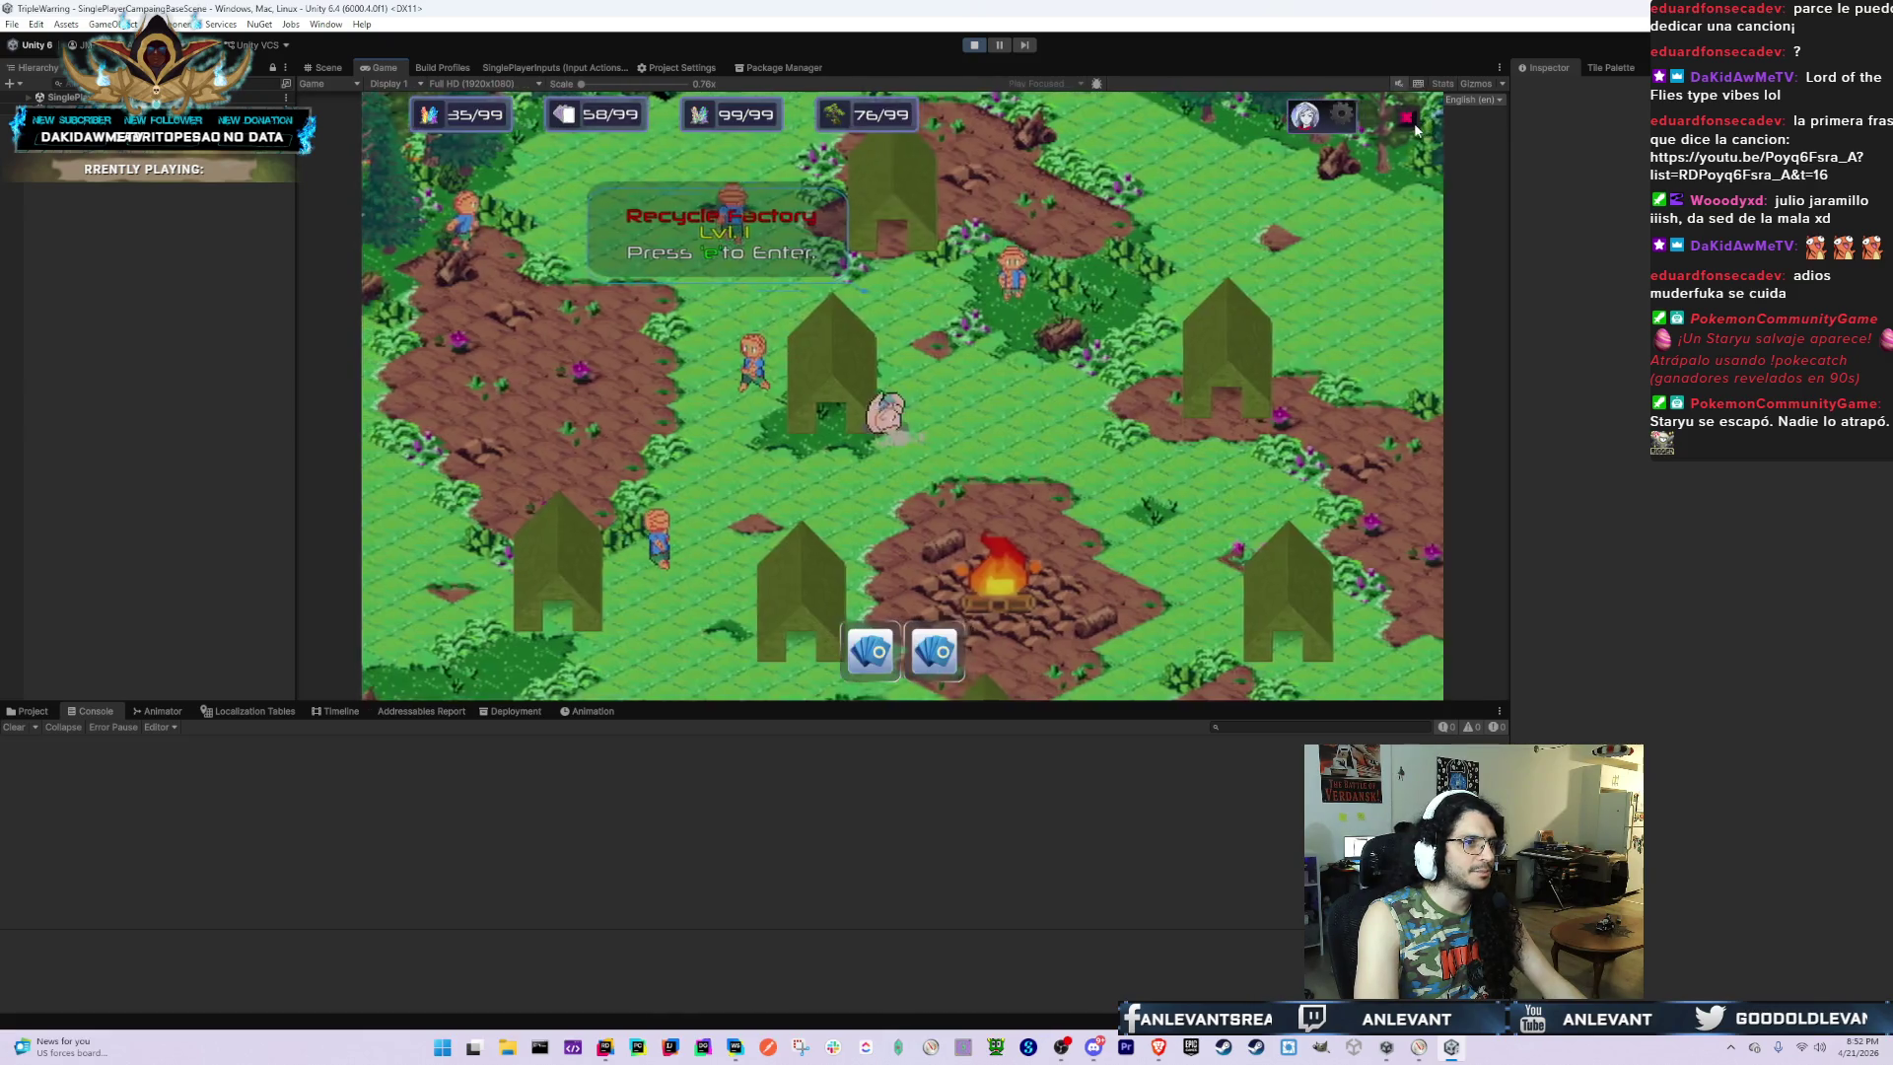
Step: Create a Bronze pack at the Pack Shack and close the production overview
{"action": "key", "text": "e"}
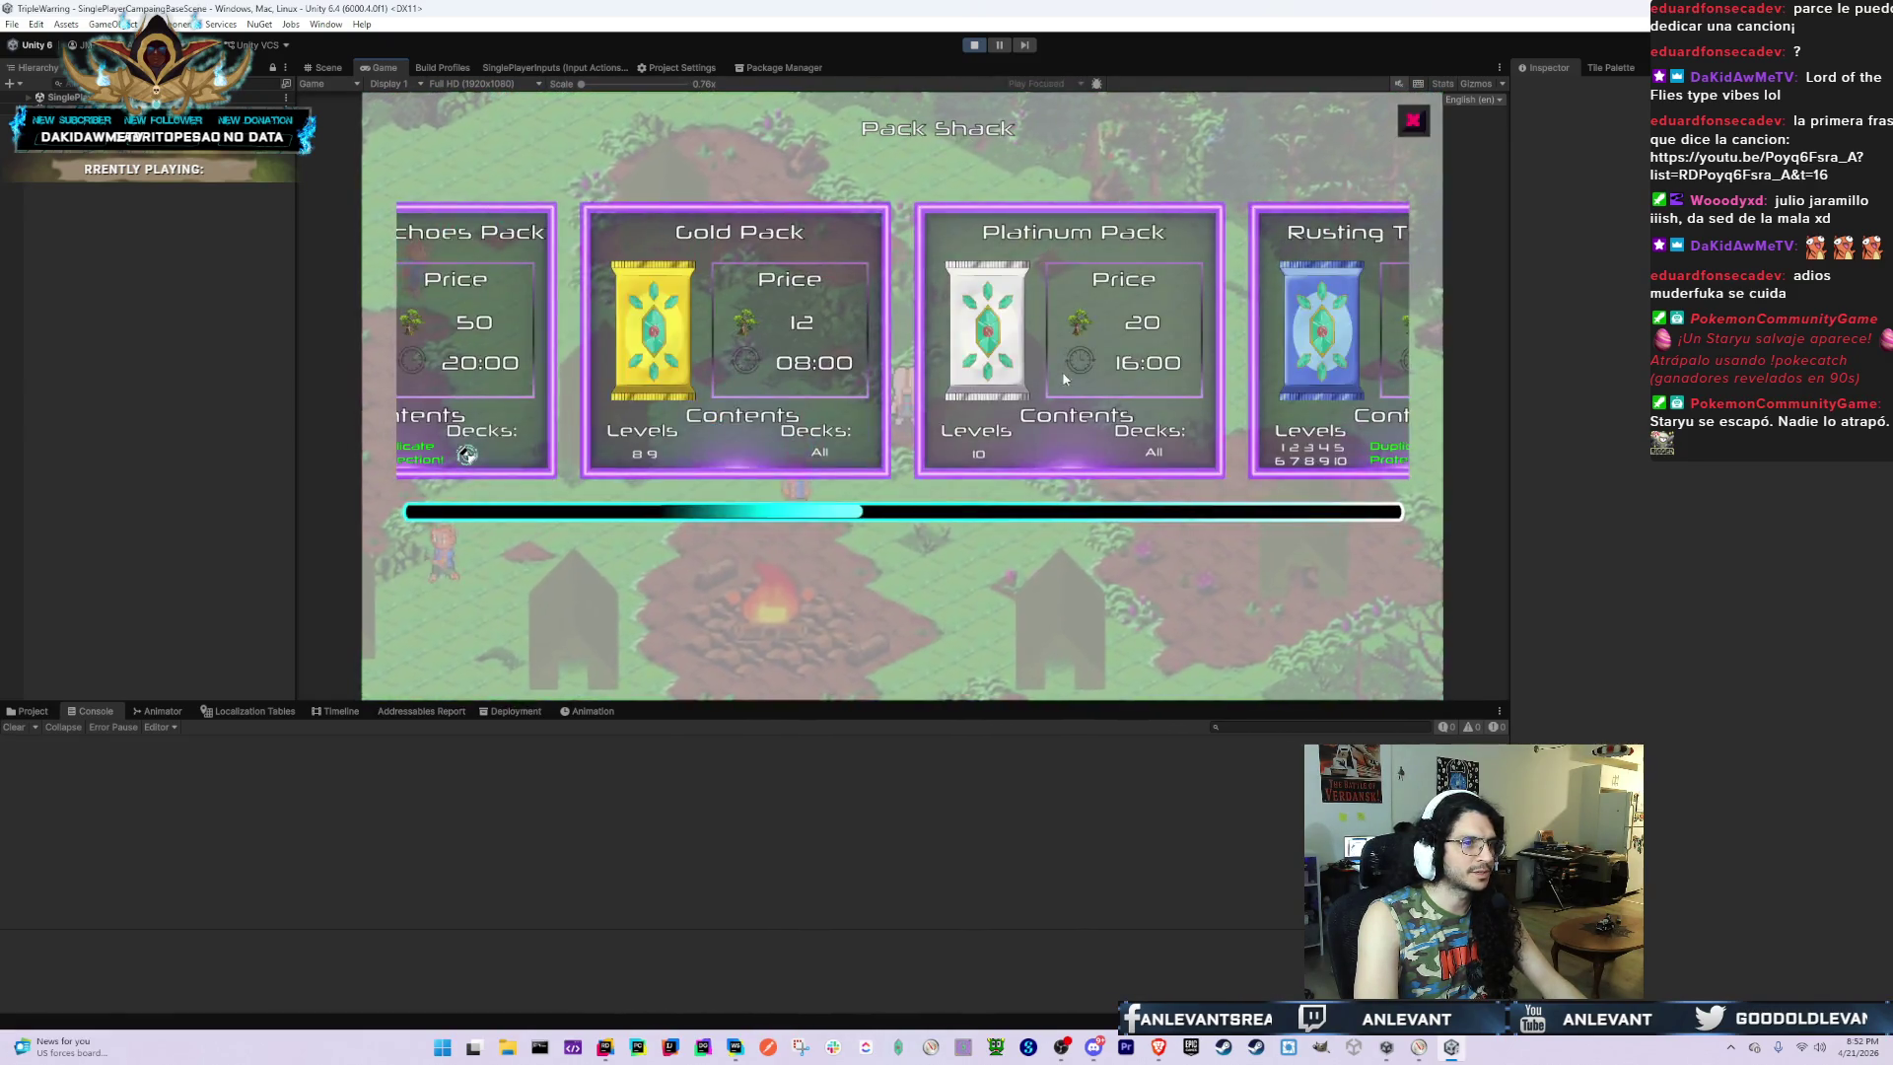
{"action": "key", "text": "Left"}
{"action": "key", "text": "Left"}
{"action": "key", "text": "e"}
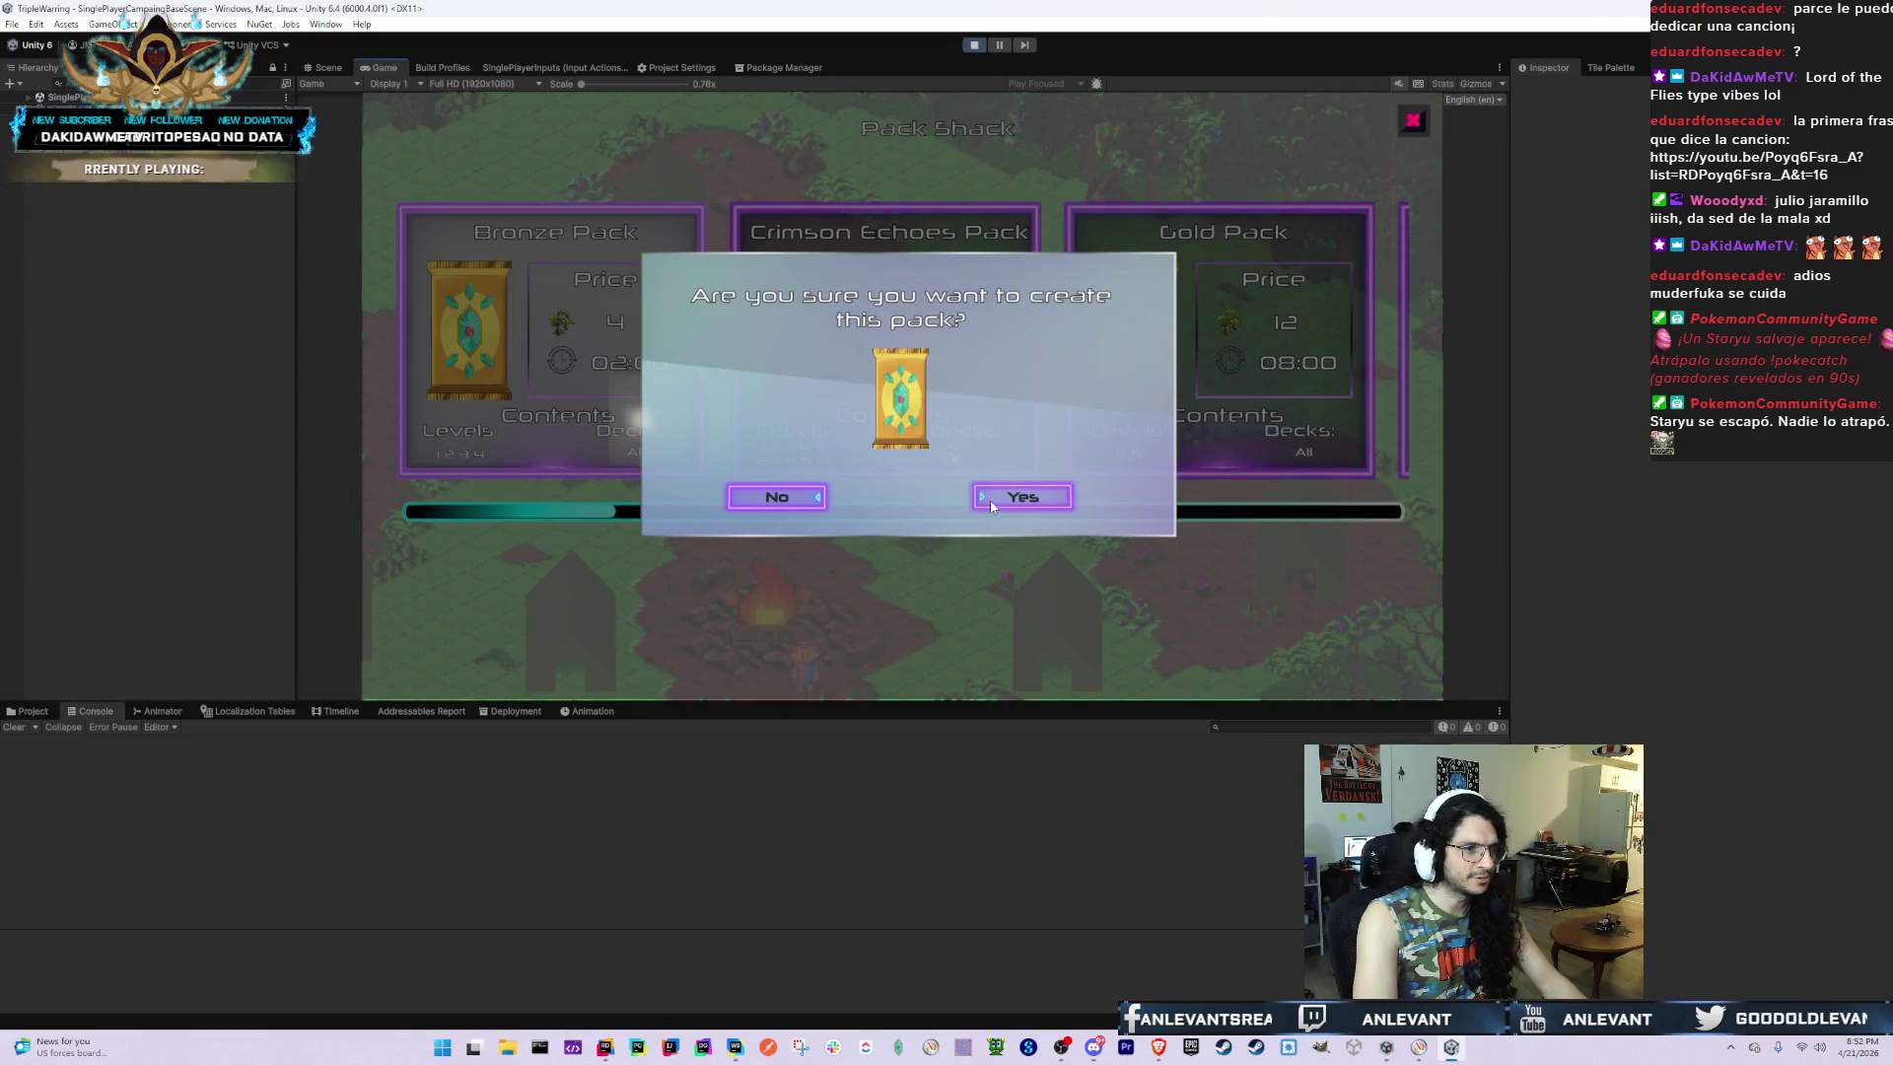
{"action": "left_click", "coordinate": [1001, 504]}
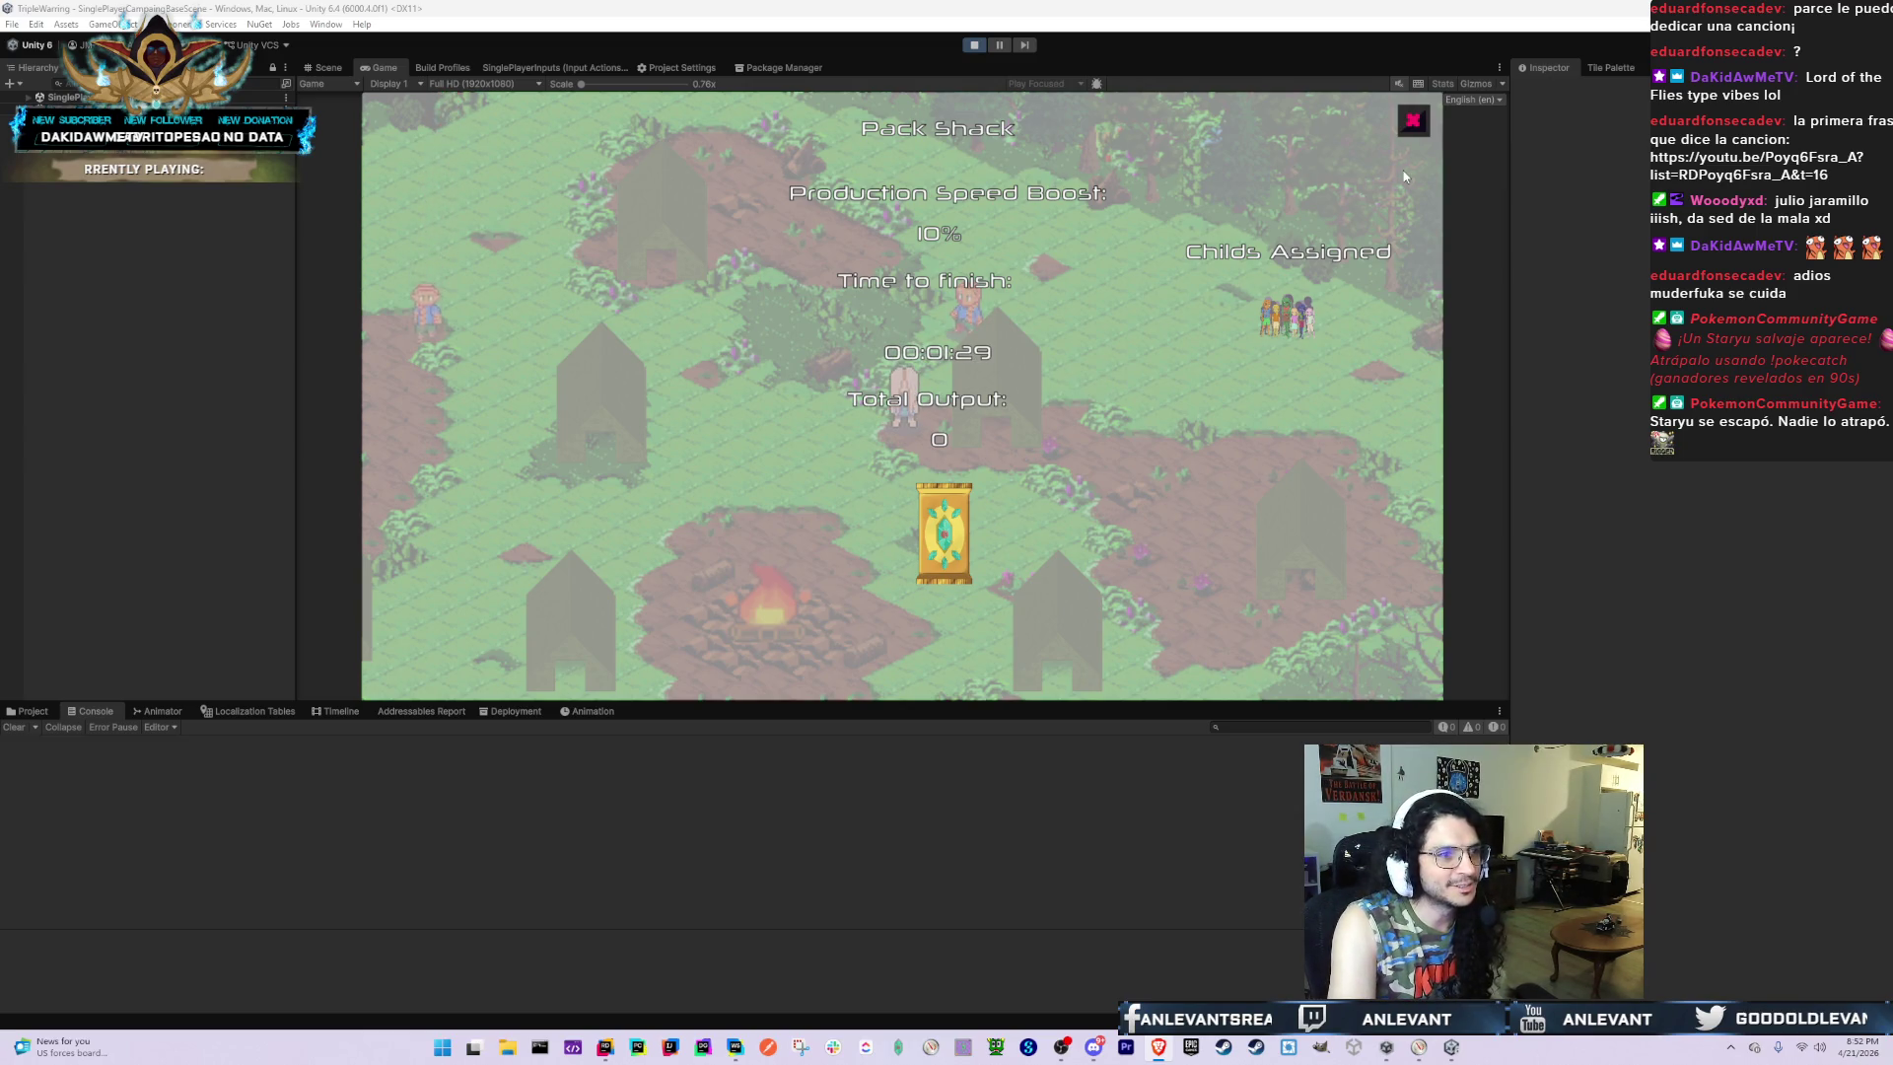
{"action": "left_click", "coordinate": [1417, 119]}
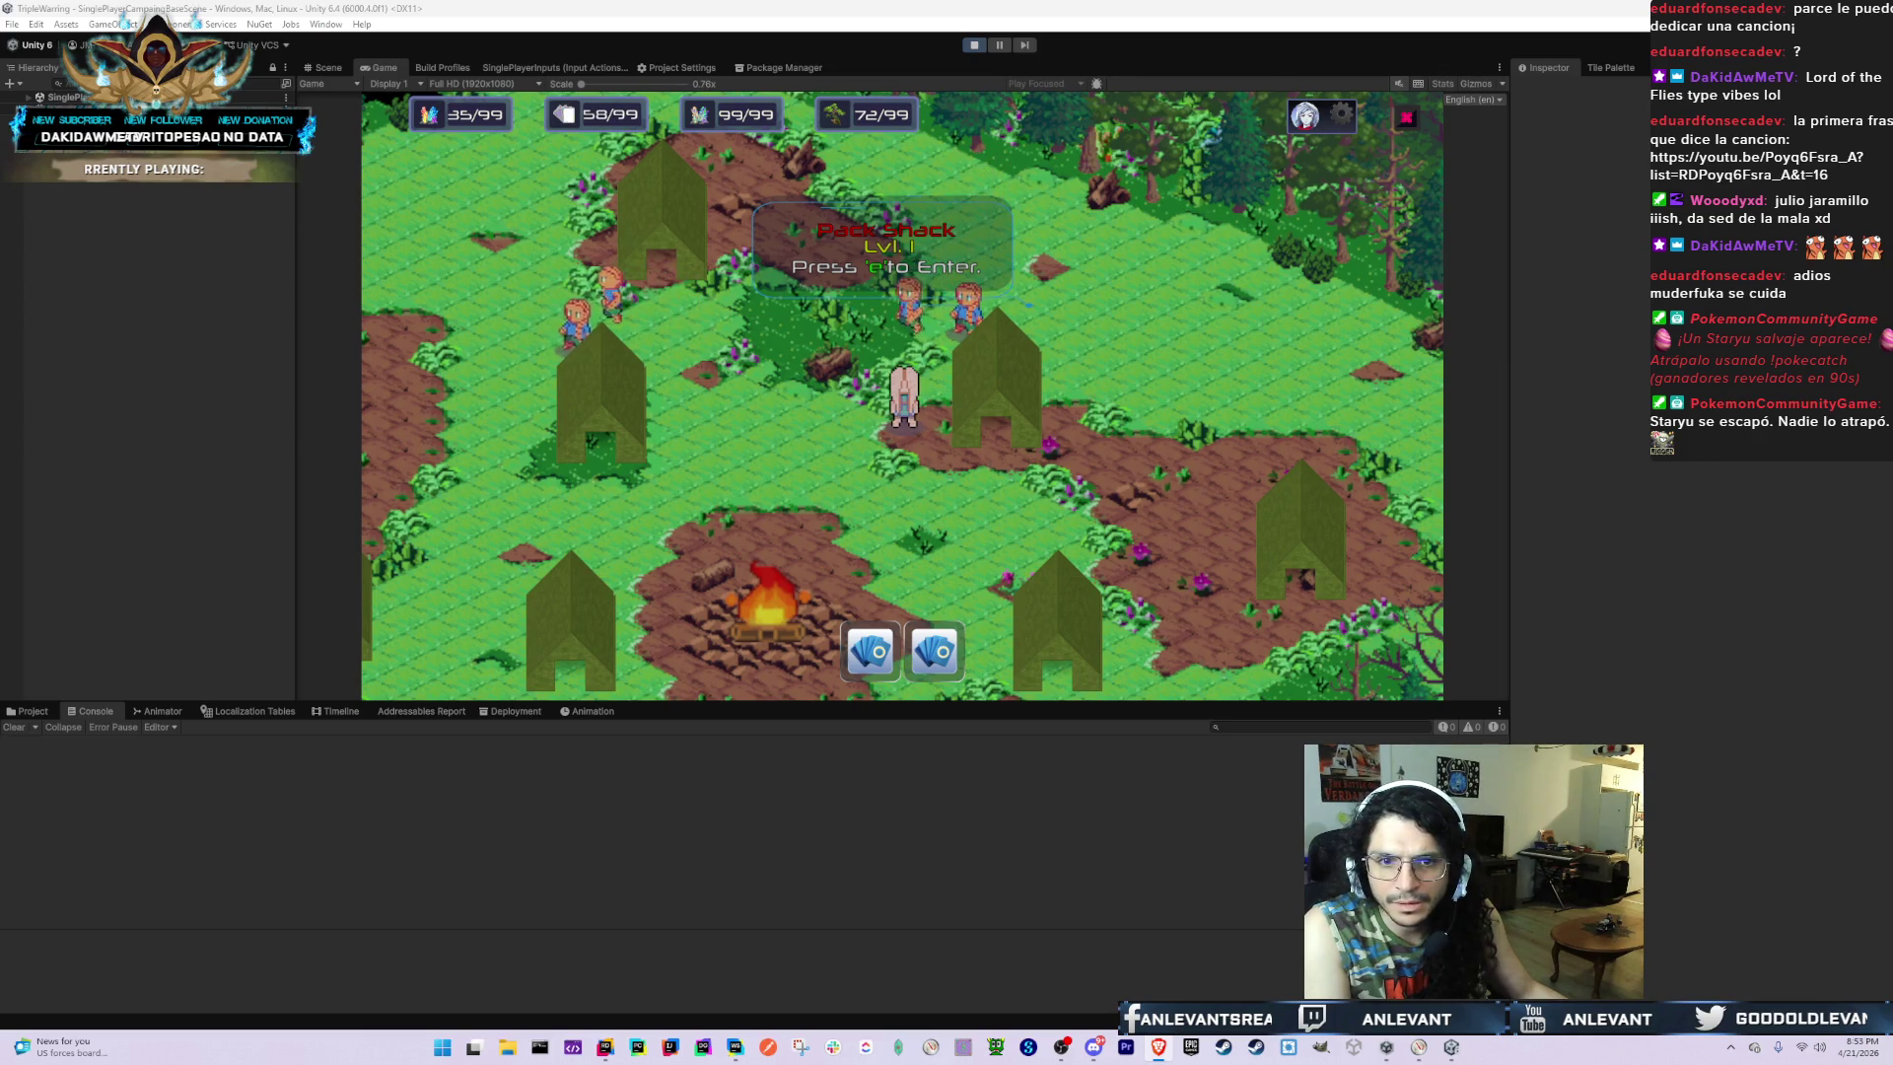
{"action": "key", "text": "alt+Tab"}
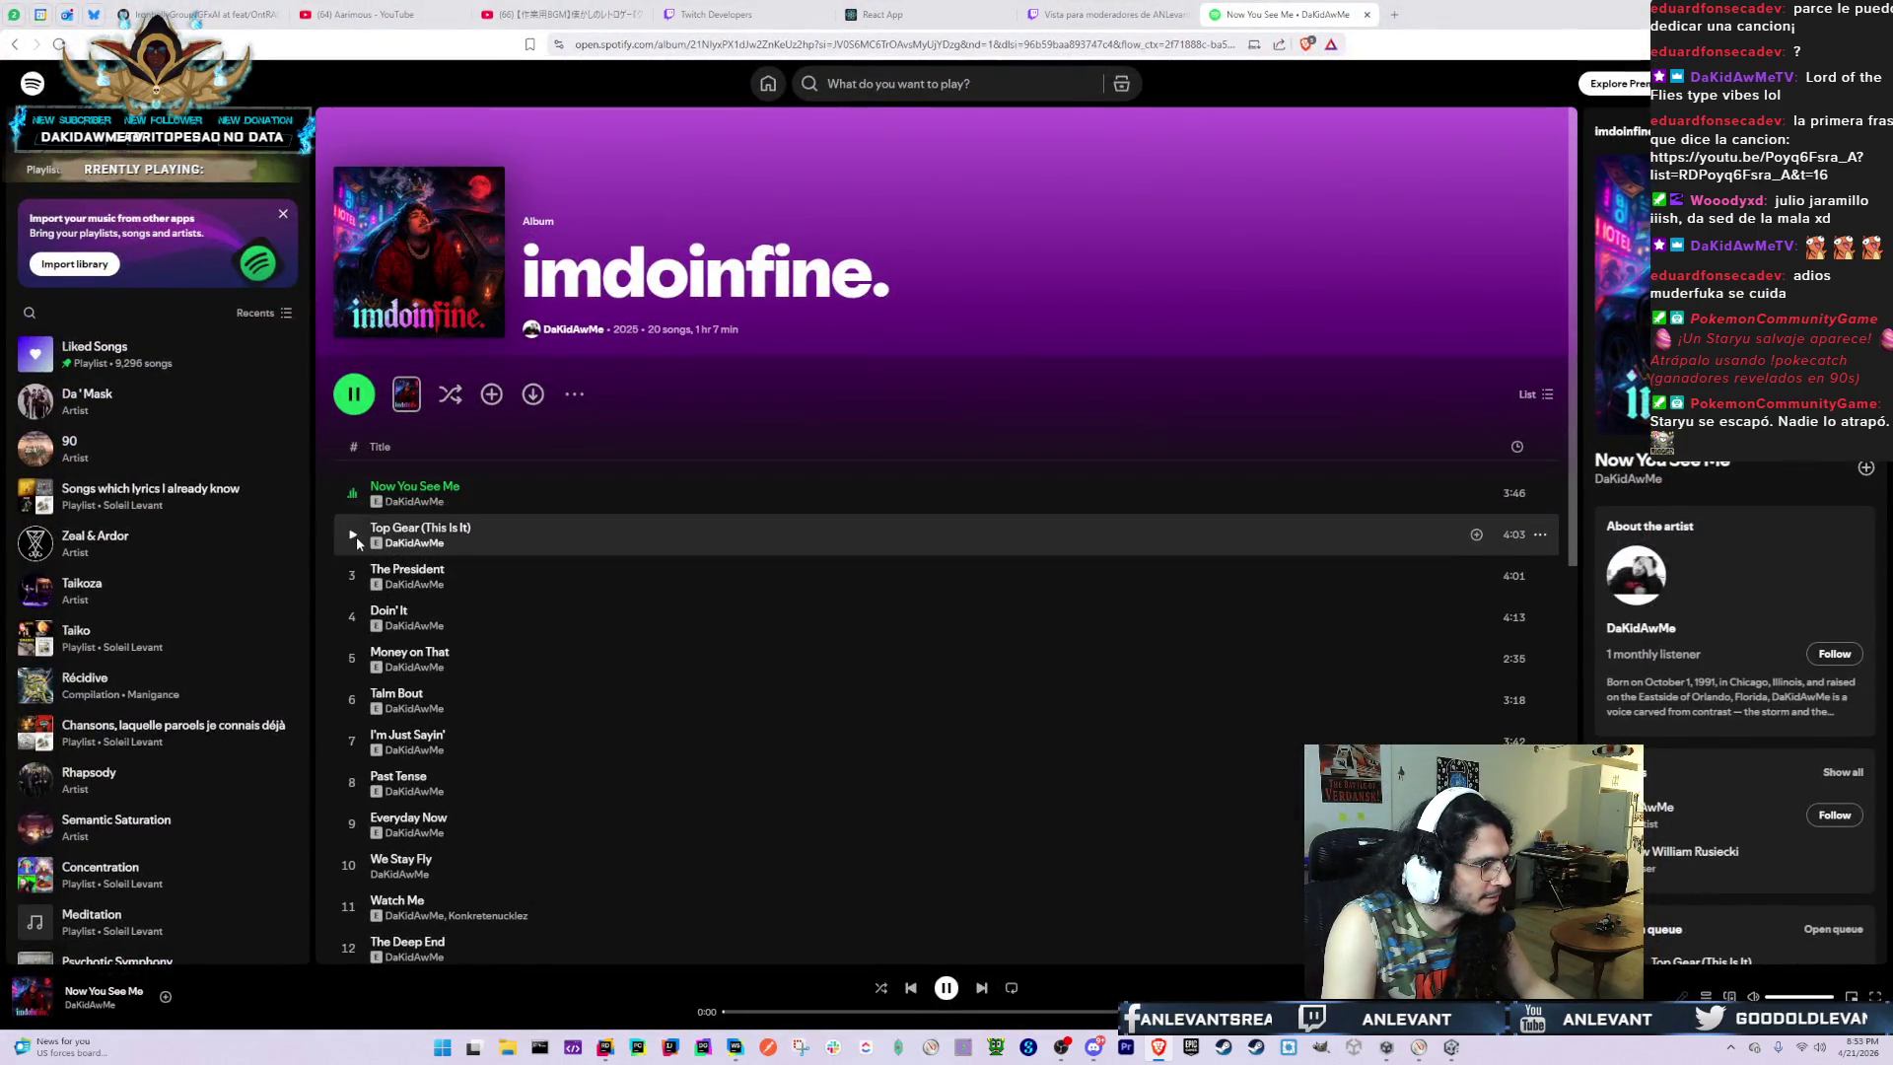
Step: Toggle between Now You See Me and Top Gear (This Is It) until Top Gear plays, then return to Unity
{"action": "left_click", "coordinate": [357, 536]}
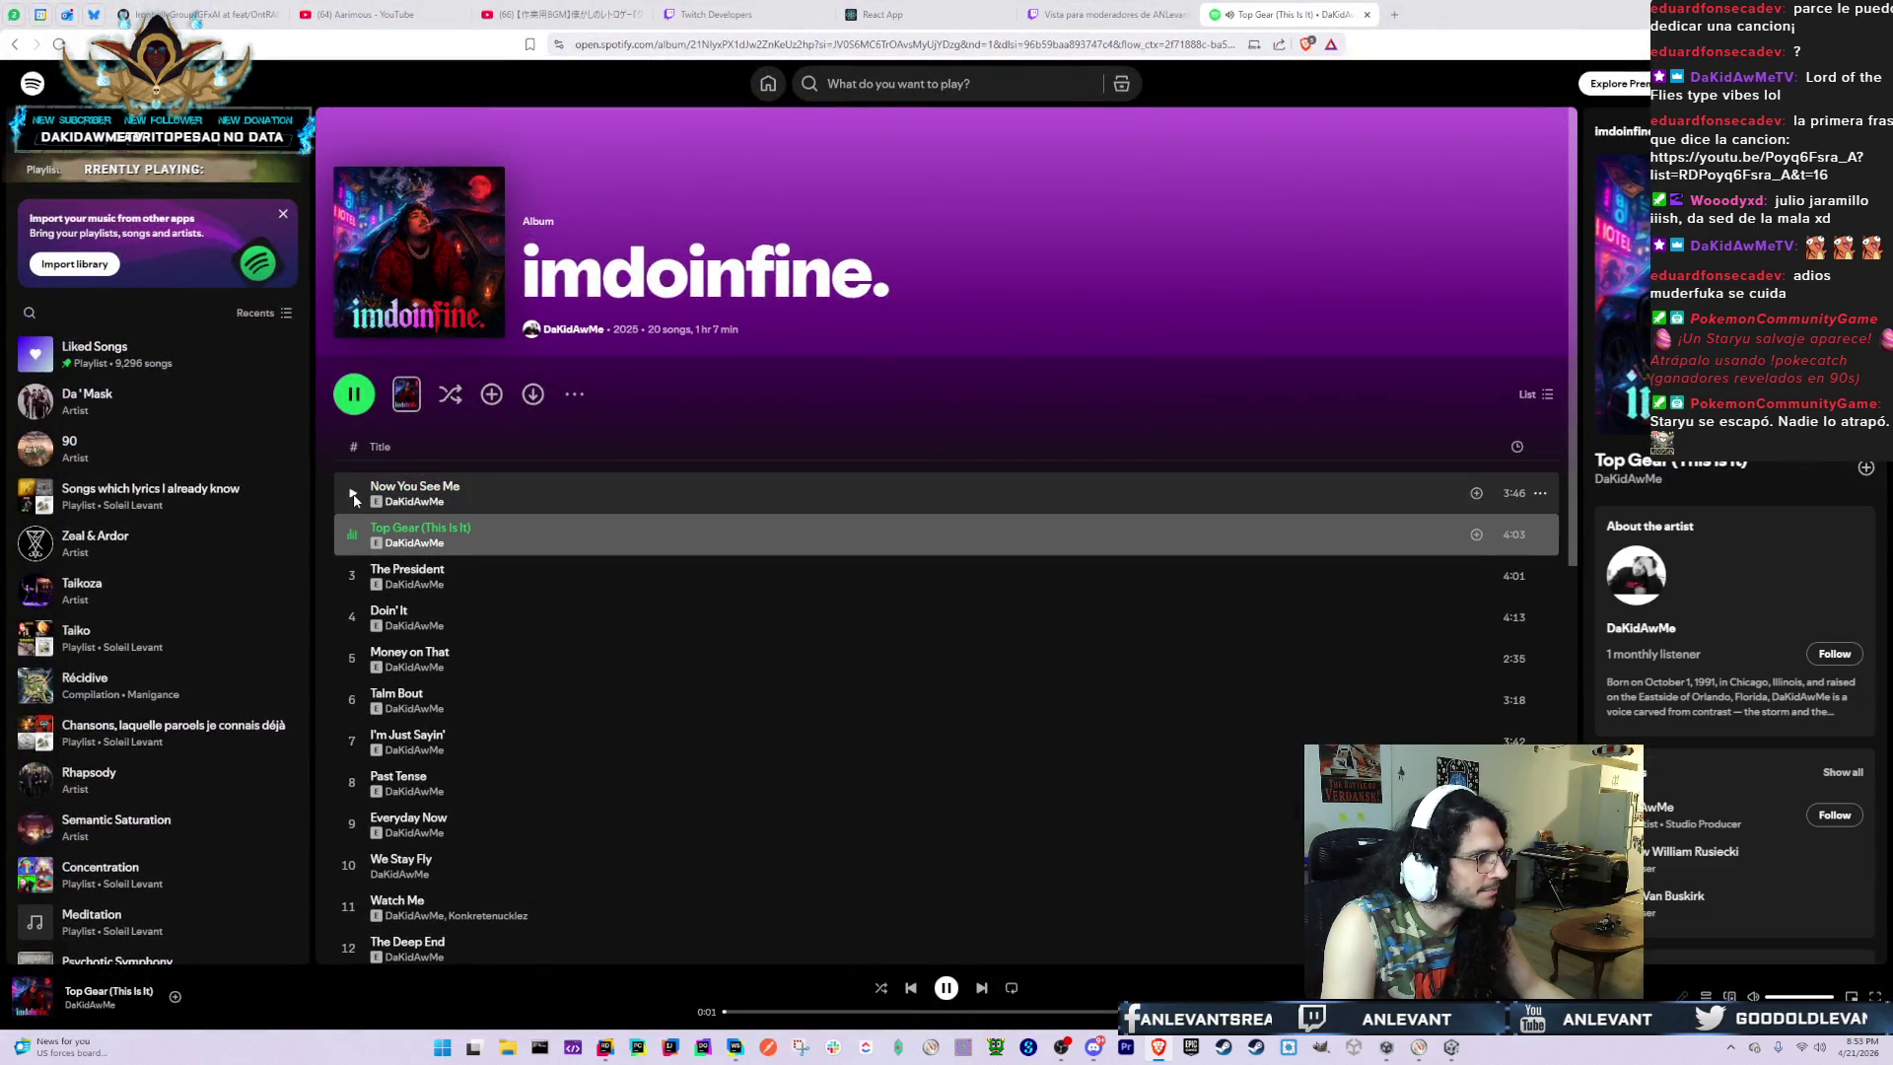
{"action": "left_click", "coordinate": [353, 493]}
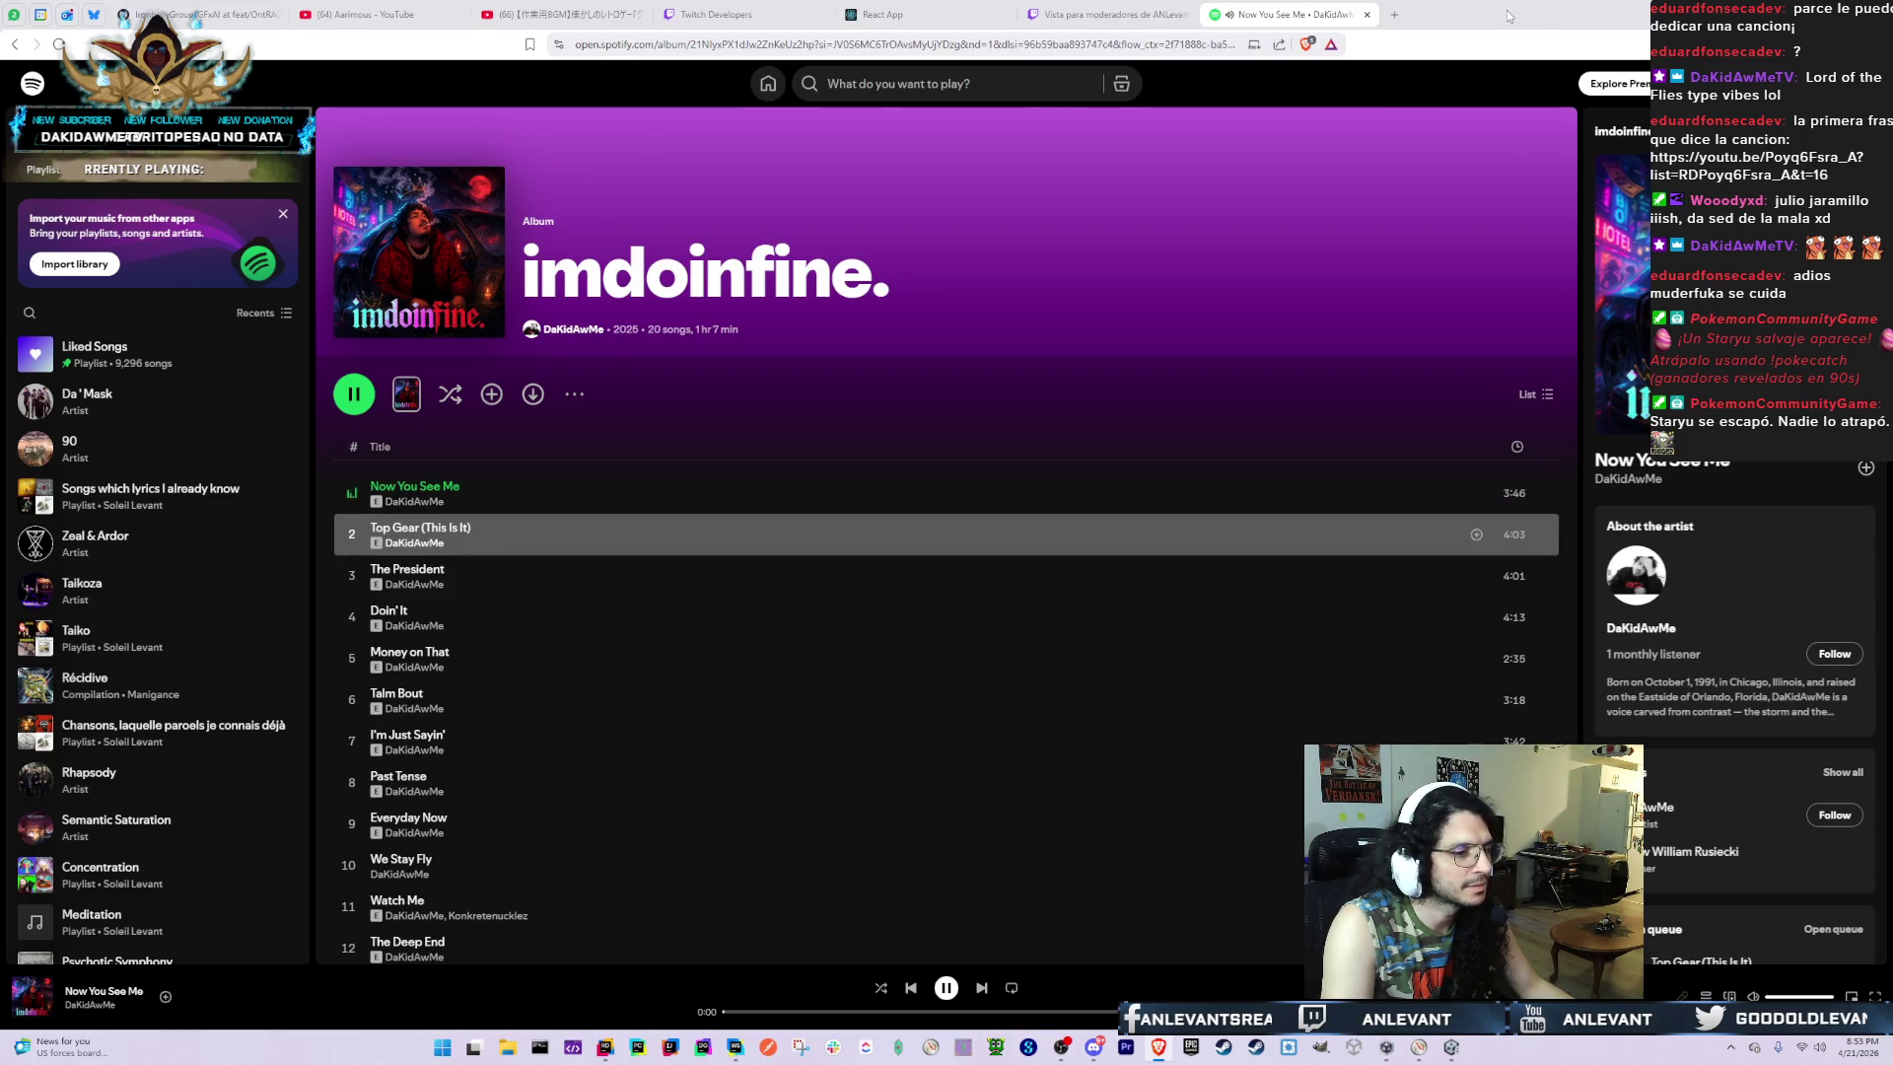
{"action": "left_click", "coordinate": [353, 533]}
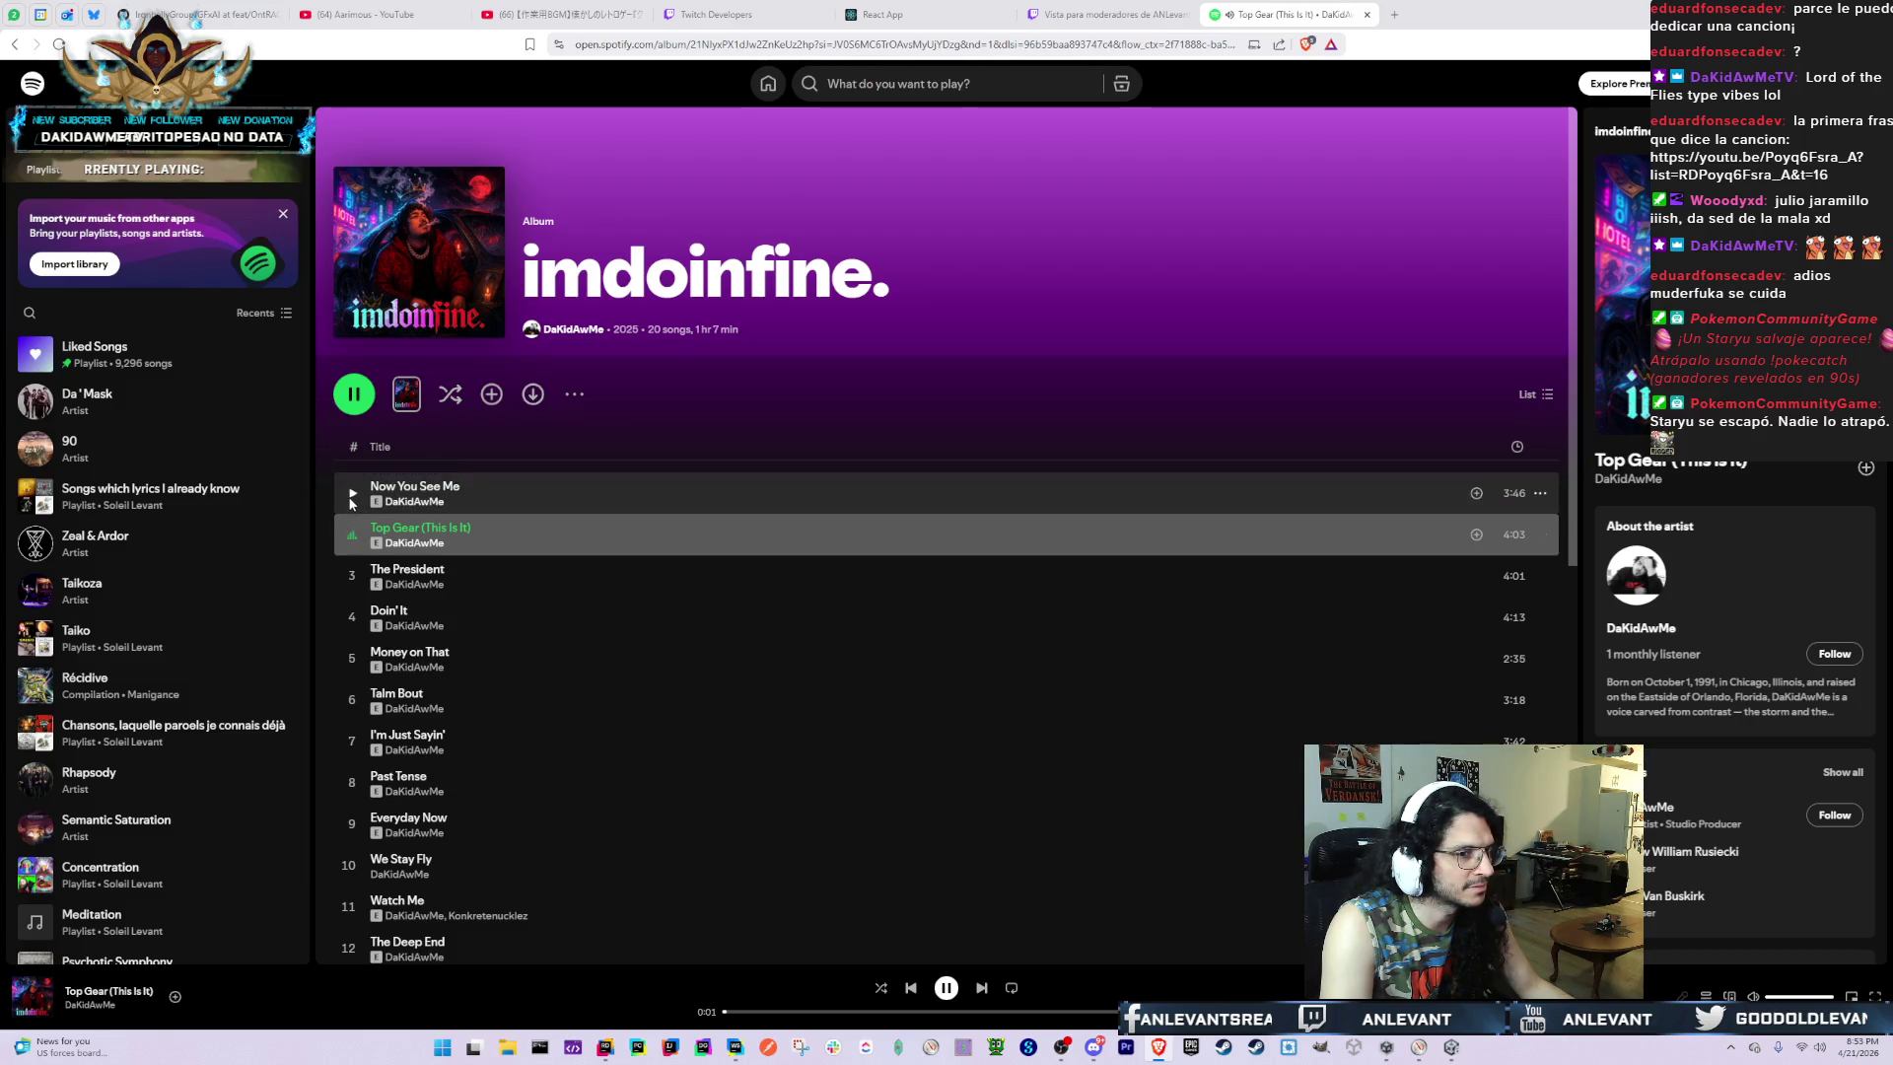
{"action": "left_click", "coordinate": [352, 495]}
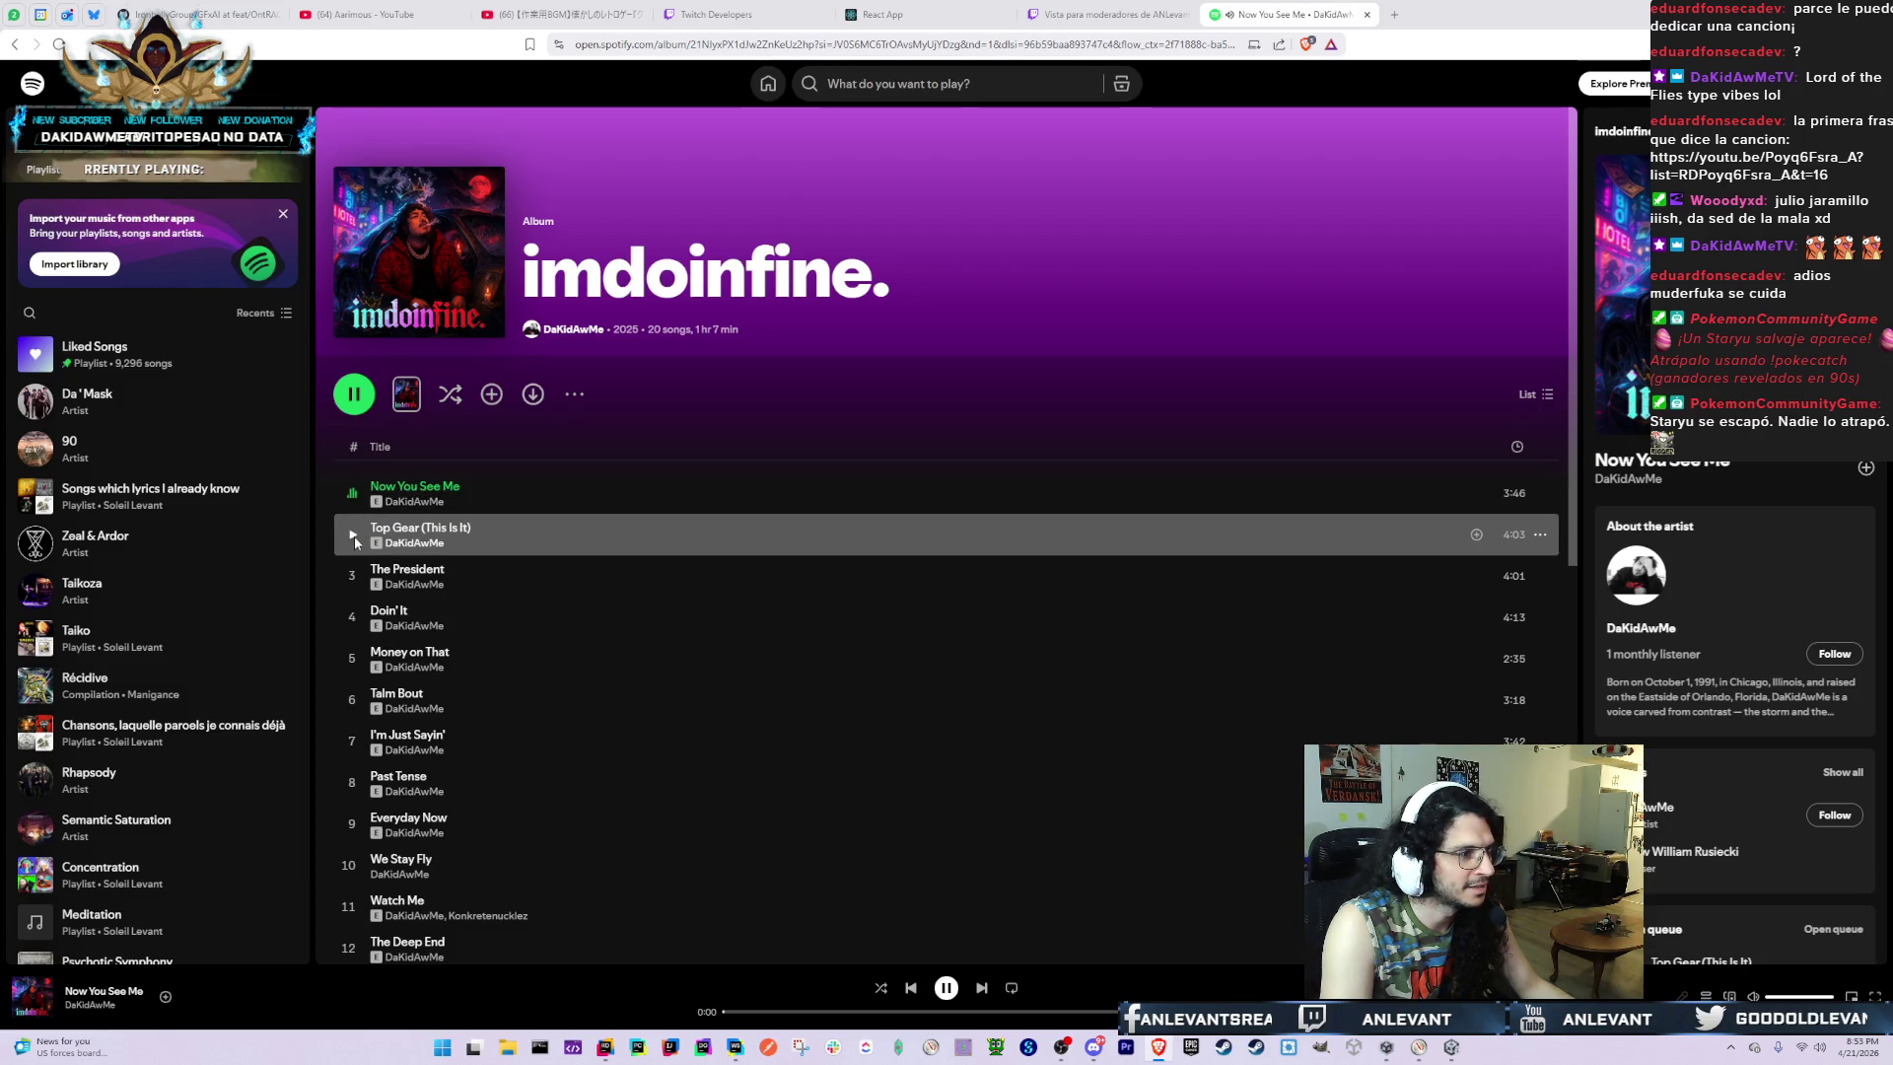
{"action": "left_click", "coordinate": [353, 536]}
{"action": "key", "text": "alt+Tab"}
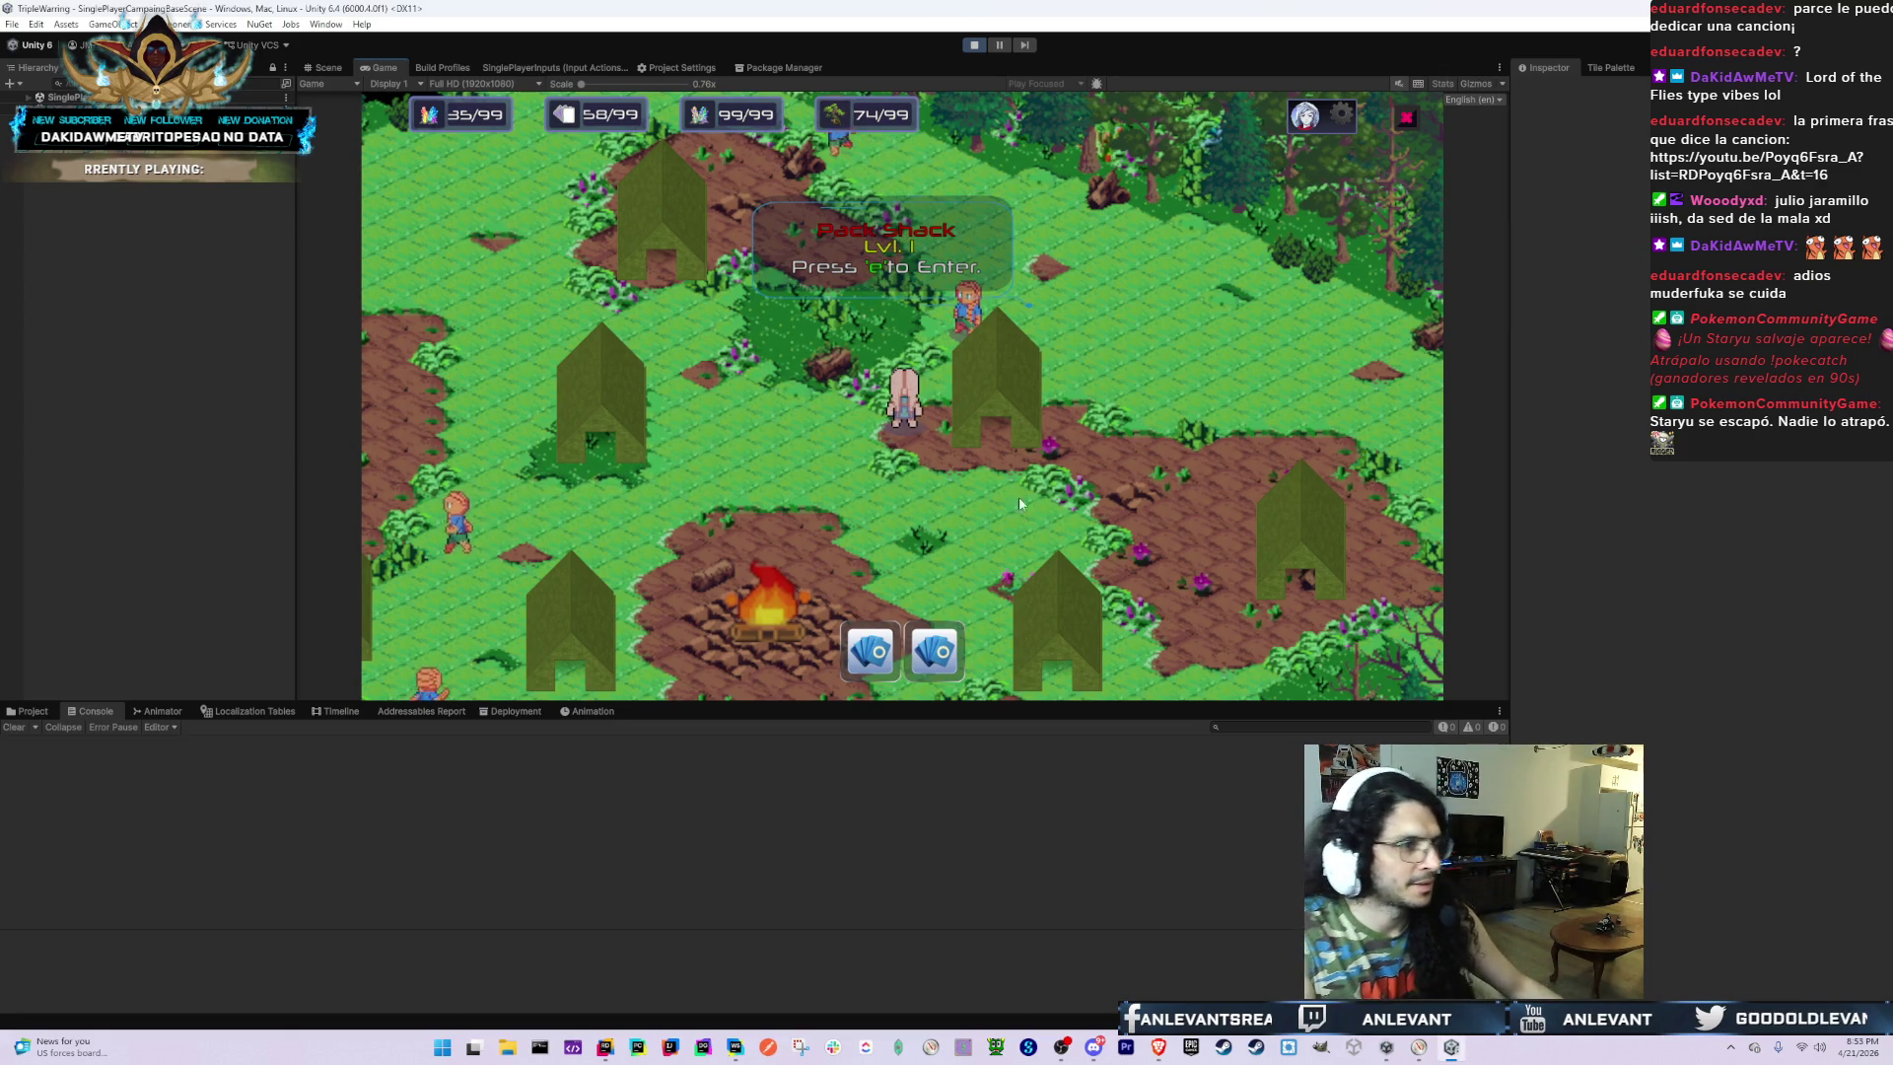
Step: Walk the character left toward the campfire, then right, down and left to a house entrance
{"action": "key", "text": "a"}
{"action": "key", "text": "d"}
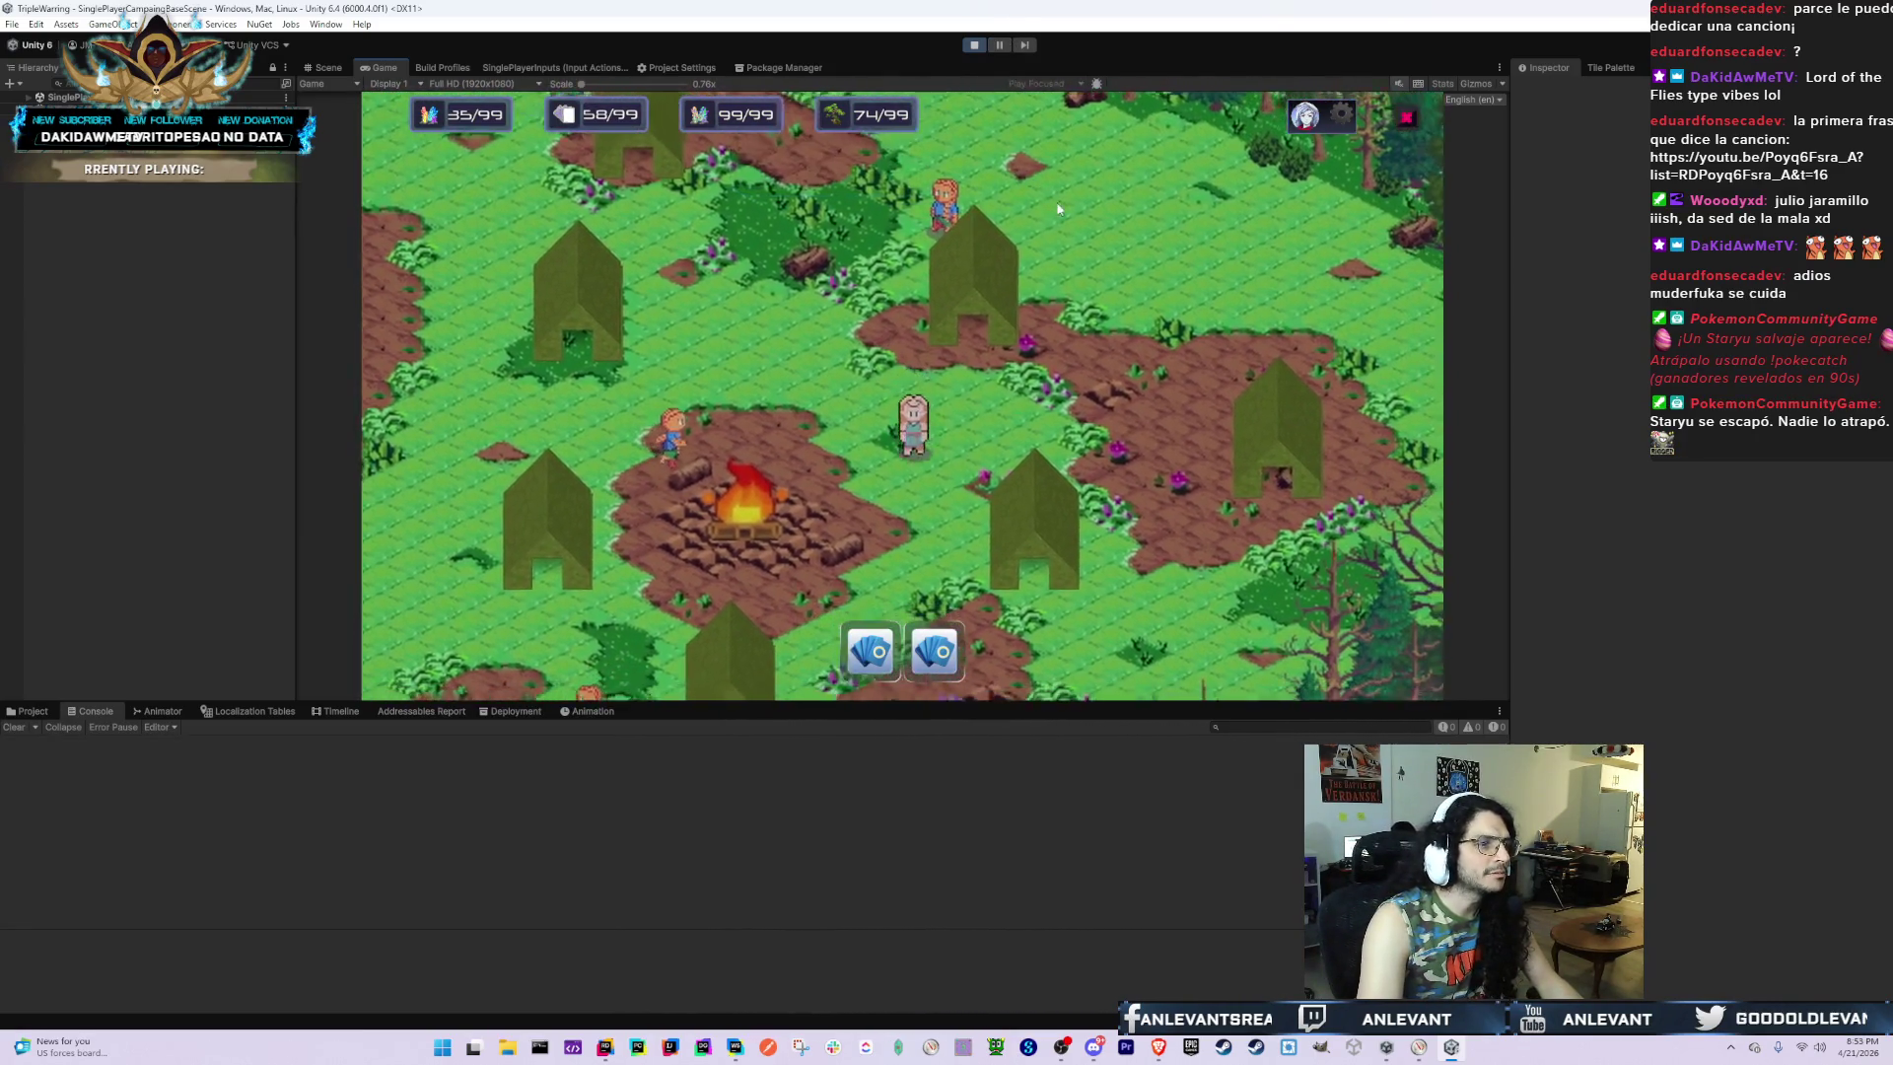
{"action": "key", "text": "s"}
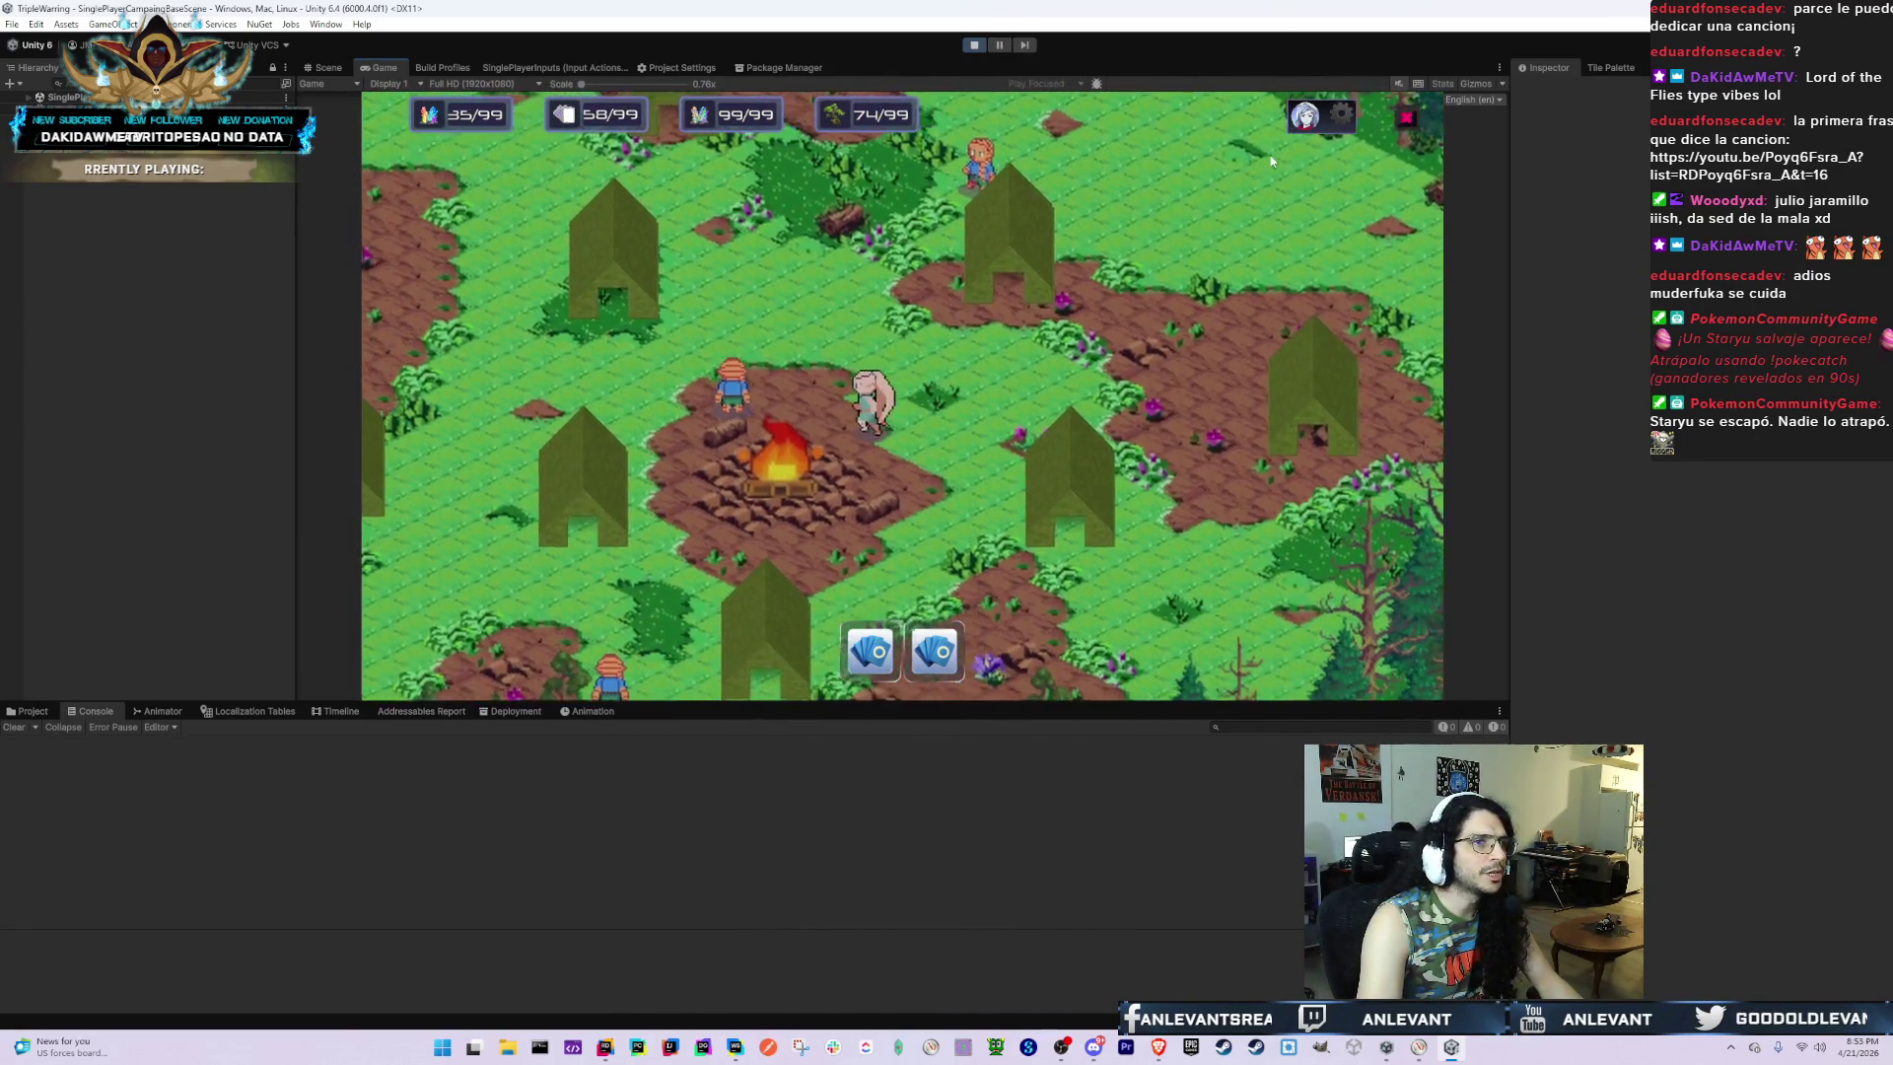
{"action": "key", "text": "a"}
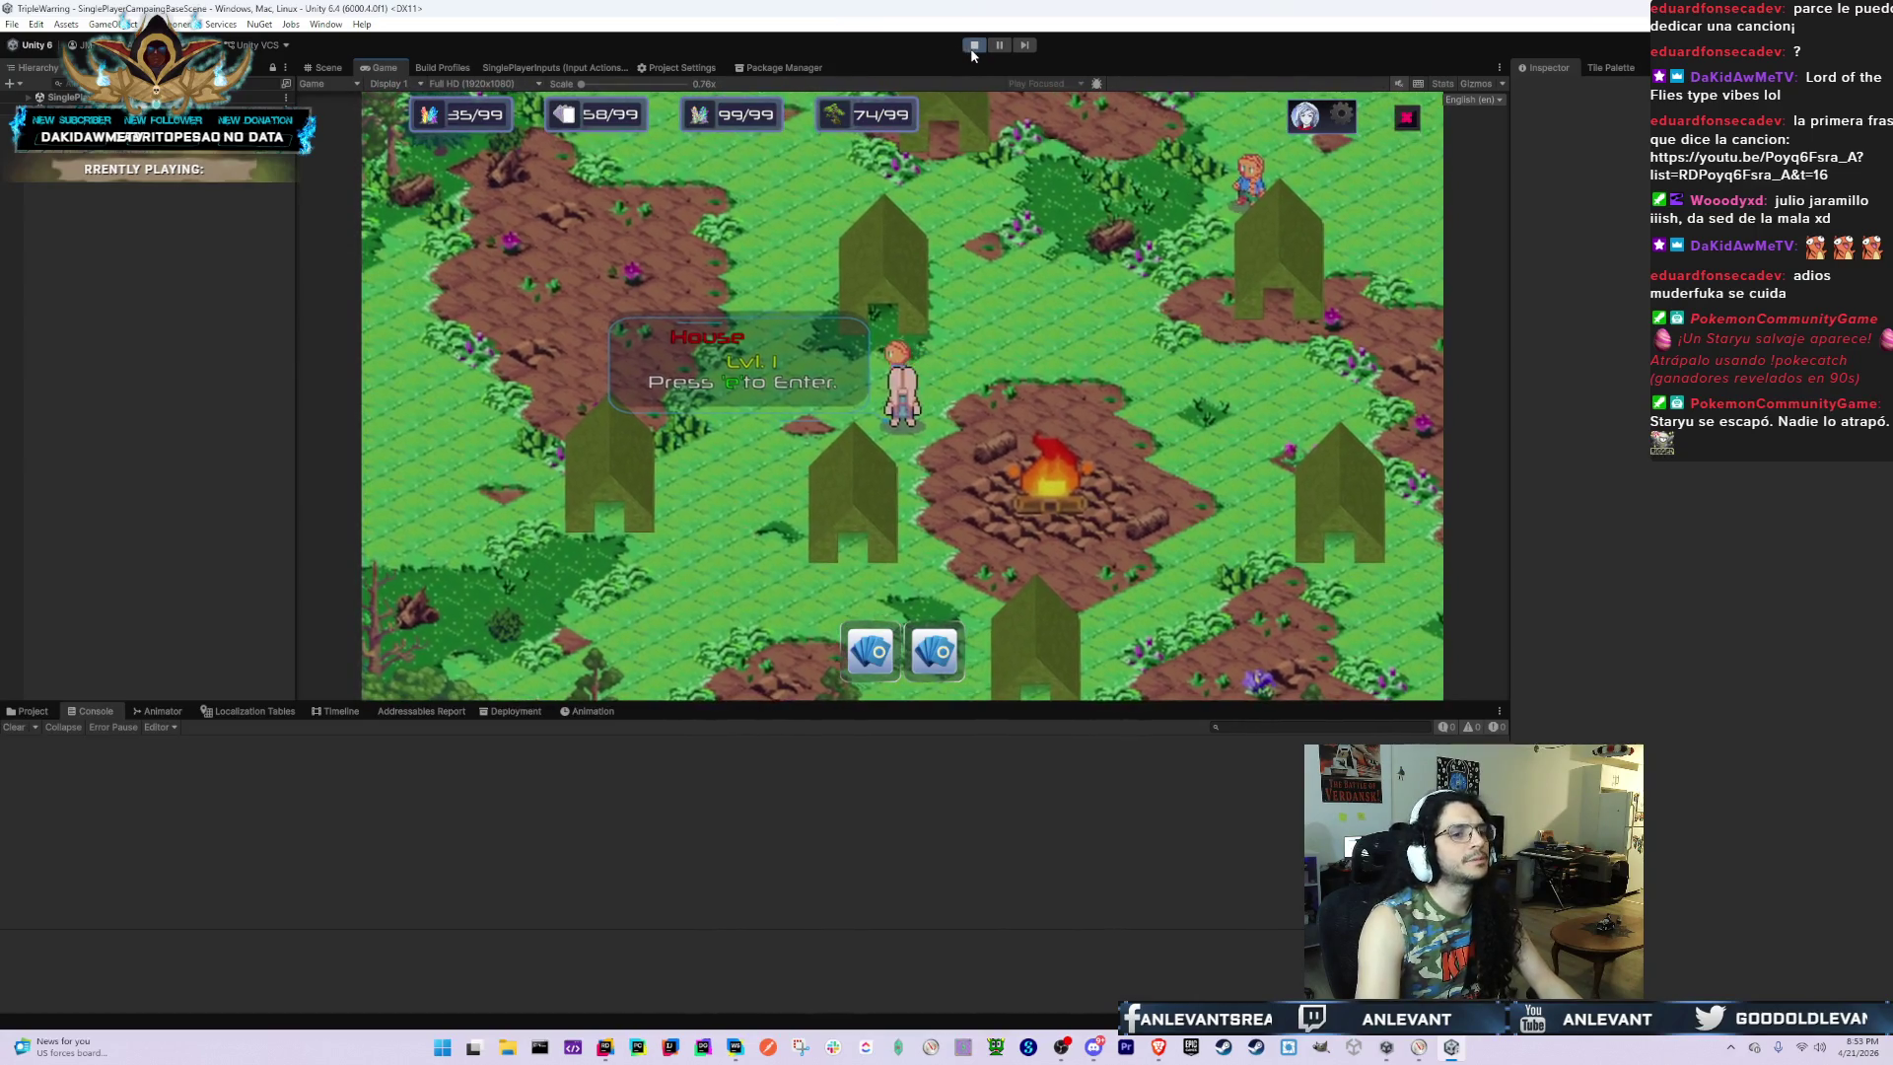
Step: Stop the playtest and switch to the Rider code window
{"action": "left_click", "coordinate": [976, 46]}
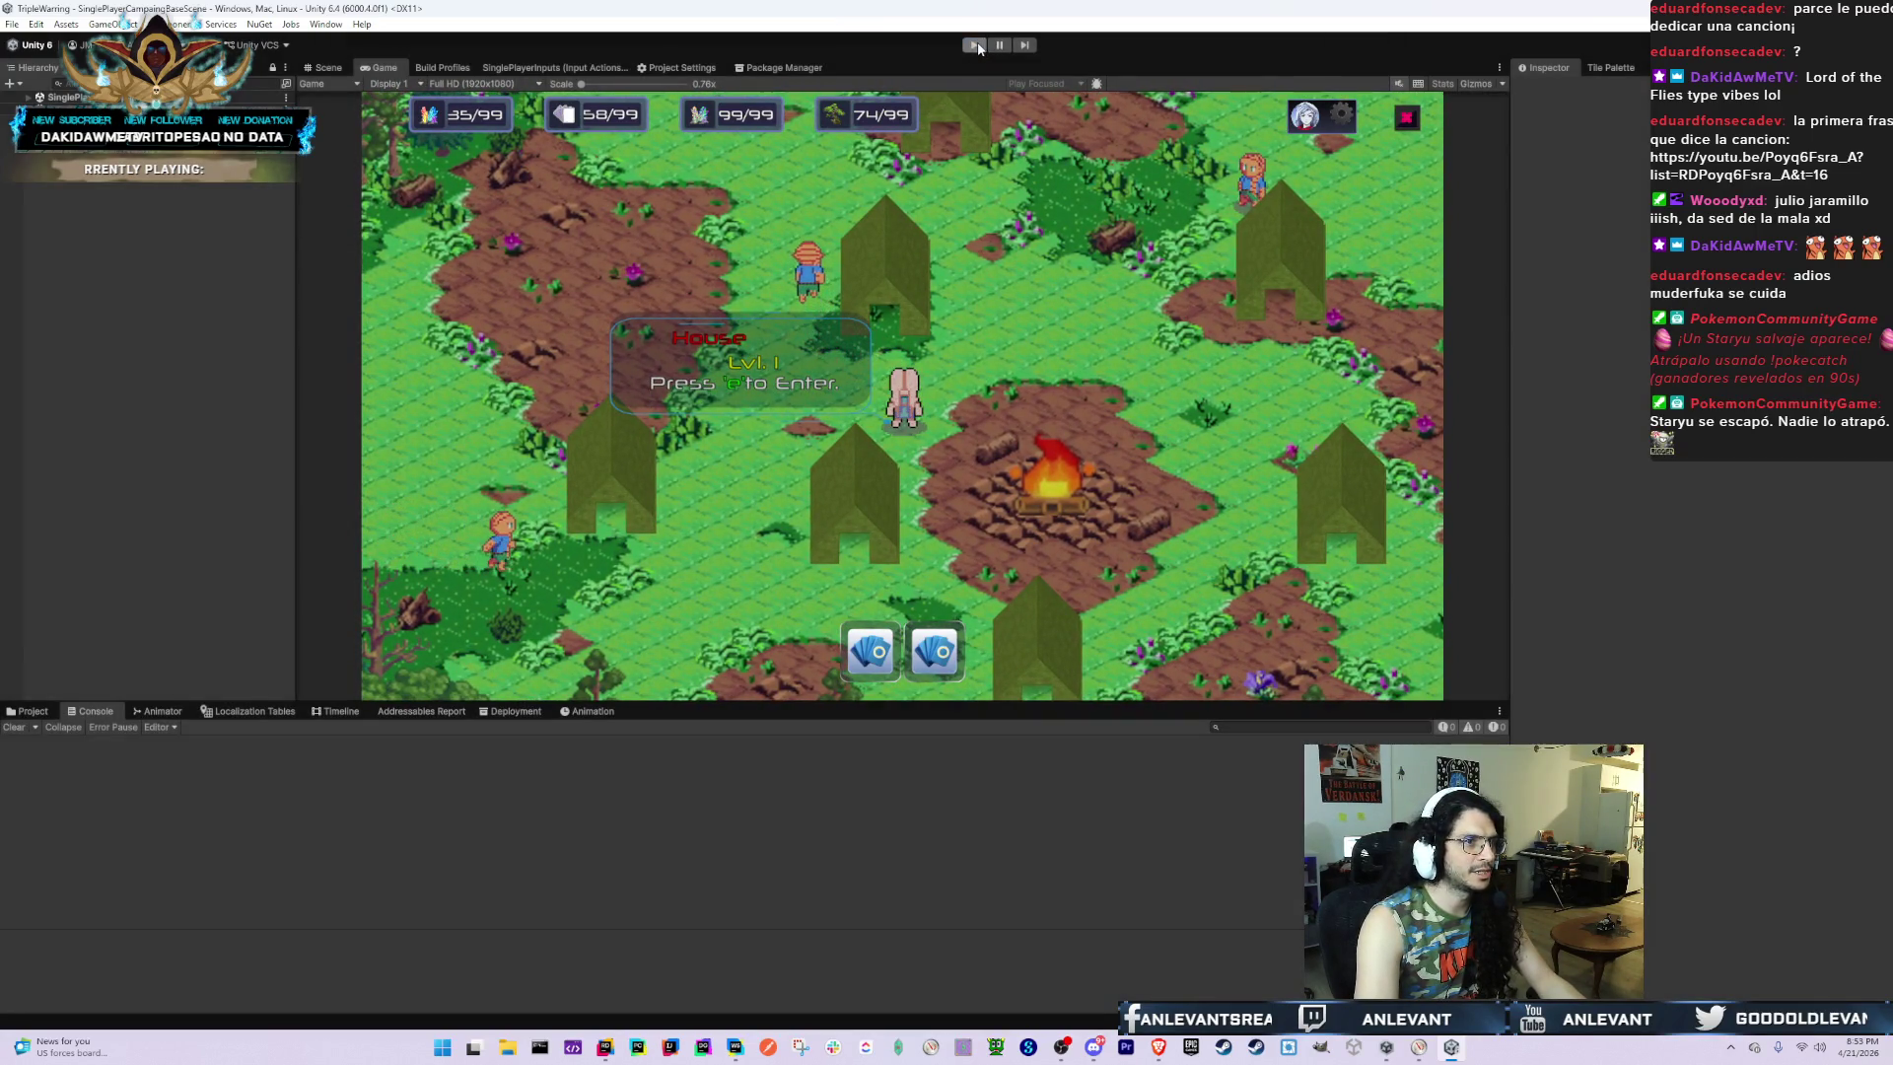
{"action": "key", "text": "alt+Tab"}
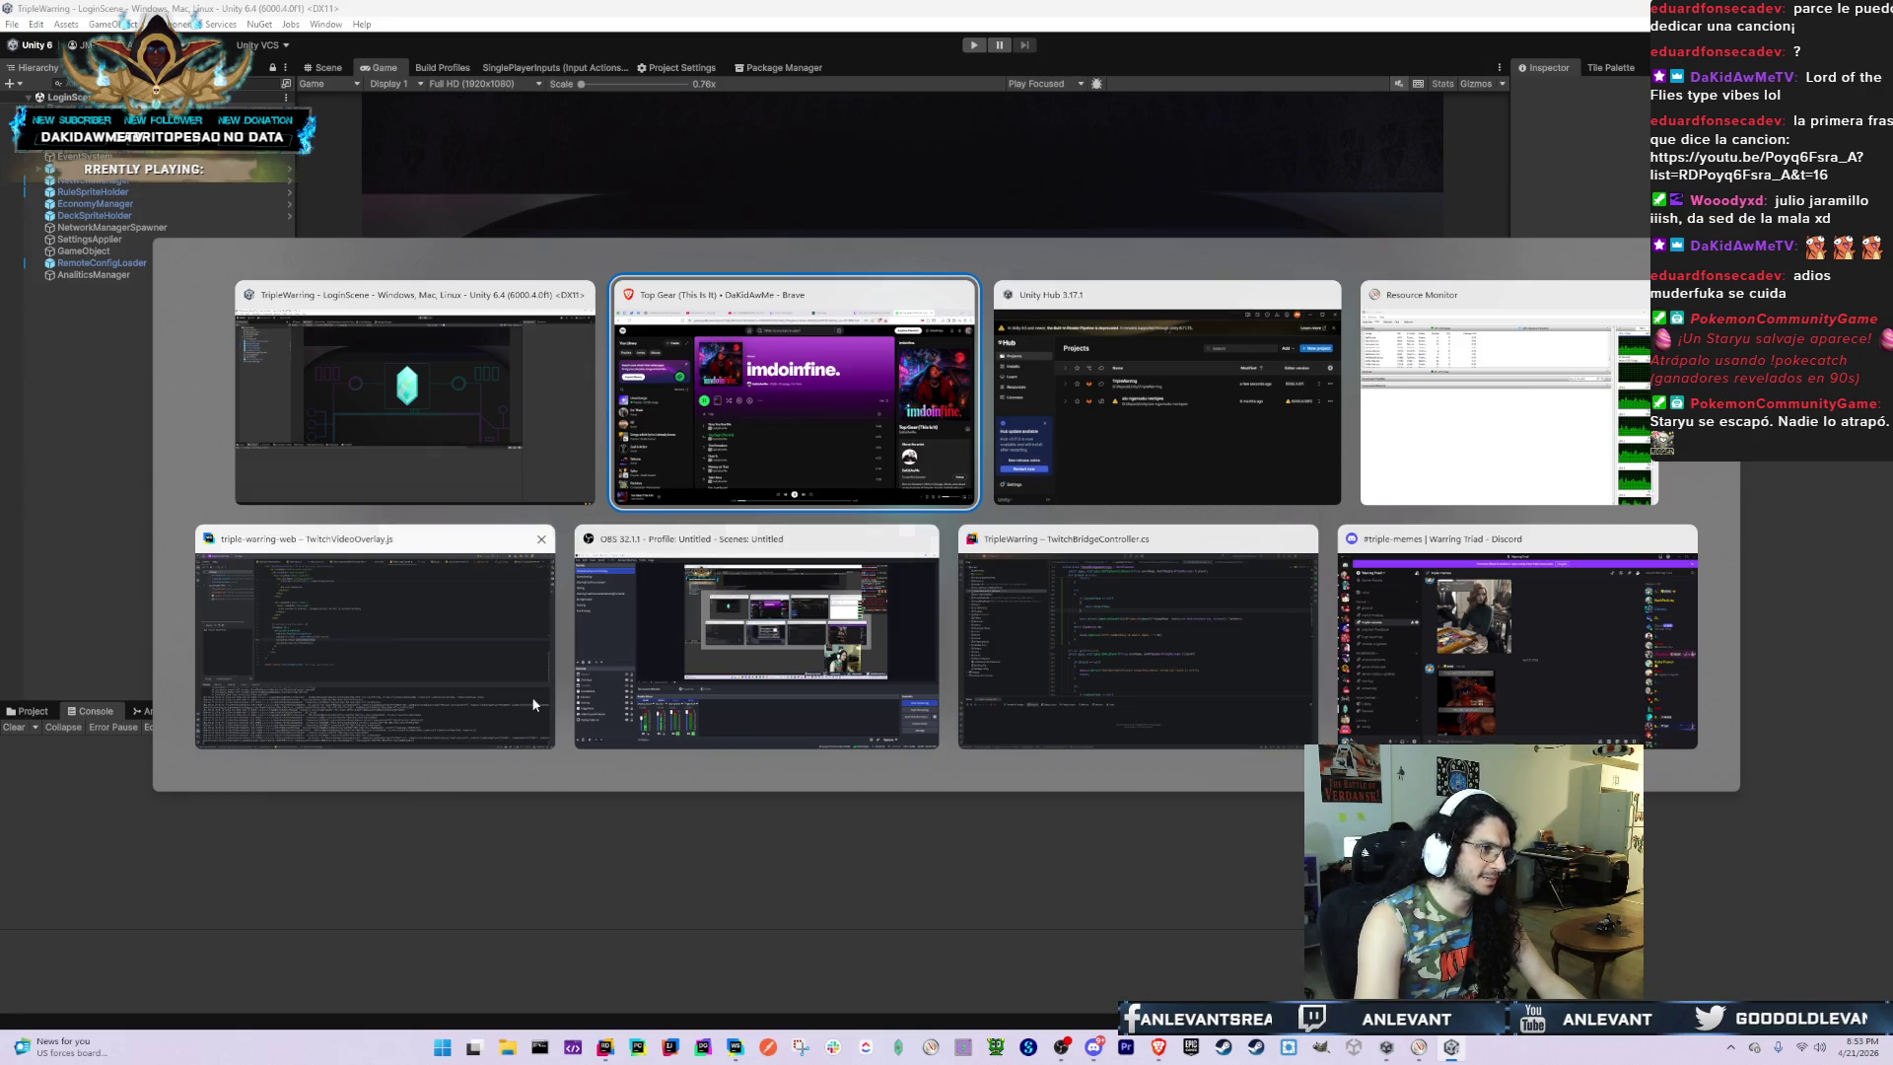
{"action": "key", "text": "alt+Tab"}
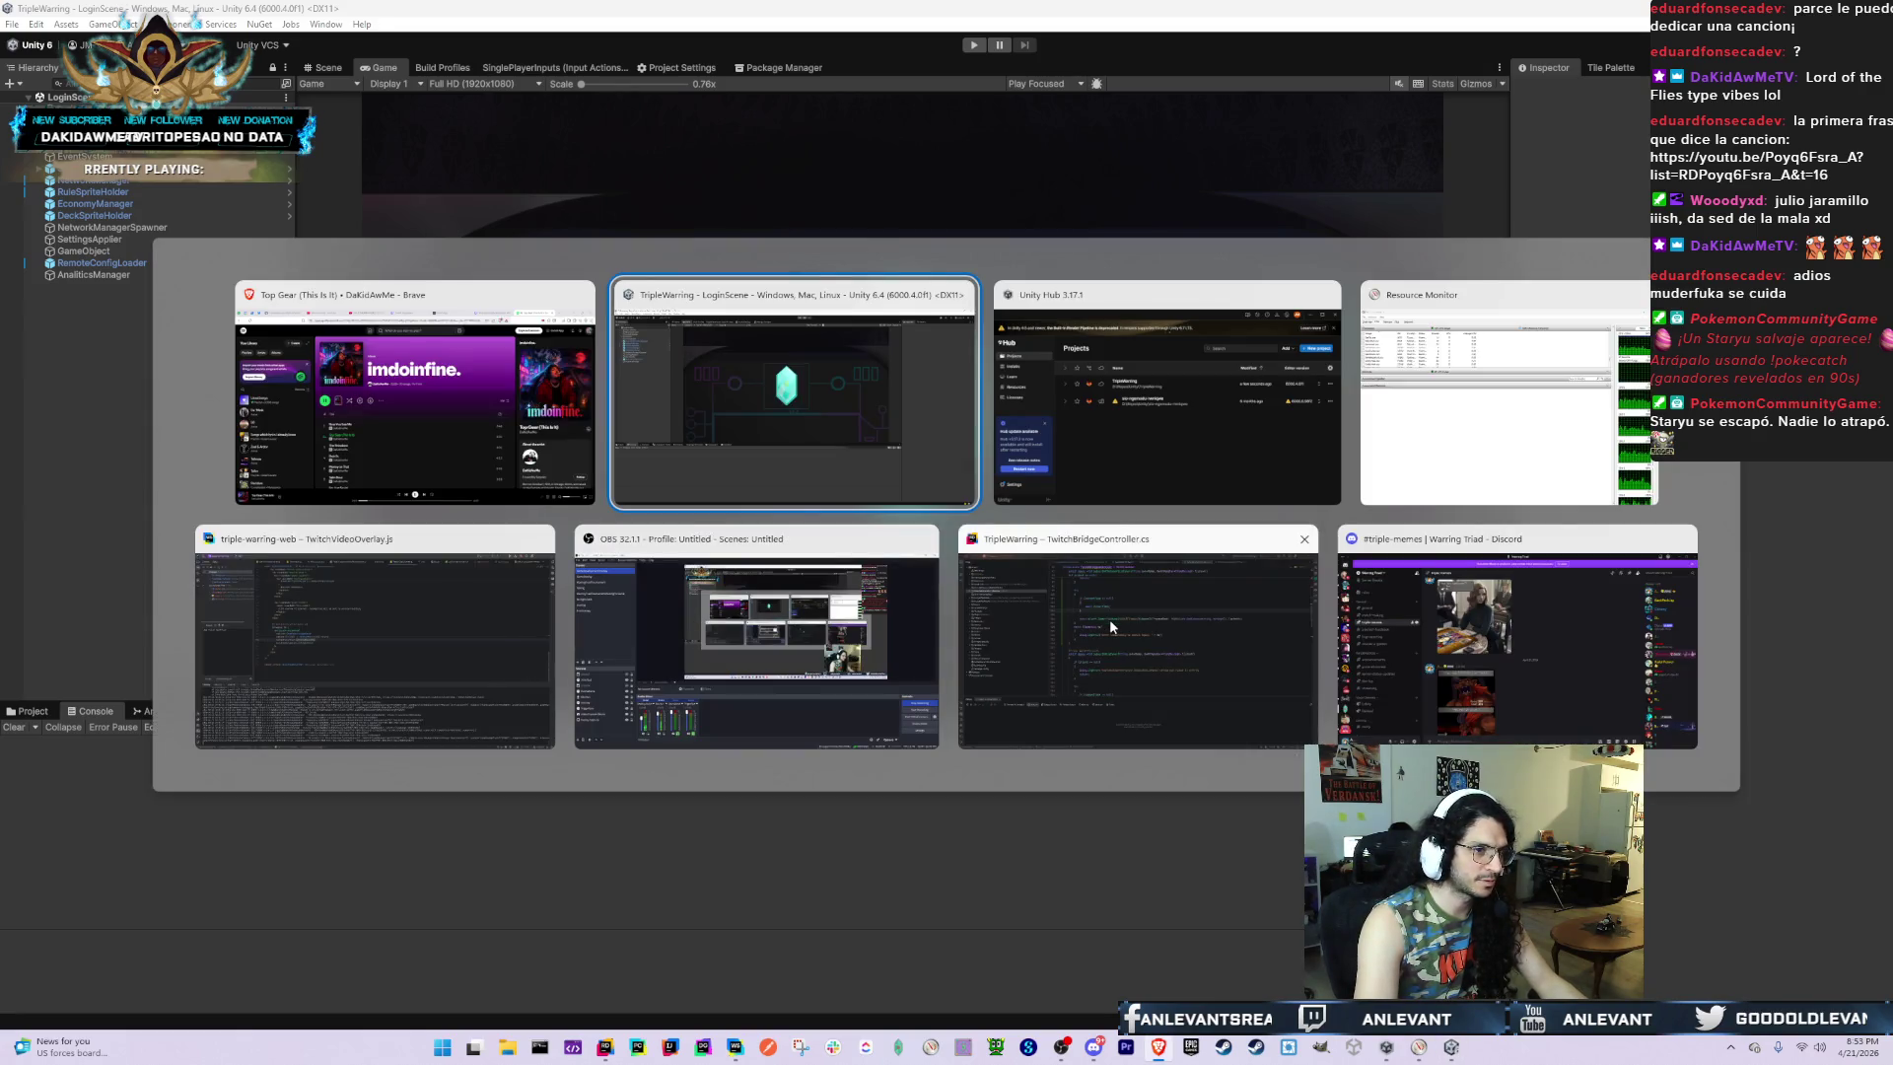
Step: Bring Rider forward on TwitchBridgeController.cs and read its subscribe-listener code
{"action": "left_click", "coordinate": [1109, 618]}
{"action": "key", "text": "alt+Tab"}
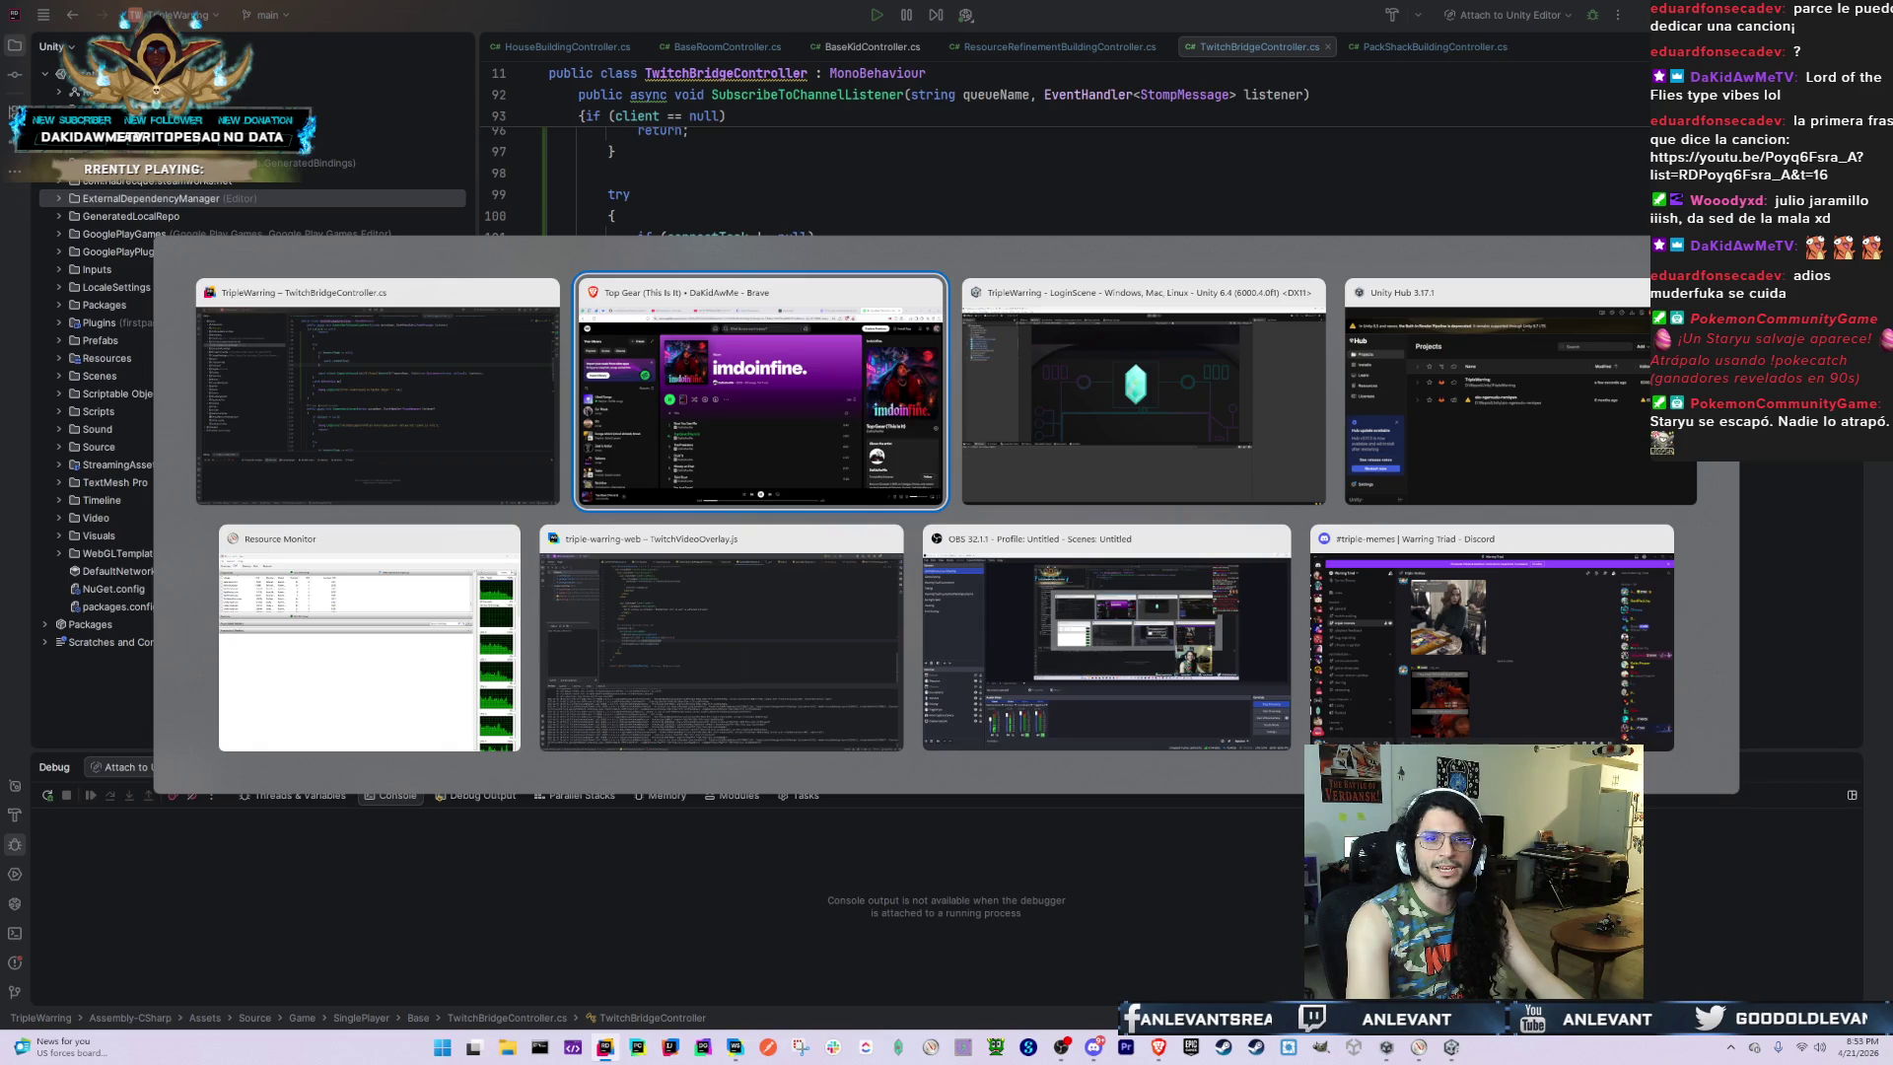
{"action": "key", "text": "Escape"}
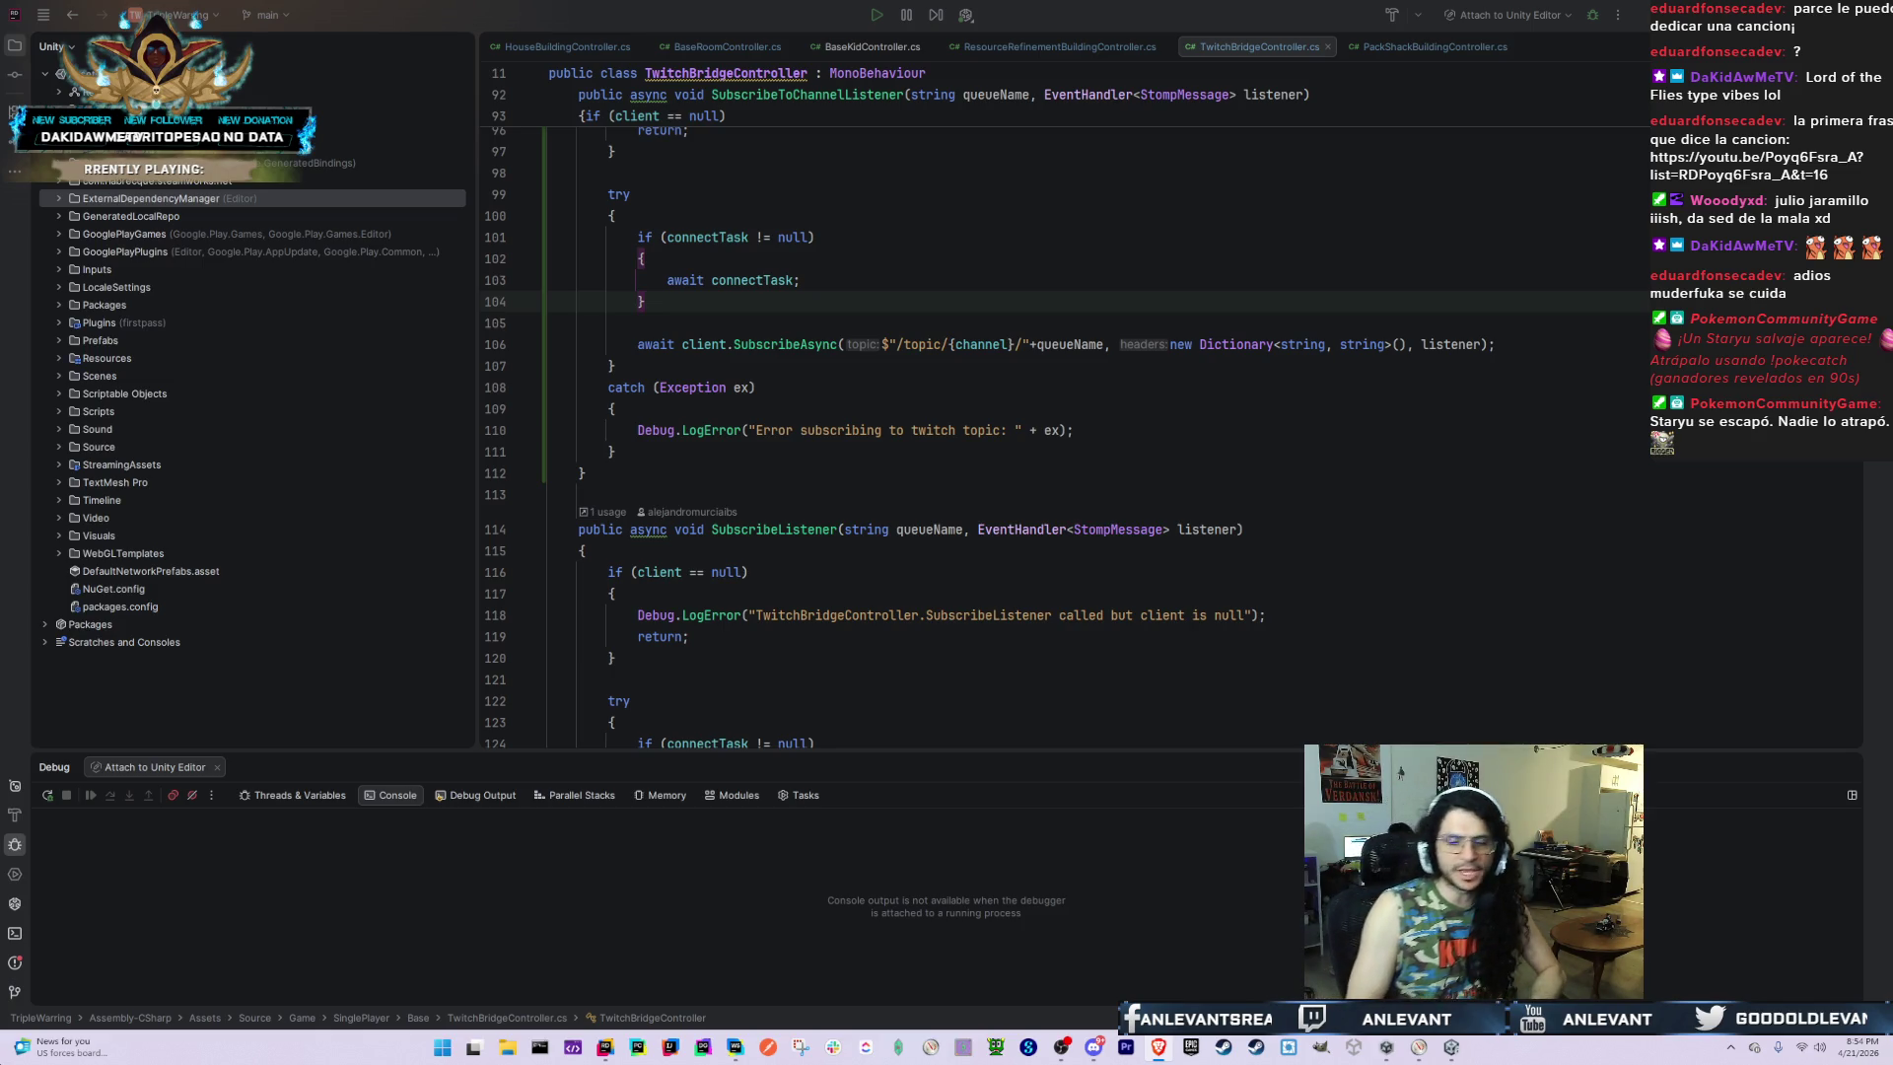
Step: Switch back to the Unity editor window
{"action": "key", "text": "alt+Tab"}
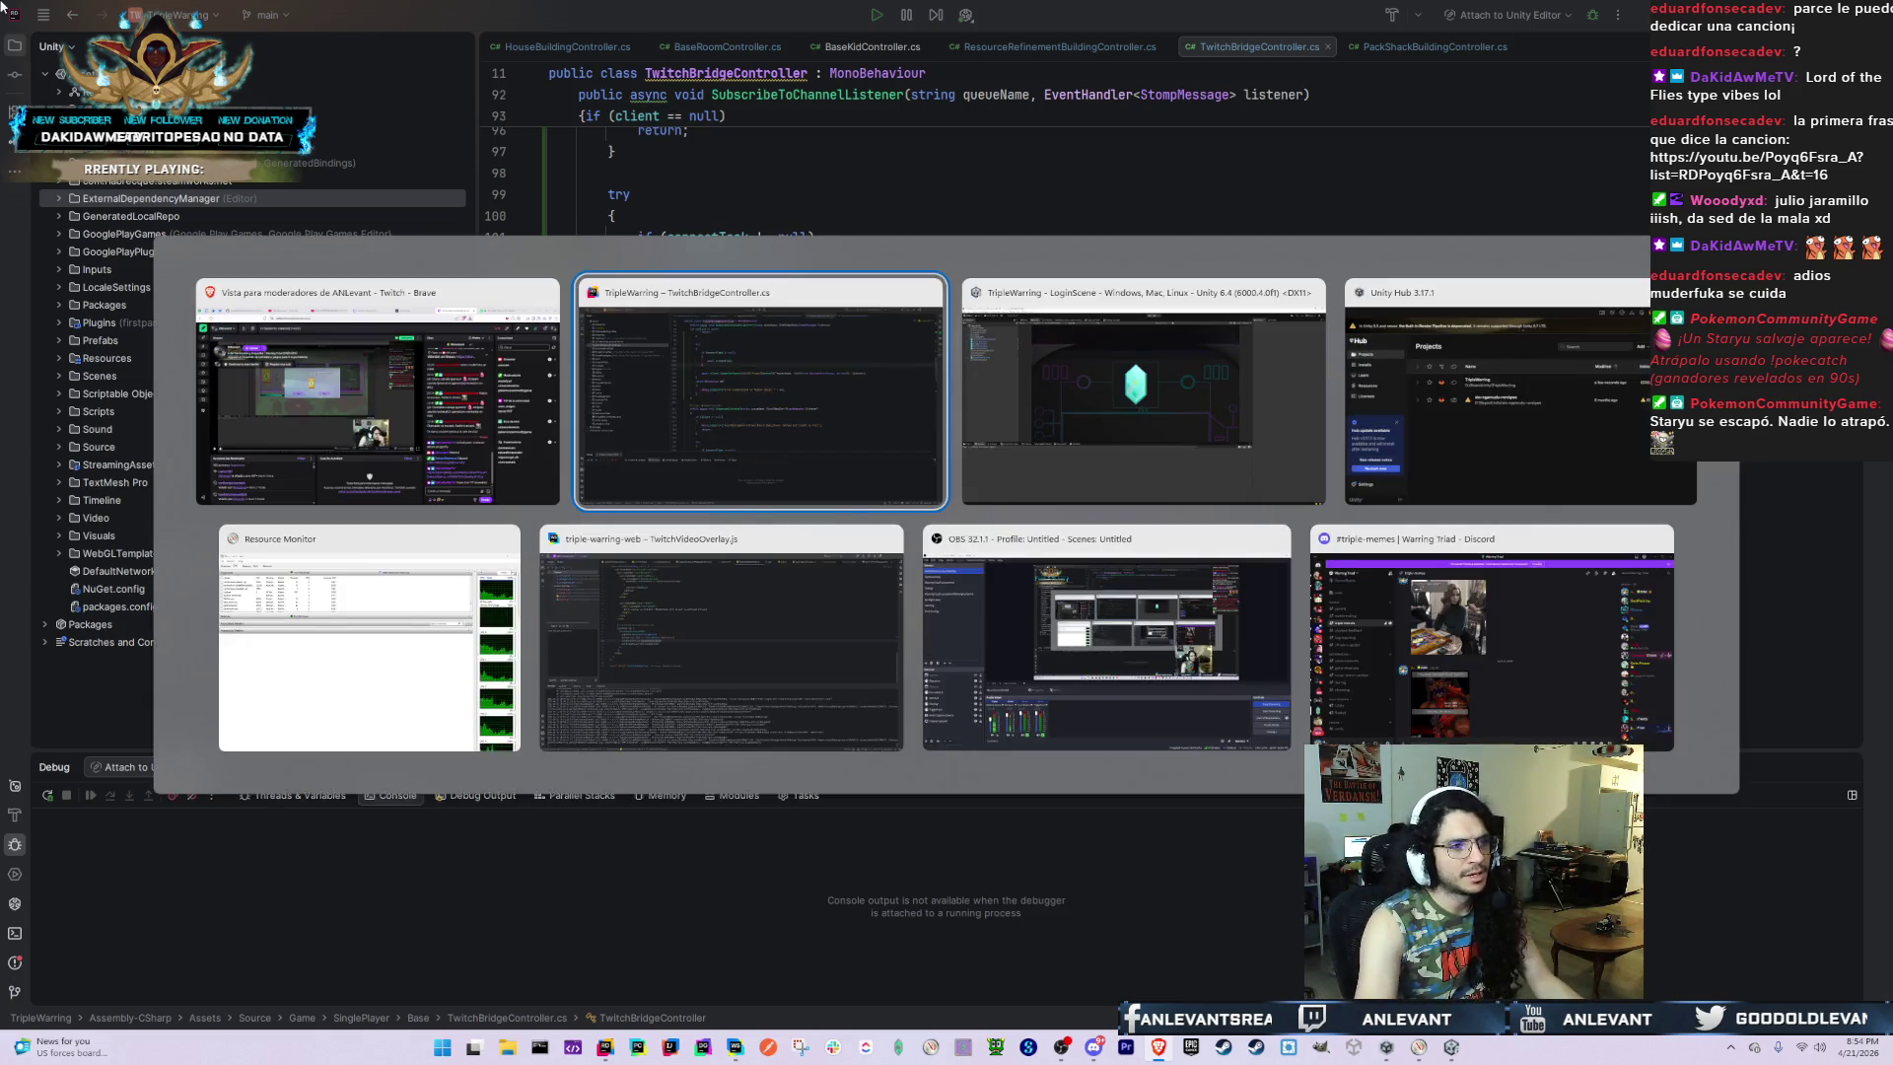
{"action": "left_click", "coordinate": [1010, 402]}
{"action": "key", "text": "alt+Tab"}
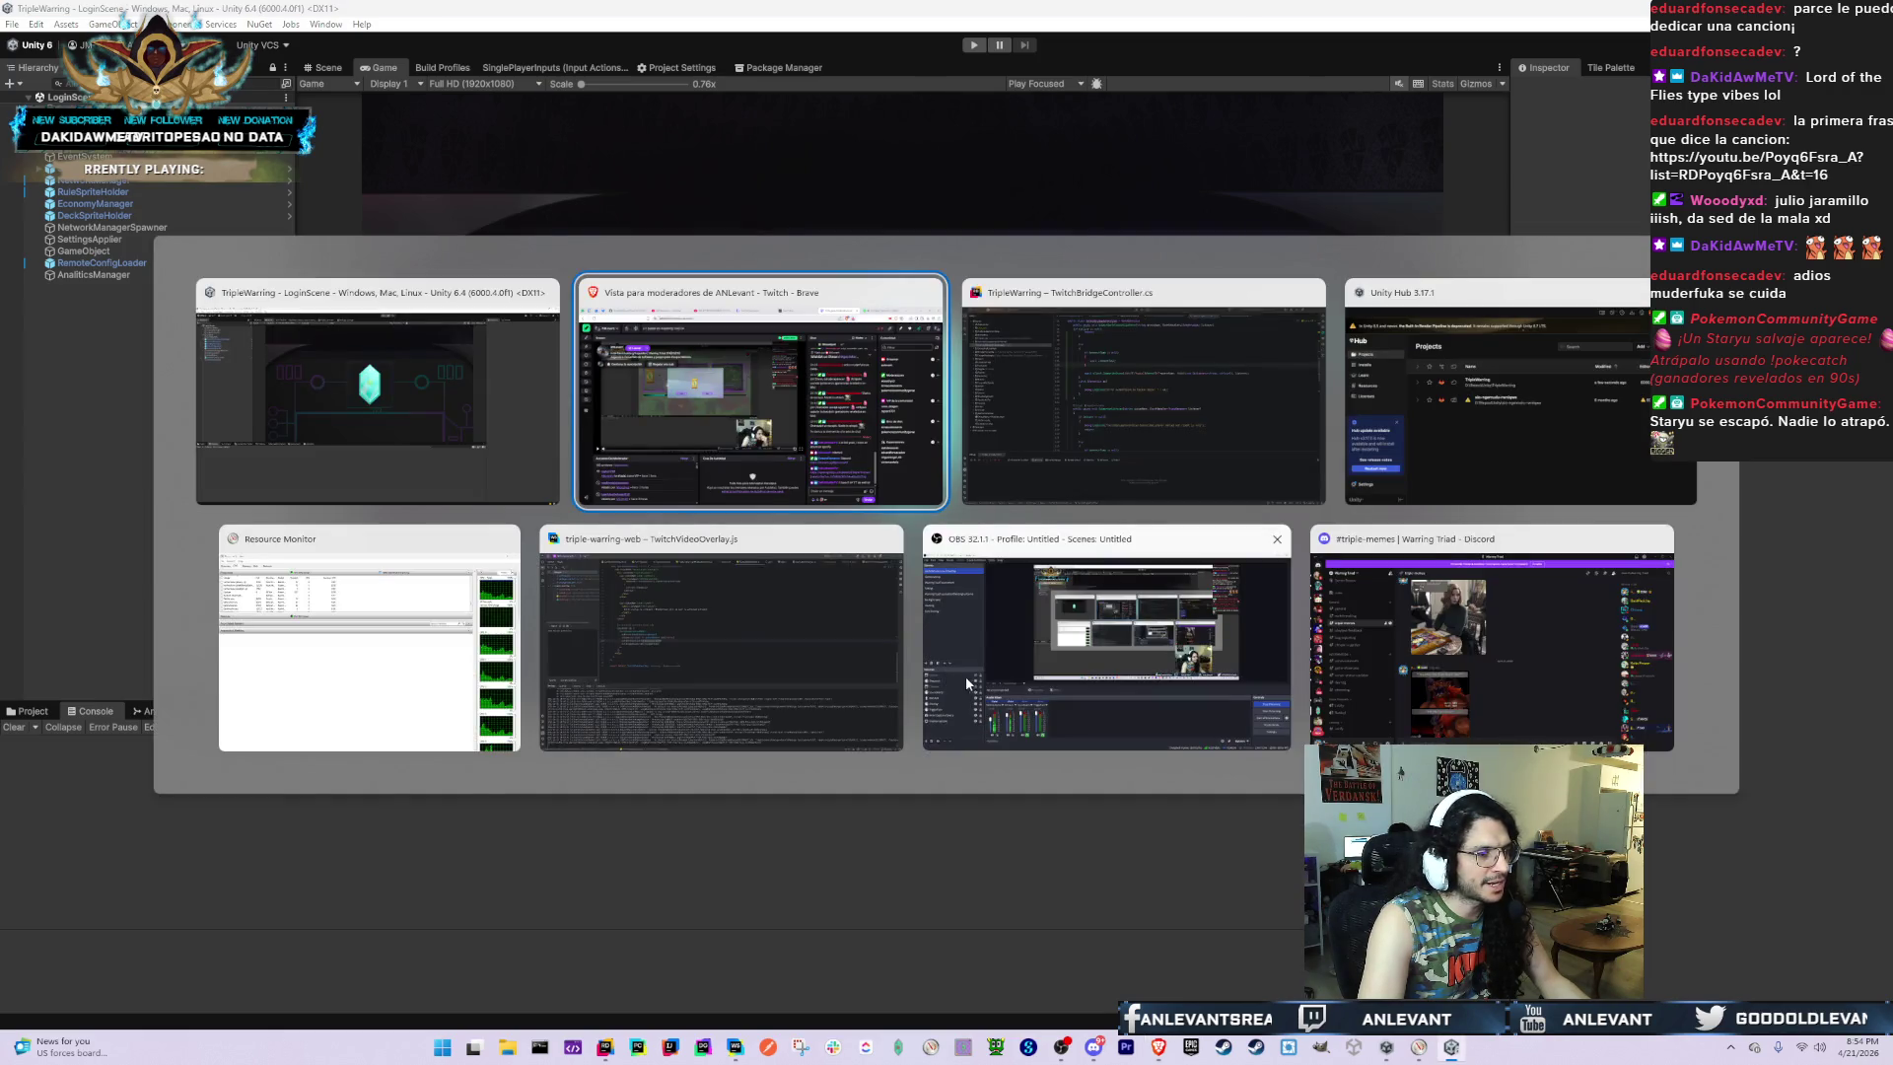
Step: Close the Alt+Tab window list, leaving Unity on the edit-mode LoginScene
{"action": "left_click", "coordinate": [147, 749]}
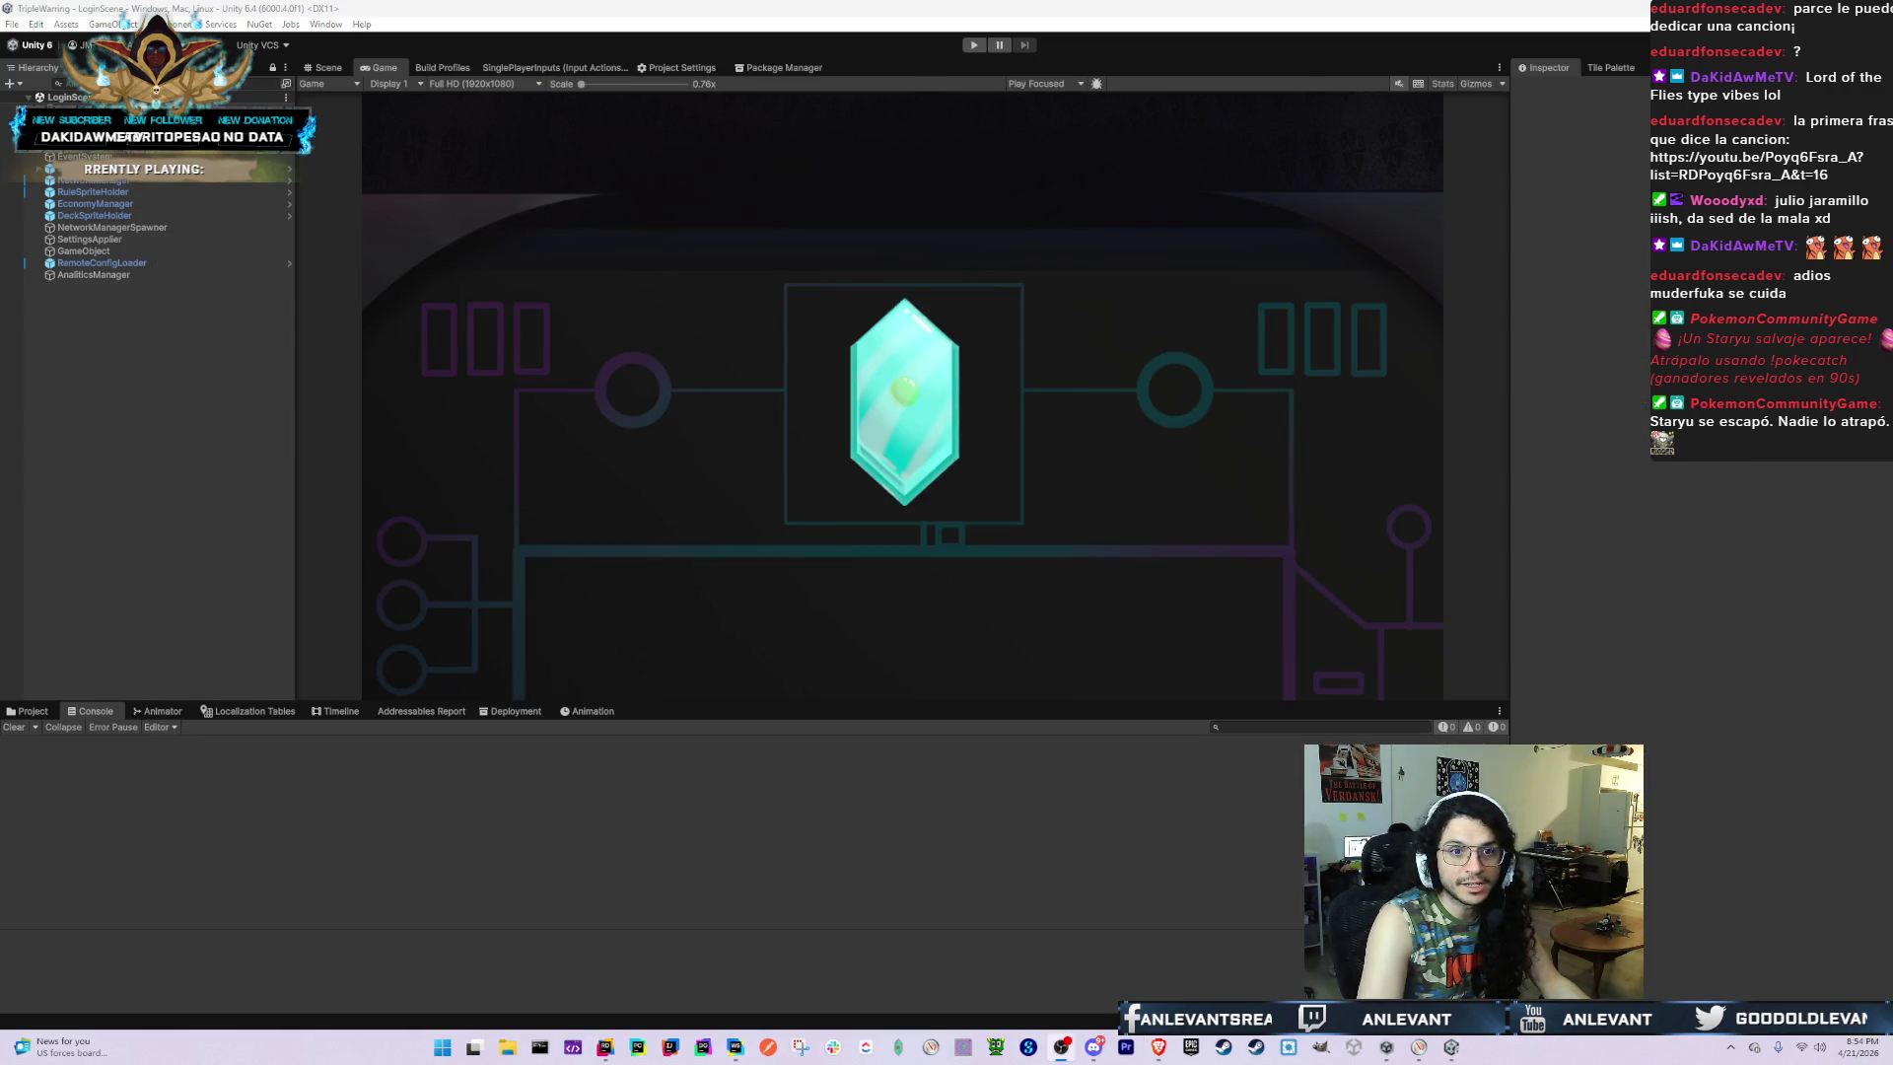